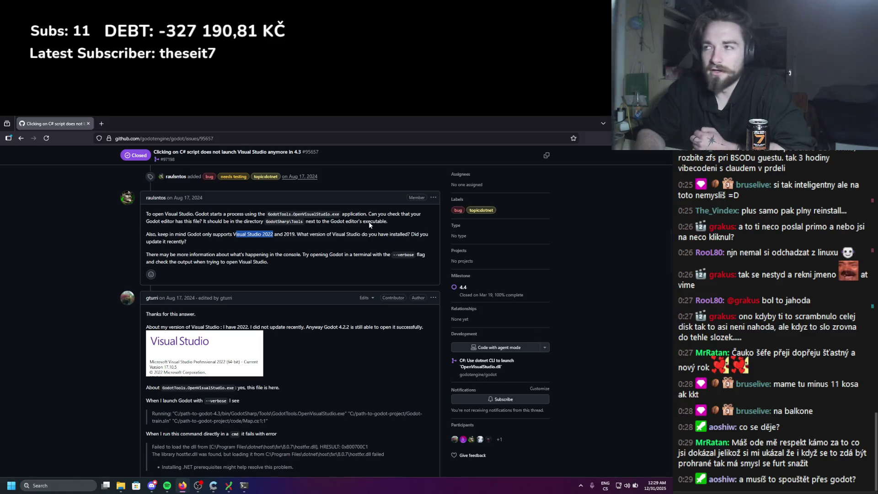
Launch Godot 4.5.1 from the desktop shortcut, allow it to run, and open the Heat project
{"action": "key", "text": "super+Down"}
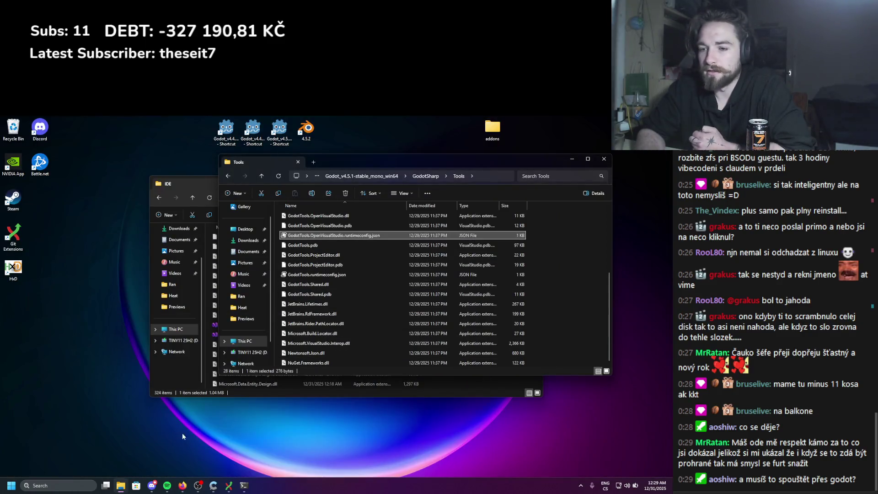
{"action": "double_click", "coordinate": [280, 130]}
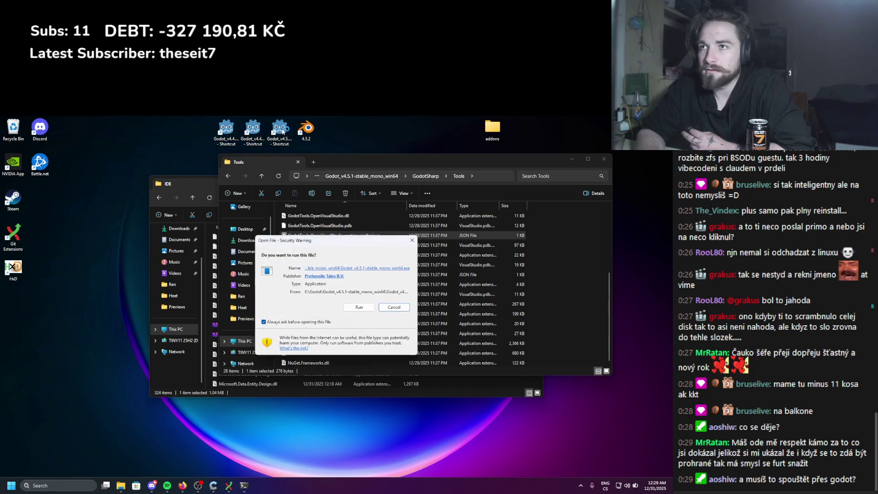
{"action": "left_click", "coordinate": [360, 310]}
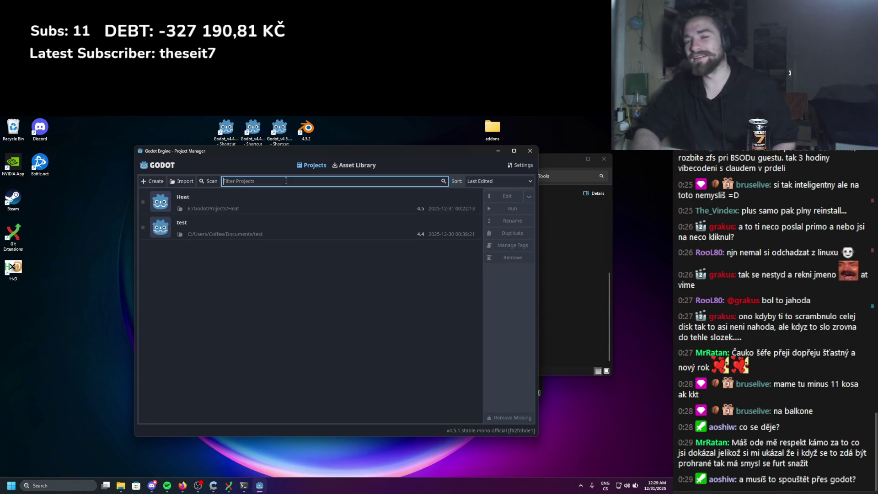
{"action": "double_click", "coordinate": [273, 195]}
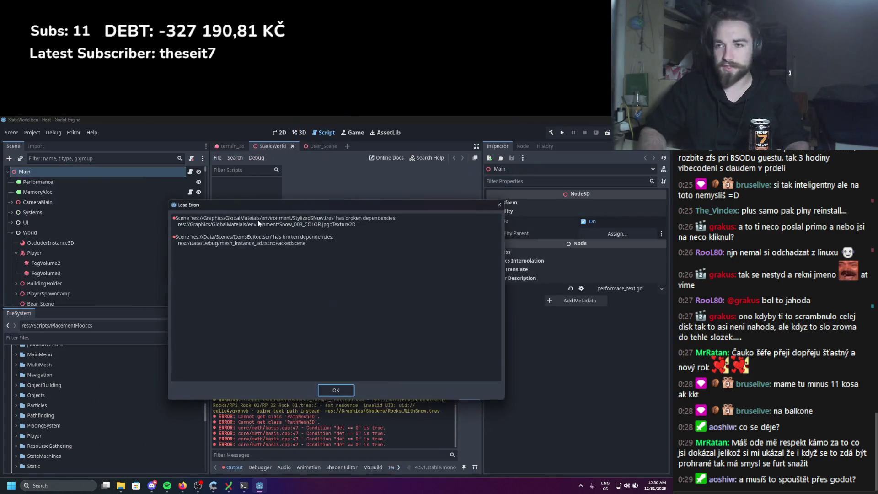
Dismiss the Heat project's broken-dependency load errors and clear the Output panel log
{"action": "left_click", "coordinate": [328, 391]}
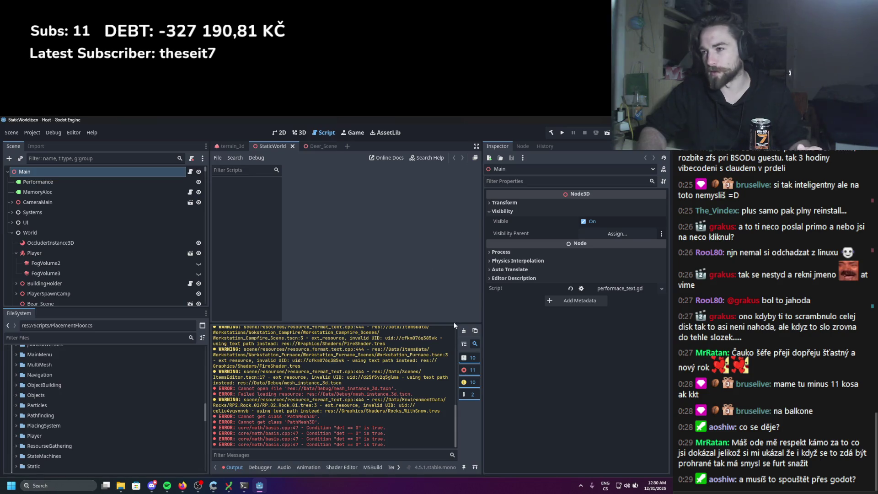
{"action": "left_click", "coordinate": [464, 330]}
{"action": "scroll", "coordinate": [139, 237], "scroll_direction": "down", "scroll_amount": 15}
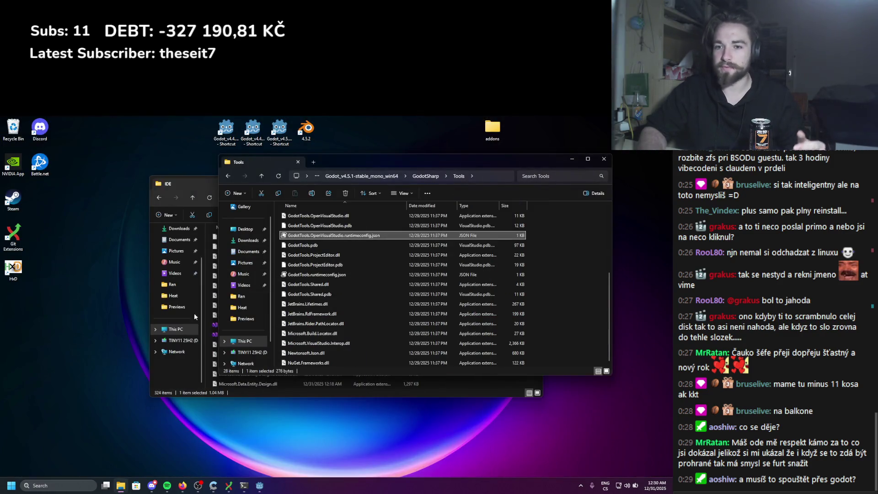
Search 'visu' to launch Visual Studio 2026 and reposition its start window
{"action": "left_click", "coordinate": [73, 486]}
{"action": "type", "text": "visu"}
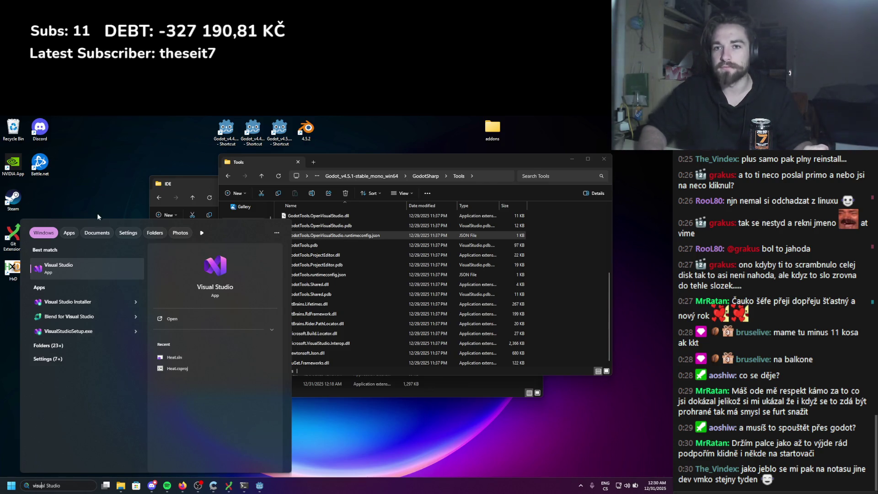
{"action": "left_click", "coordinate": [84, 271]}
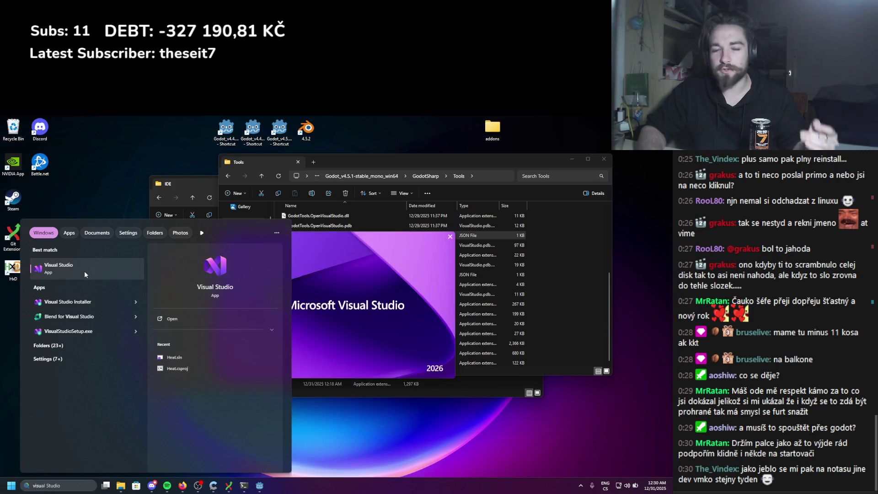
{"action": "mouse_move", "coordinate": [347, 203]}
{"action": "left_mouse_down"}
{"action": "mouse_move", "coordinate": [430, 191]}
{"action": "mouse_move", "coordinate": [403, 186]}
{"action": "left_mouse_up"}
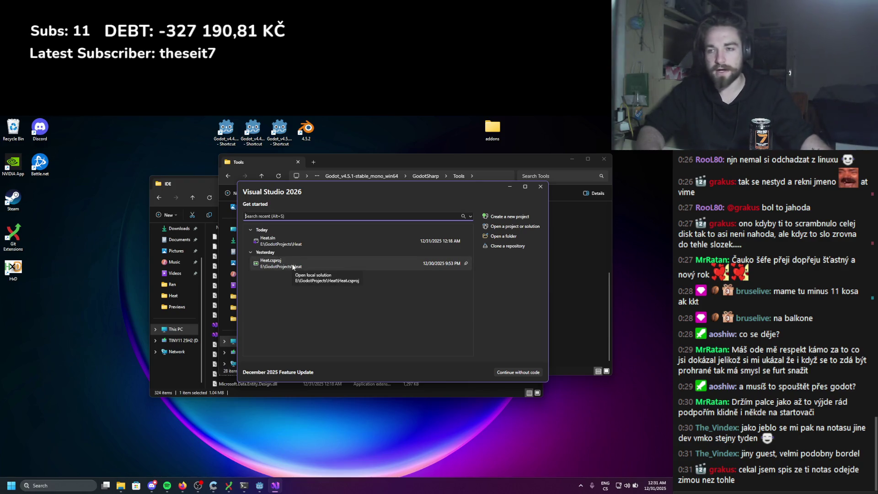
Open Heat.csproj from the recent list and scroll through ToolAssemblyComponent.cs
{"action": "left_click", "coordinate": [317, 243]}
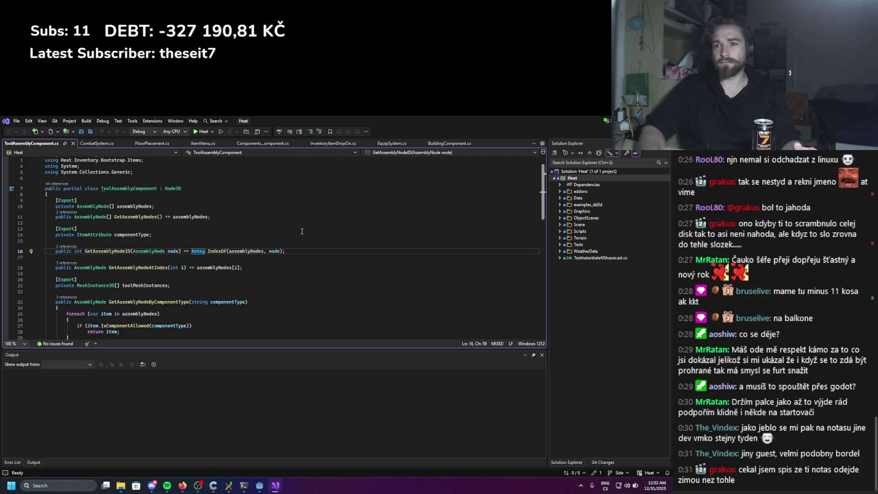
{"action": "scroll", "coordinate": [154, 194], "scroll_direction": "up", "scroll_amount": 1}
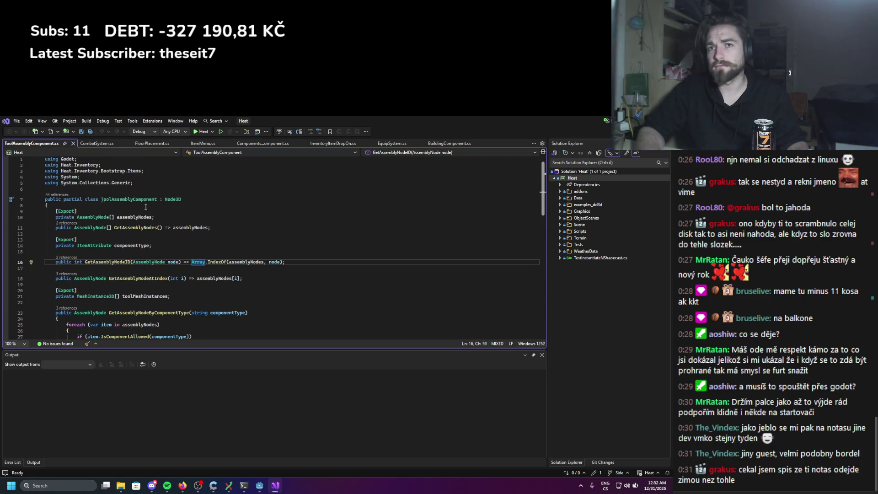
{"action": "scroll", "coordinate": [126, 198], "scroll_direction": "down", "scroll_amount": 7}
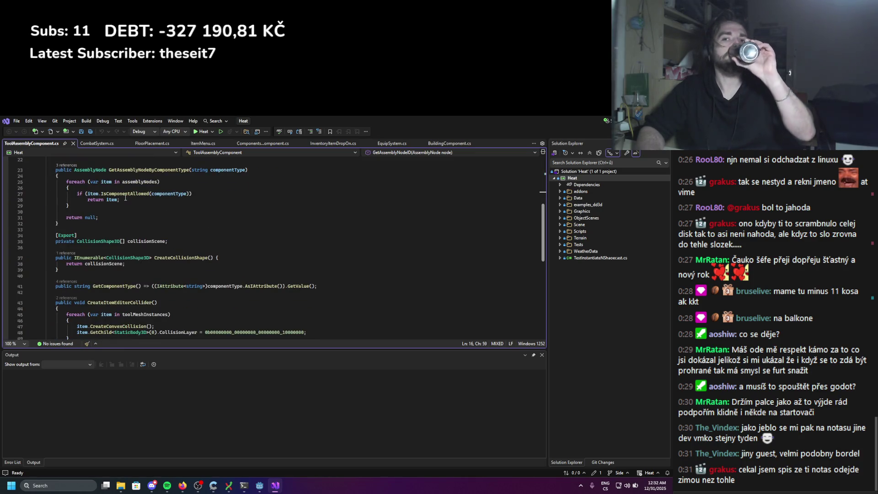
{"action": "scroll", "coordinate": [148, 197], "scroll_direction": "down", "scroll_amount": 2}
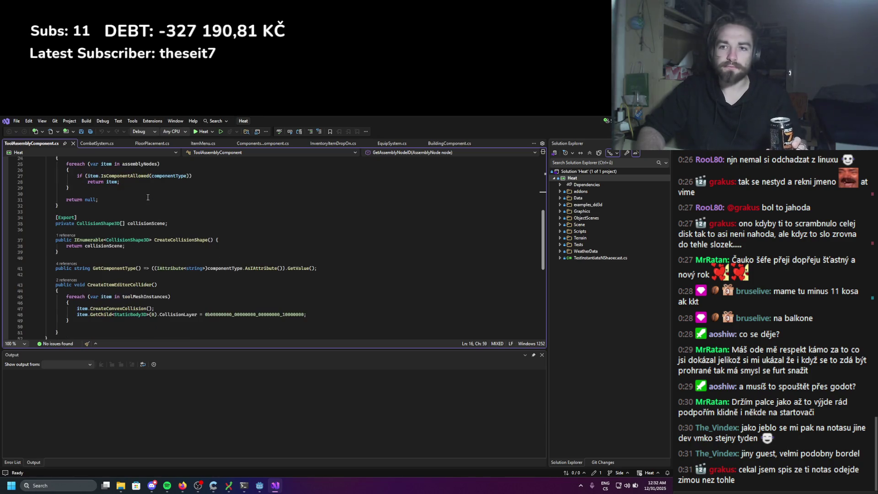
{"action": "scroll", "coordinate": [147, 197], "scroll_direction": "down", "scroll_amount": 1}
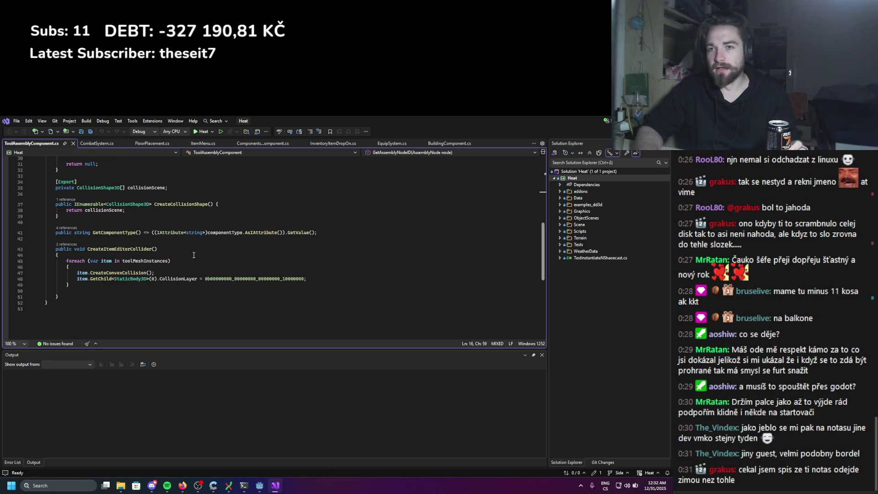
{"action": "scroll", "coordinate": [182, 274], "scroll_direction": "up", "scroll_amount": 3}
{"action": "scroll", "coordinate": [182, 275], "scroll_direction": "up", "scroll_amount": 7}
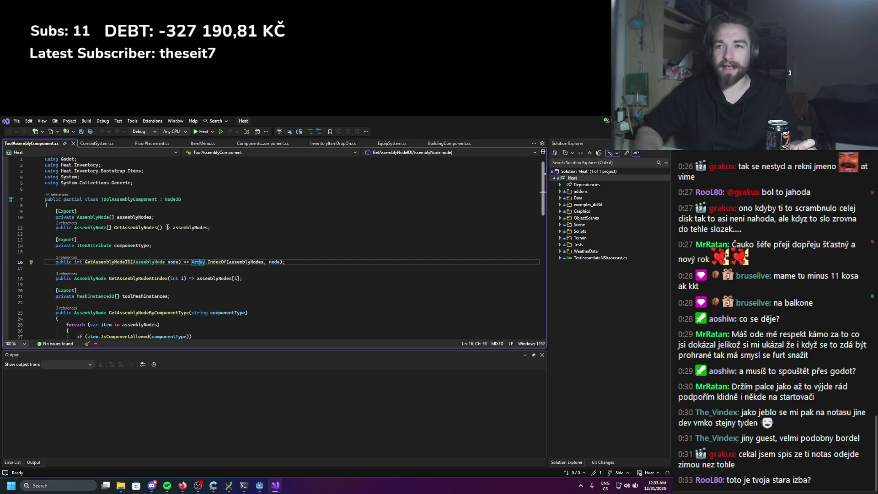
{"action": "scroll", "coordinate": [167, 227], "scroll_direction": "down", "scroll_amount": 12}
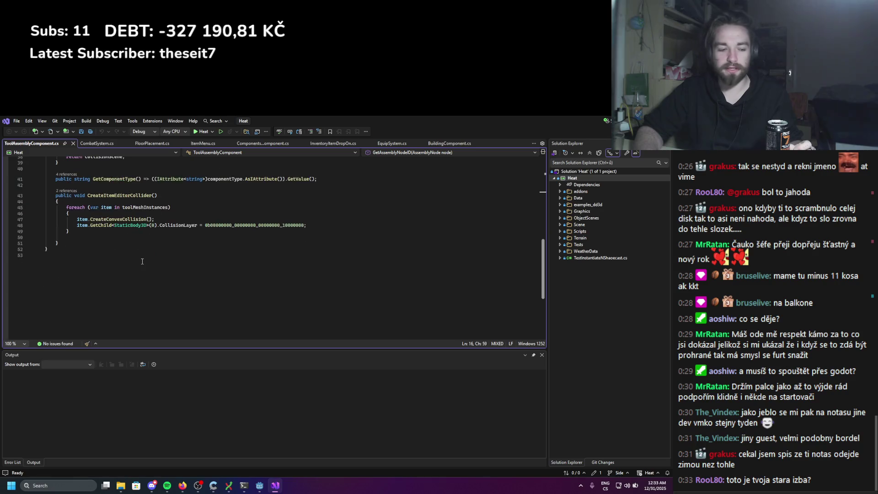
{"action": "scroll", "coordinate": [142, 261], "scroll_direction": "up", "scroll_amount": 2}
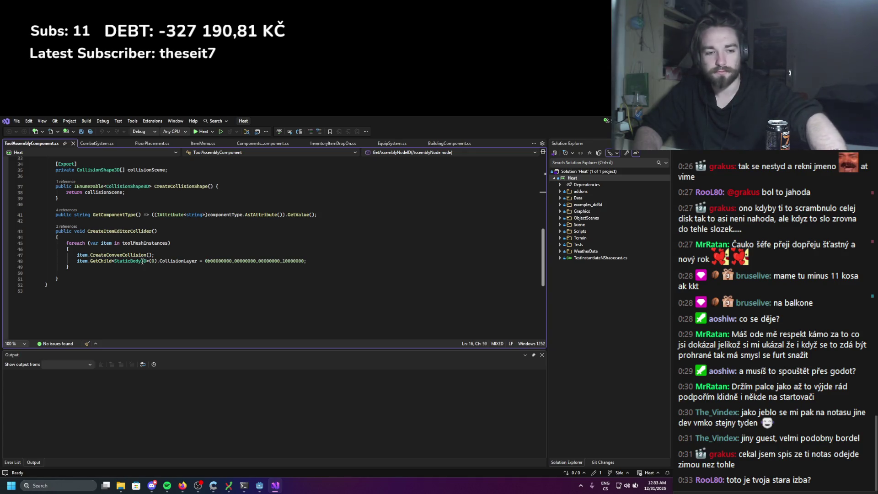
{"action": "scroll", "coordinate": [157, 285], "scroll_direction": "up", "scroll_amount": 2}
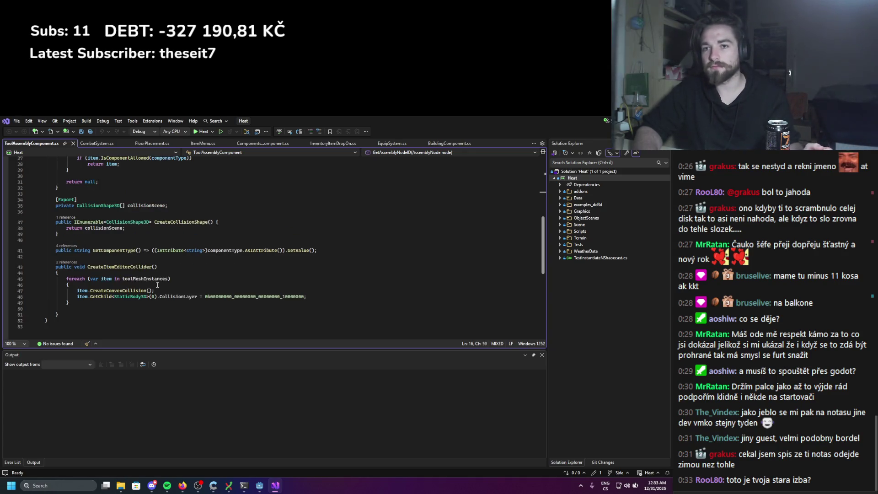
{"action": "scroll", "coordinate": [158, 285], "scroll_direction": "up", "scroll_amount": 9}
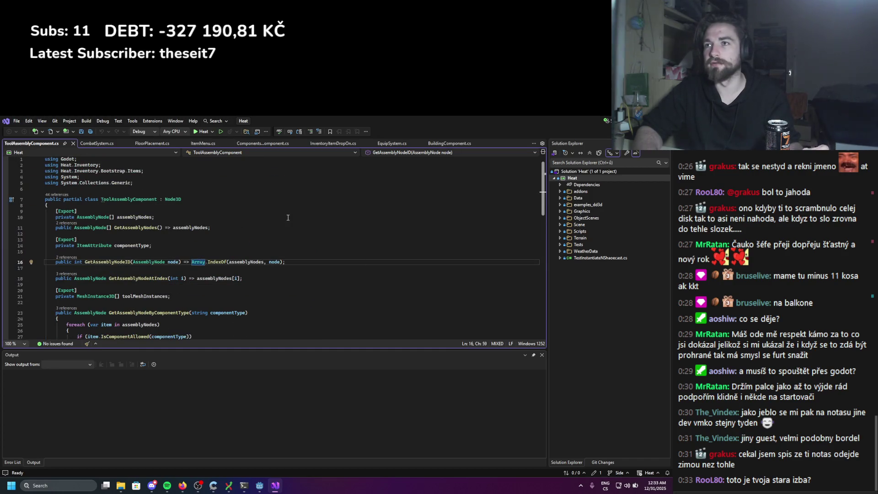
{"action": "left_click", "coordinate": [96, 144]}
Save FloorPlacement.cs, return to ToolAssemblyComponent.cs, and bring the Godot editor forward
{"action": "left_click", "coordinate": [153, 143]}
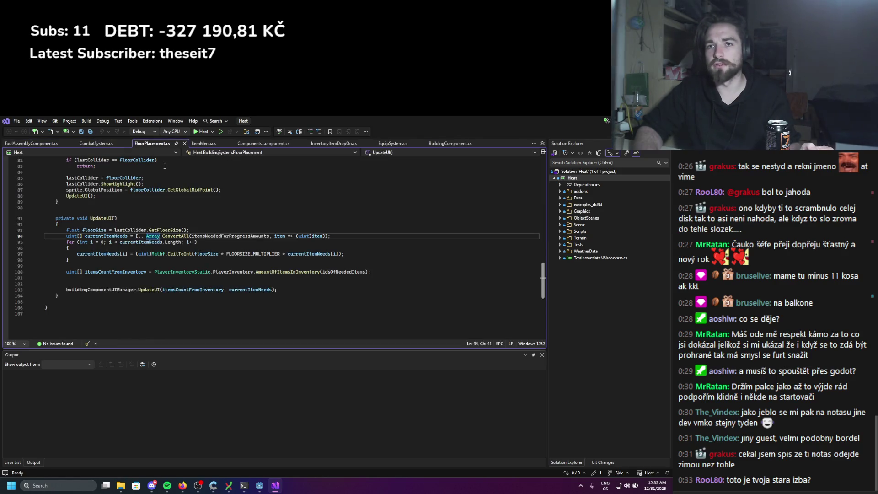
{"action": "scroll", "coordinate": [164, 212], "scroll_direction": "up", "scroll_amount": 20}
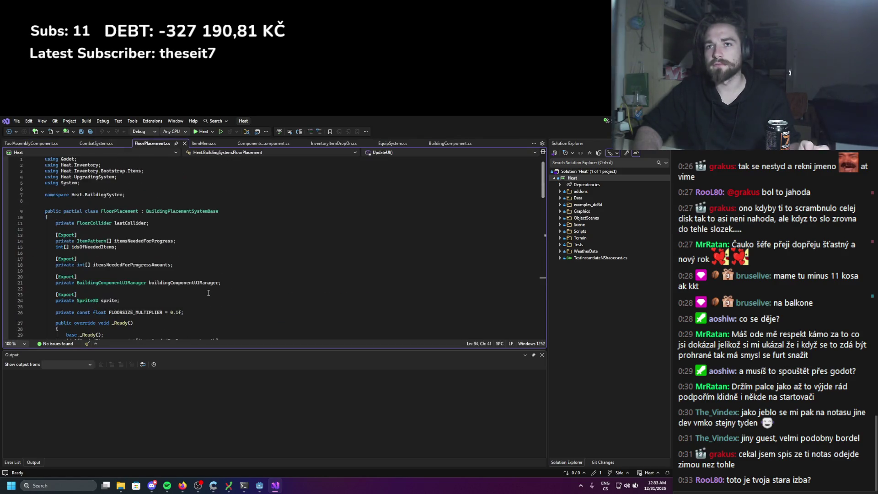
{"action": "left_click", "coordinate": [245, 201]}
{"action": "key", "text": "ctrl+s"}
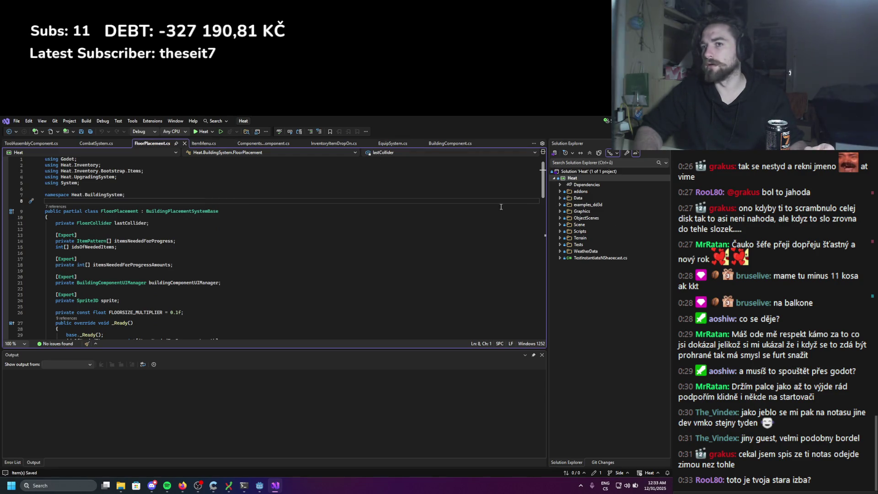
{"action": "left_click", "coordinate": [73, 241]}
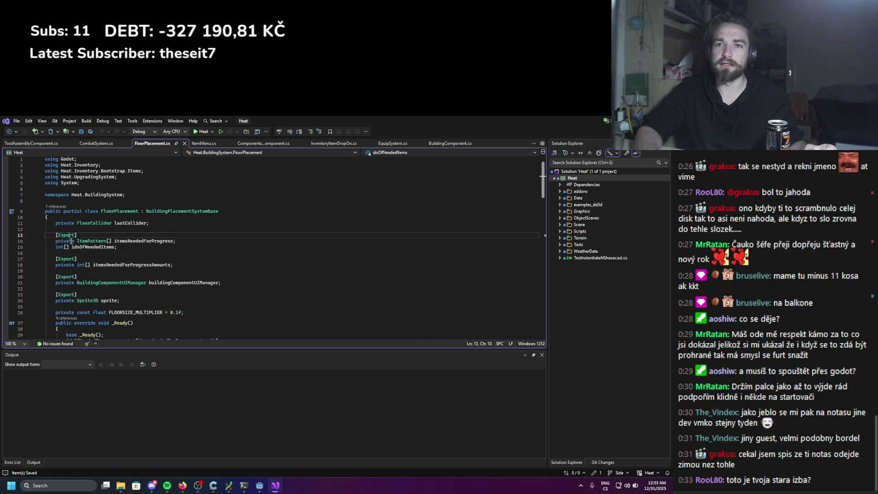
{"action": "scroll", "coordinate": [85, 248], "scroll_direction": "down", "scroll_amount": 13}
{"action": "scroll", "coordinate": [85, 248], "scroll_direction": "up", "scroll_amount": 10}
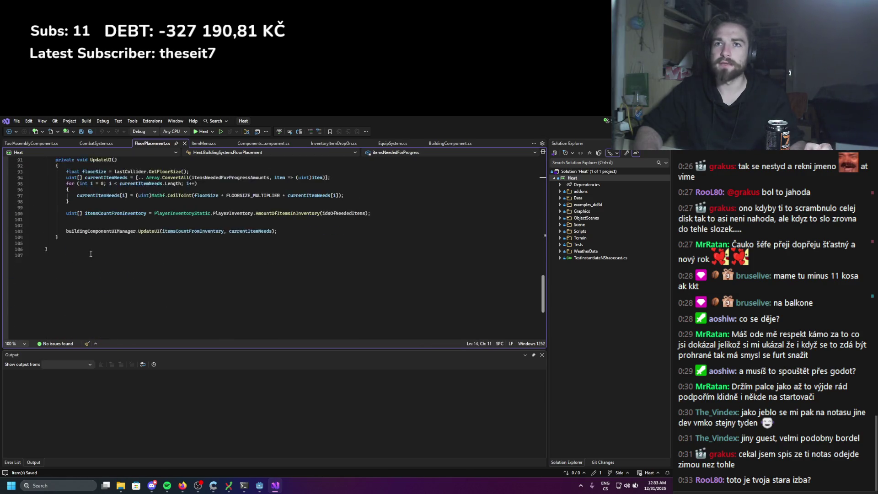
{"action": "left_click", "coordinate": [31, 143]}
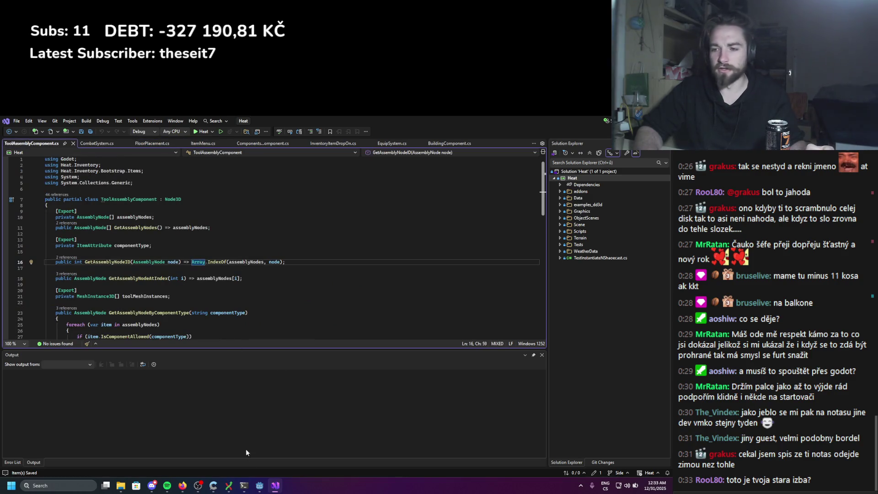
{"action": "left_click", "coordinate": [259, 485]}
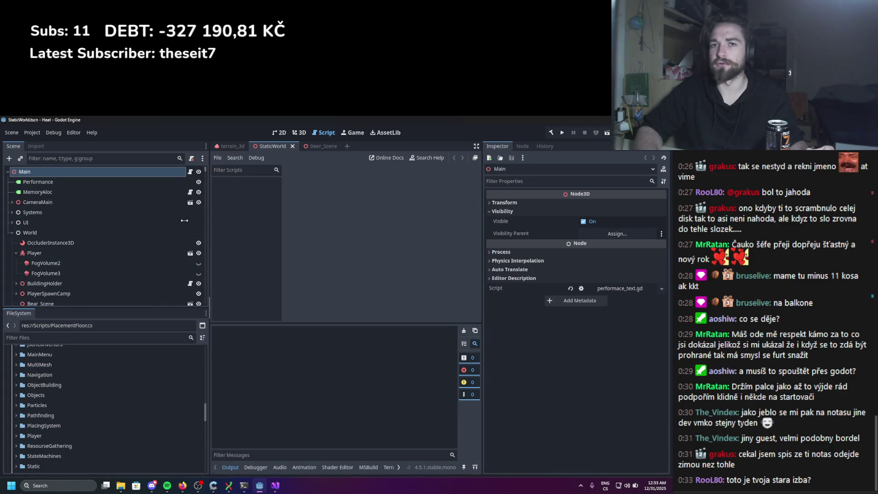
Enlarge the scene tree, collapse the Brush, Terrain and Player nodes, and select World
{"action": "left_click_drag", "start_coordinate": [185, 221], "coordinate": [147, 228]}
{"action": "left_click_drag", "start_coordinate": [98, 308], "coordinate": [97, 381]}
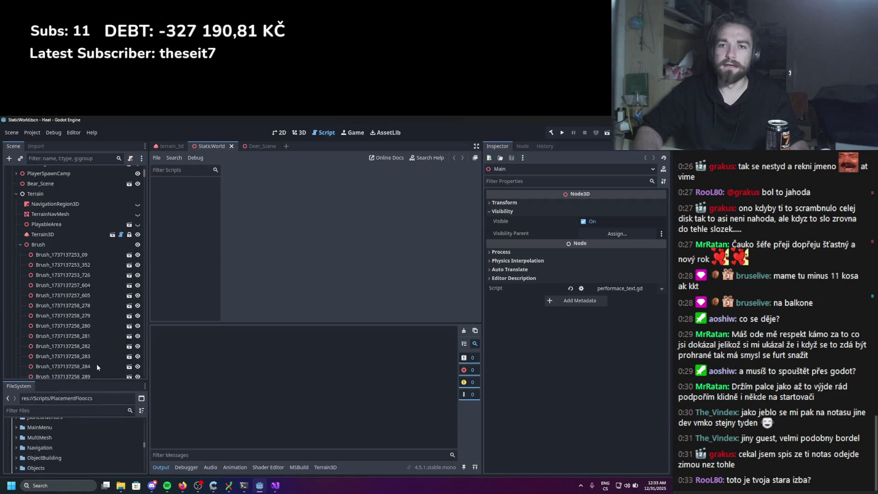
{"action": "left_click", "coordinate": [20, 245]}
{"action": "left_click", "coordinate": [14, 191]}
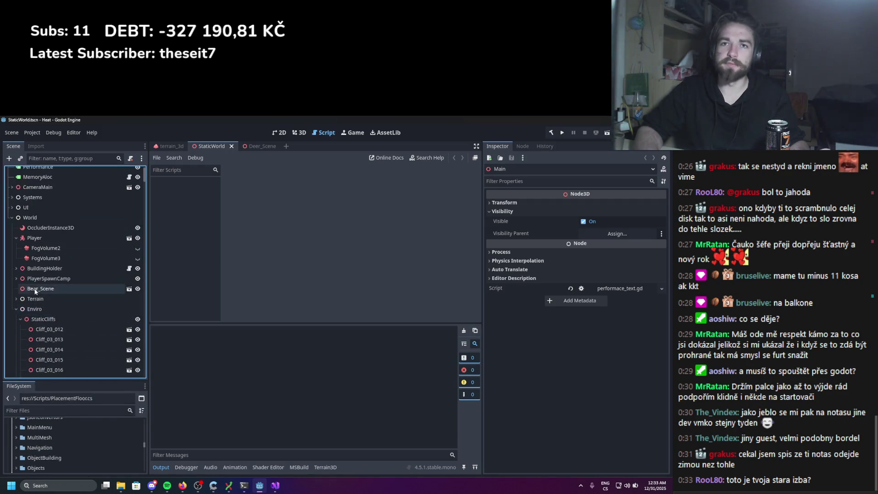
{"action": "left_click", "coordinate": [16, 253]}
{"action": "left_click", "coordinate": [16, 253]}
{"action": "left_click", "coordinate": [30, 233]}
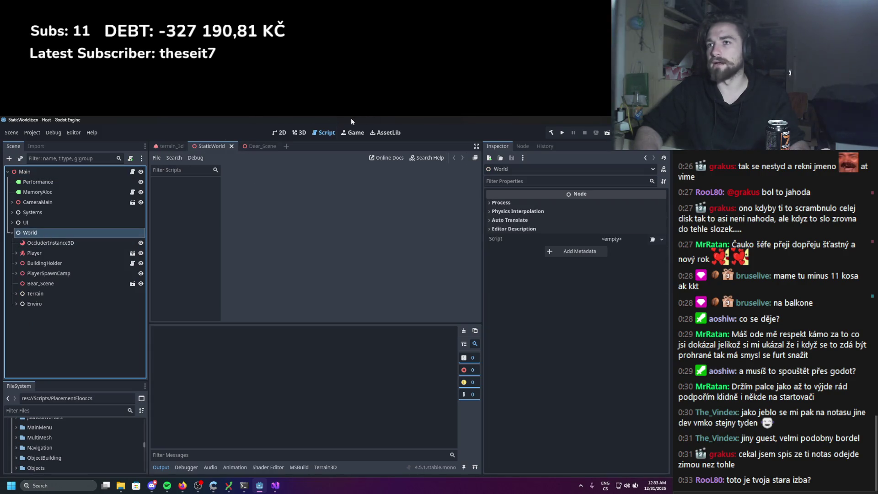
Switch to the 3D view and orbit down to ground level among the deer
{"action": "left_click", "coordinate": [298, 134]}
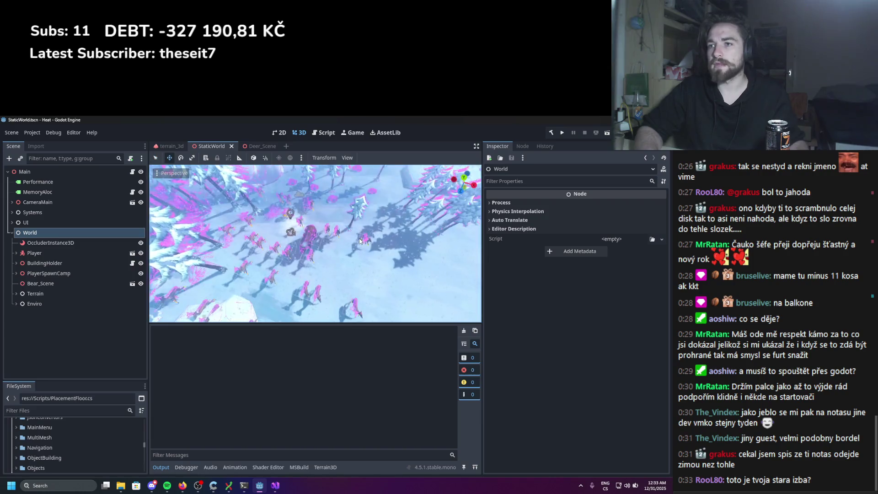
{"action": "scroll", "coordinate": [391, 254], "scroll_direction": "up", "scroll_amount": 5}
{"action": "middle_click_drag", "start_coordinate": [391, 254], "coordinate": [398, 215]}
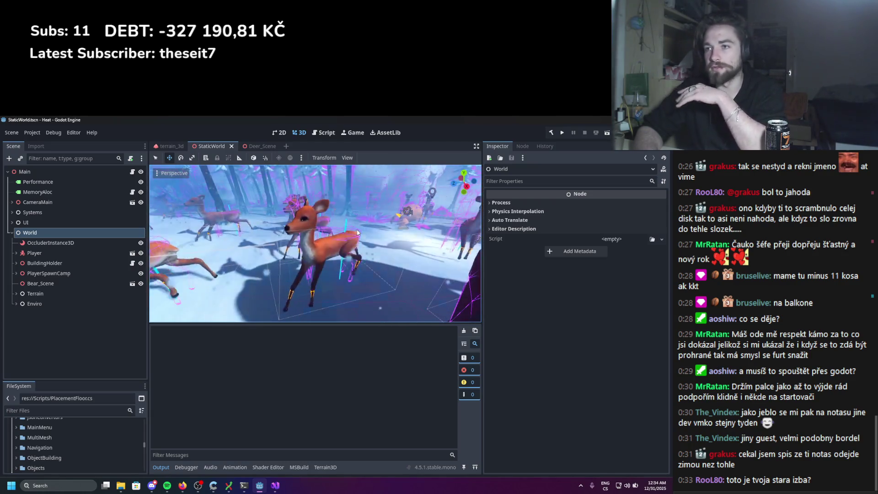
{"action": "key", "text": "alt+Tab"}
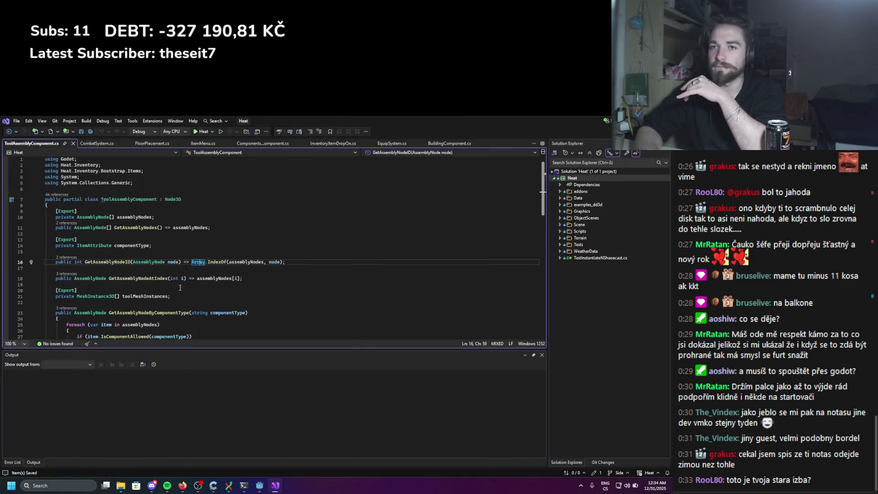
Hide Visual Studio and bring forward the Firefox window showing the GitHub issue
{"action": "left_click", "coordinate": [275, 485]}
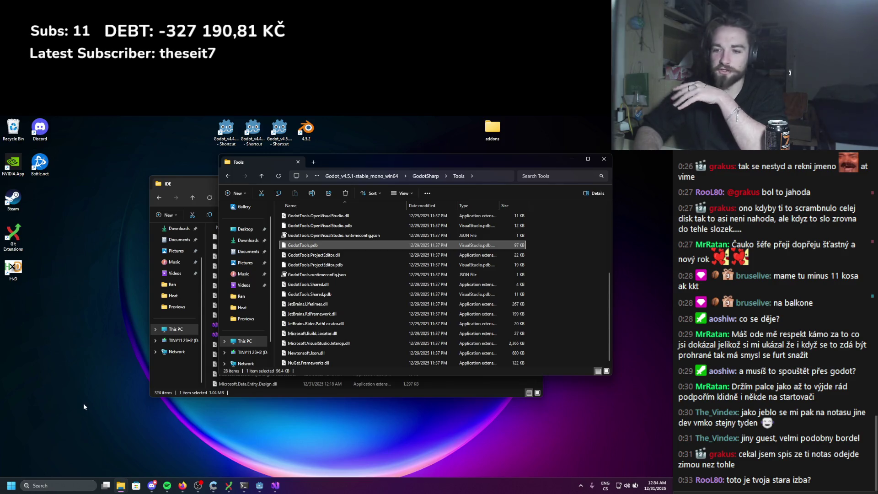
{"action": "left_click", "coordinate": [180, 489]}
{"action": "left_click", "coordinate": [218, 451]}
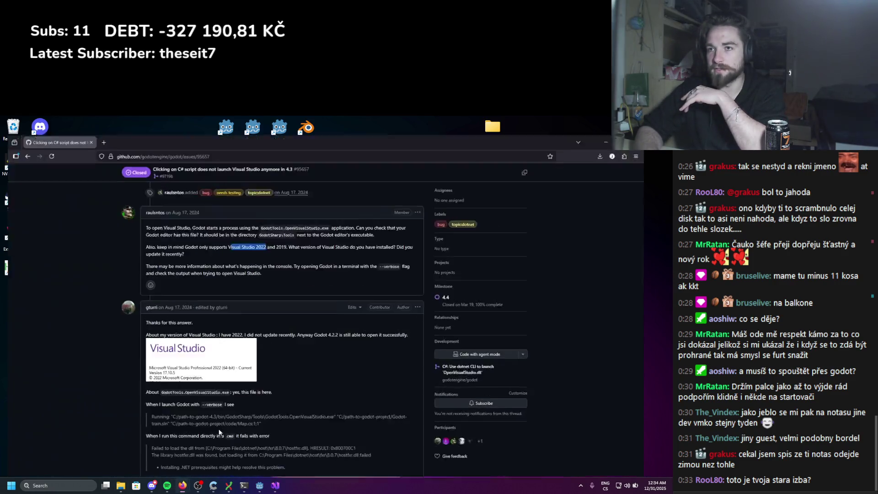
Google 'cgtrader', open the CGTrader homepage, and detach it into its own window
{"action": "left_click", "coordinate": [99, 123]}
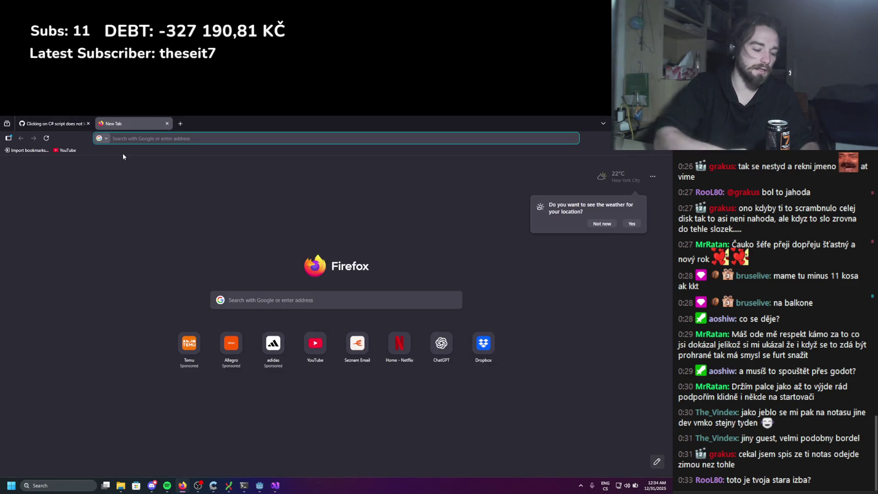
{"action": "type", "text": "cgt"}
{"action": "key", "text": "Down"}
{"action": "key", "text": "Return"}
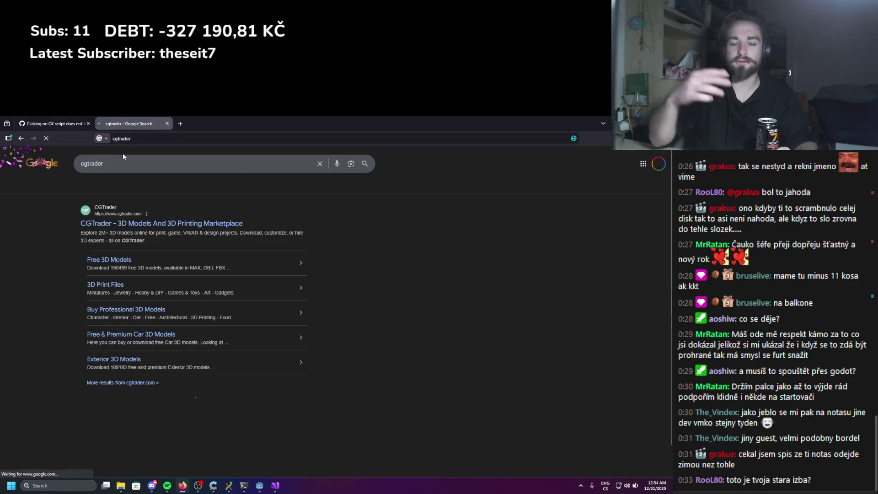
{"action": "left_click", "coordinate": [181, 223]}
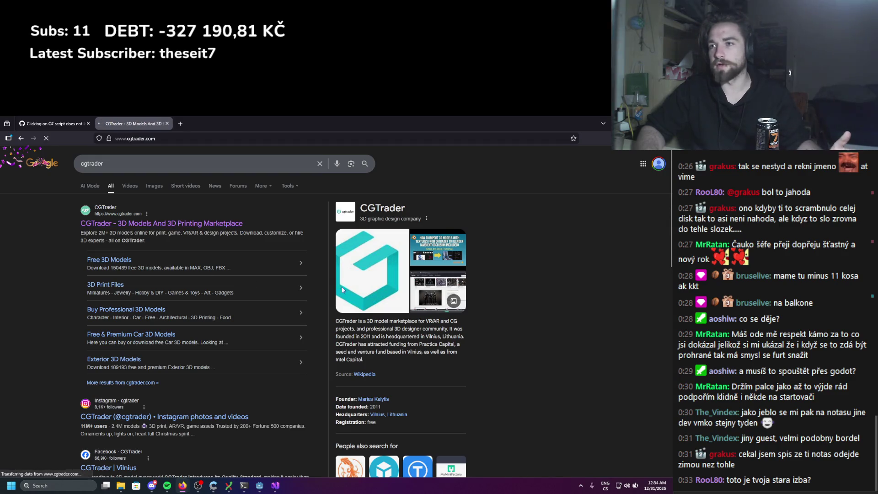
{"action": "mouse_move", "coordinate": [125, 120]}
{"action": "left_mouse_down"}
{"action": "mouse_move", "coordinate": [151, 137]}
{"action": "mouse_move", "coordinate": [212, 116]}
{"action": "mouse_move", "coordinate": [109, 192]}
{"action": "mouse_move", "coordinate": [0, 205]}
{"action": "left_mouse_up"}
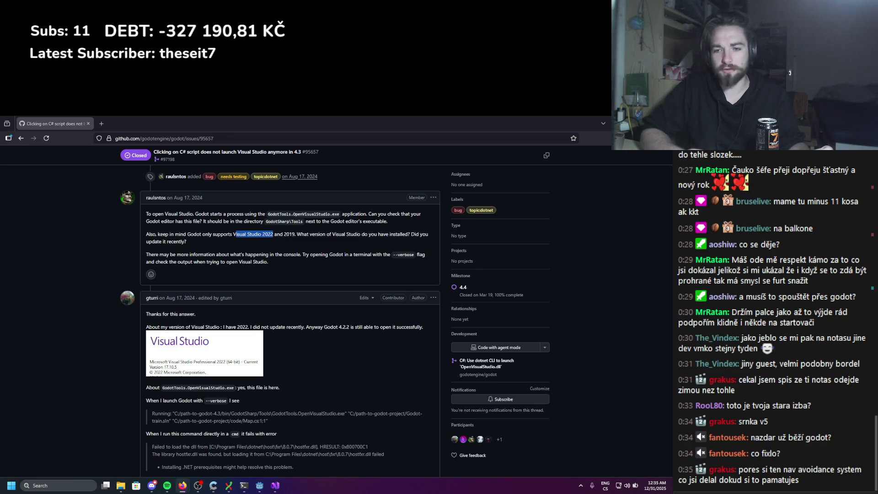
Run a Windows search for 'godot', launch the best match, and sketch a freehand rectangle
{"action": "left_click", "coordinate": [88, 486]}
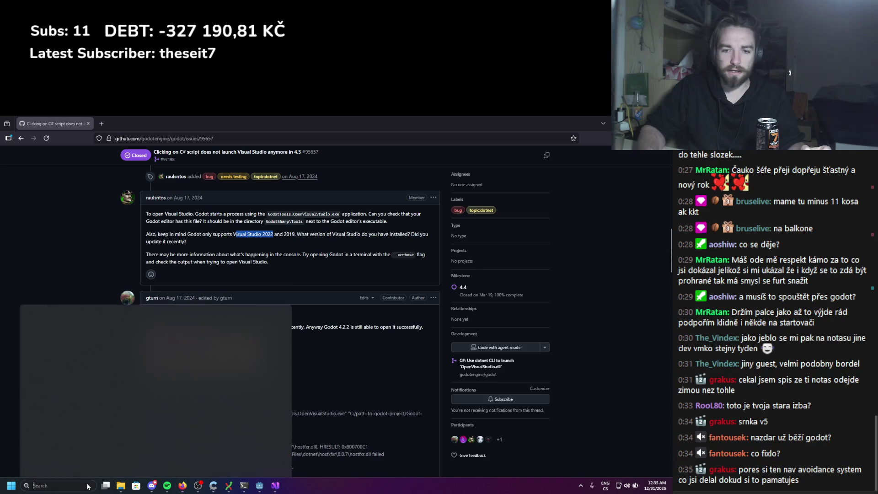
{"action": "type", "text": "godot"}
{"action": "key", "text": "Return"}
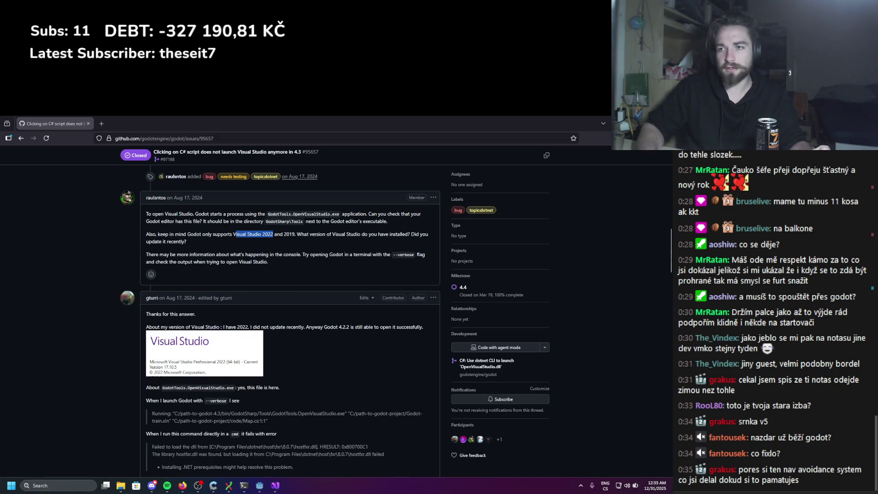
{"action": "mouse_move", "coordinate": [259, 279]}
{"action": "left_mouse_down"}
{"action": "mouse_move", "coordinate": [262, 311]}
{"action": "mouse_move", "coordinate": [339, 271]}
{"action": "mouse_move", "coordinate": [261, 276]}
{"action": "left_mouse_up"}
Draw three long diagonal lines and several short strokes over and beside the rectangle
{"action": "mouse_move", "coordinate": [282, 241]}
{"action": "left_mouse_down"}
{"action": "mouse_move", "coordinate": [198, 307]}
{"action": "mouse_move", "coordinate": [184, 331]}
{"action": "left_mouse_up"}
{"action": "left_click_drag", "start_coordinate": [264, 241], "coordinate": [182, 303]}
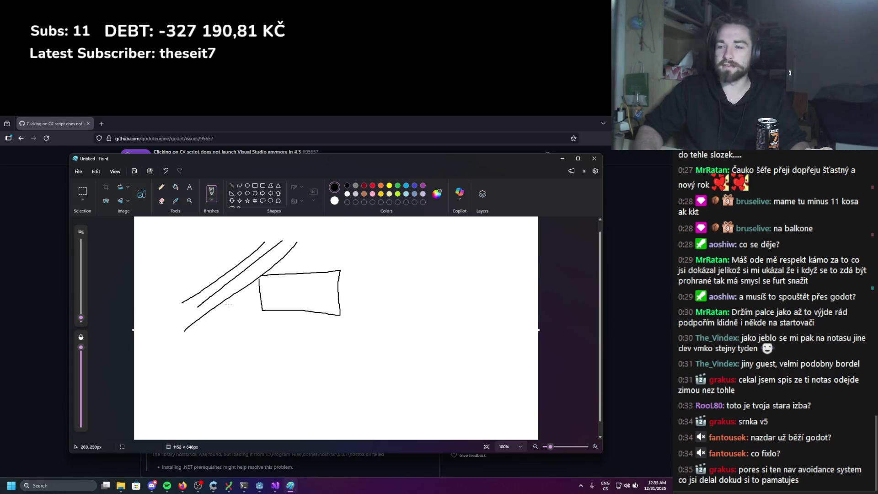
{"action": "left_click_drag", "start_coordinate": [284, 295], "coordinate": [265, 271]}
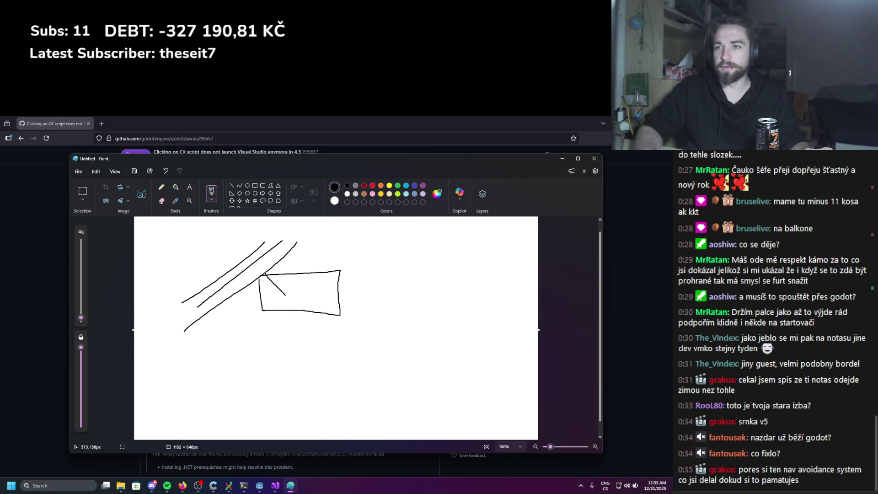
{"action": "mouse_move", "coordinate": [302, 297]}
{"action": "left_mouse_down"}
{"action": "mouse_move", "coordinate": [329, 261]}
{"action": "mouse_move", "coordinate": [250, 337]}
{"action": "left_mouse_up"}
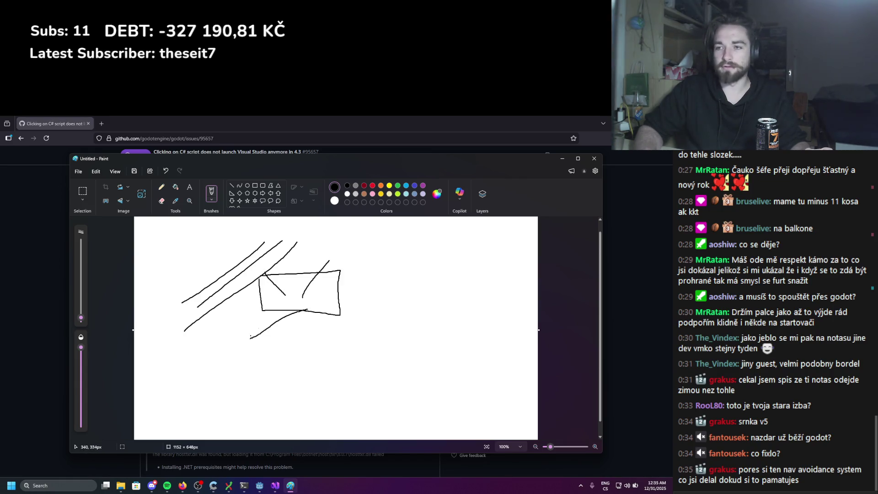
{"action": "mouse_move", "coordinate": [377, 248]}
{"action": "left_mouse_down"}
{"action": "mouse_move", "coordinate": [342, 263]}
{"action": "mouse_move", "coordinate": [379, 270]}
{"action": "left_mouse_up"}
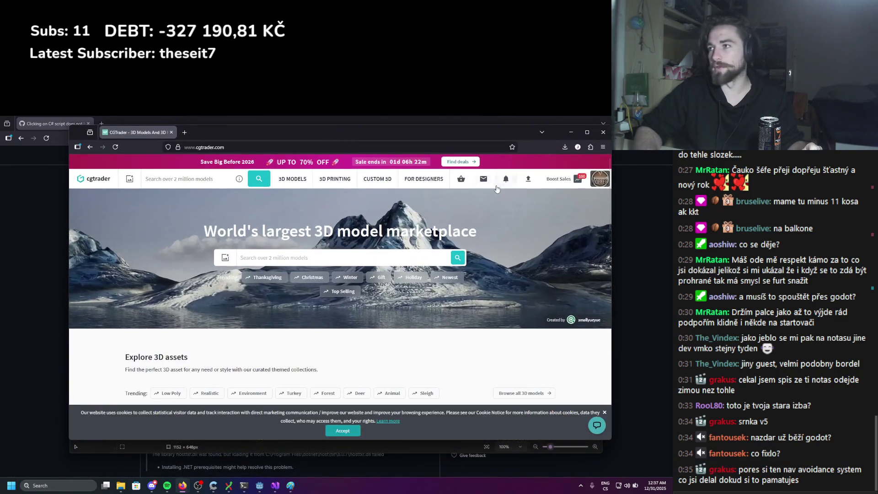
{"action": "mouse_move", "coordinate": [603, 184]}
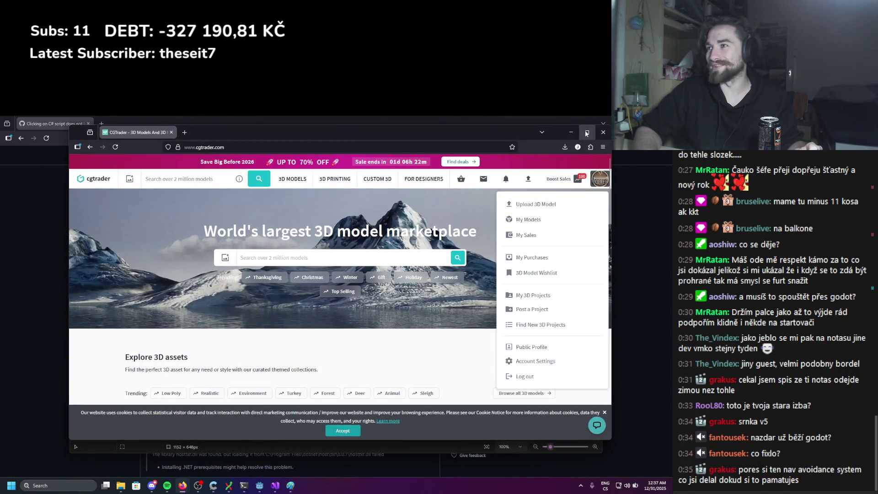
Go to My Models and open the Stylized Doe product page in a new tab
{"action": "scroll", "coordinate": [461, 285], "scroll_direction": "down", "scroll_amount": 4}
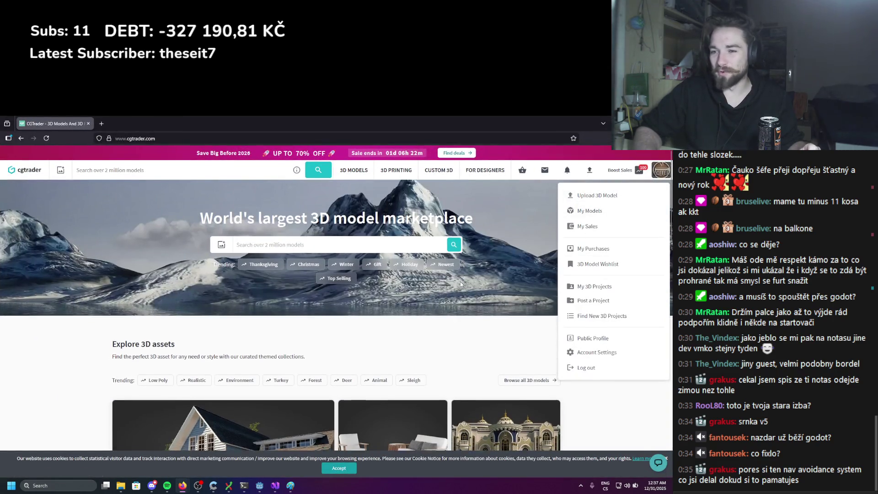
{"action": "scroll", "coordinate": [460, 285], "scroll_direction": "up", "scroll_amount": 4}
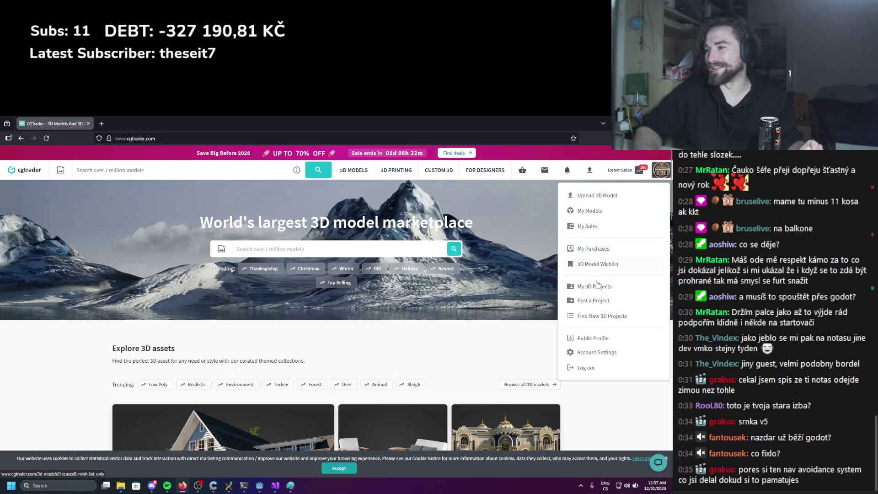
{"action": "left_click", "coordinate": [586, 211]}
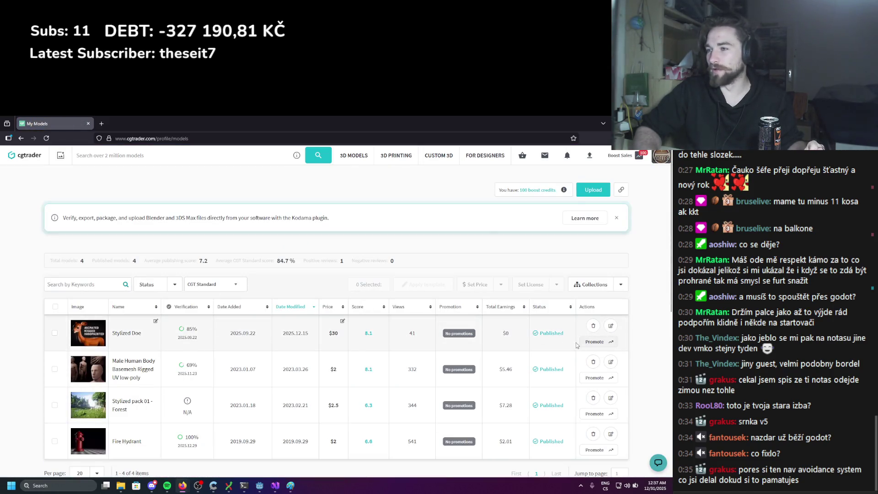
{"action": "left_click", "coordinate": [117, 334]}
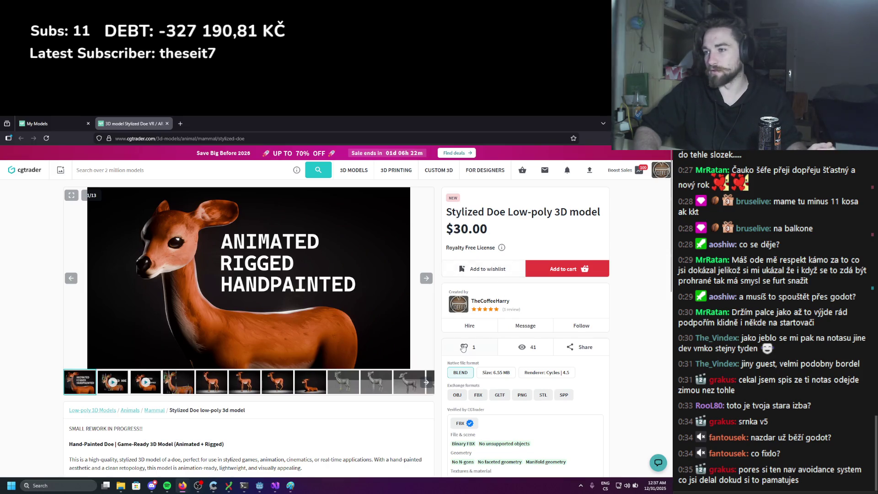
Check the BLEND format listing, then return to and review the Stylized Doe page
{"action": "scroll", "coordinate": [453, 357], "scroll_direction": "down", "scroll_amount": 1}
{"action": "scroll", "coordinate": [462, 344], "scroll_direction": "down", "scroll_amount": 3}
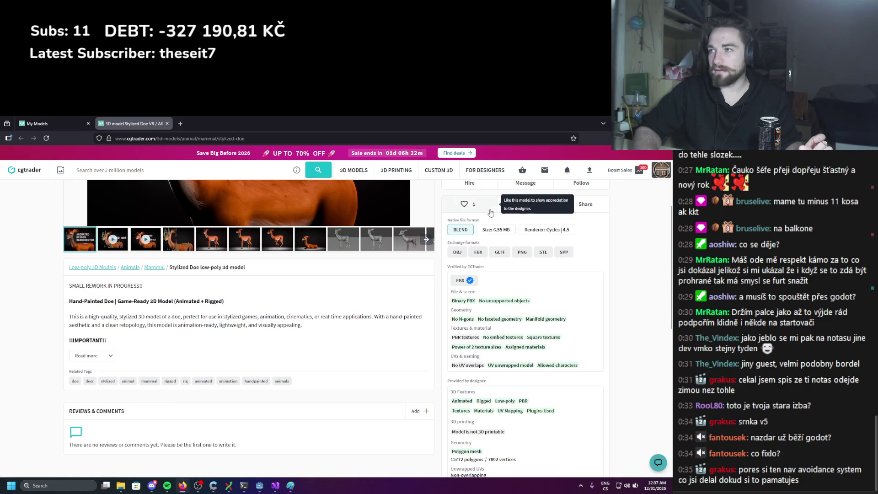
{"action": "left_click", "coordinate": [461, 231]}
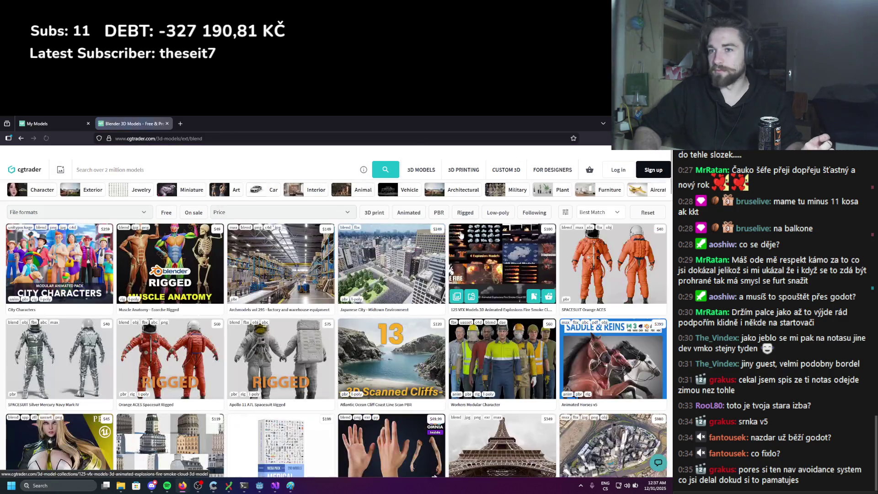
{"action": "key", "text": "alt+Left"}
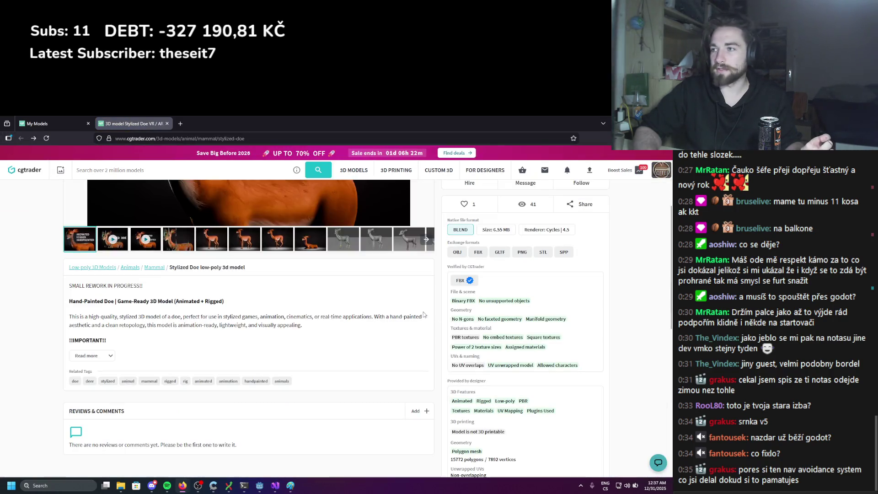
{"action": "scroll", "coordinate": [531, 297], "scroll_direction": "up", "scroll_amount": 3}
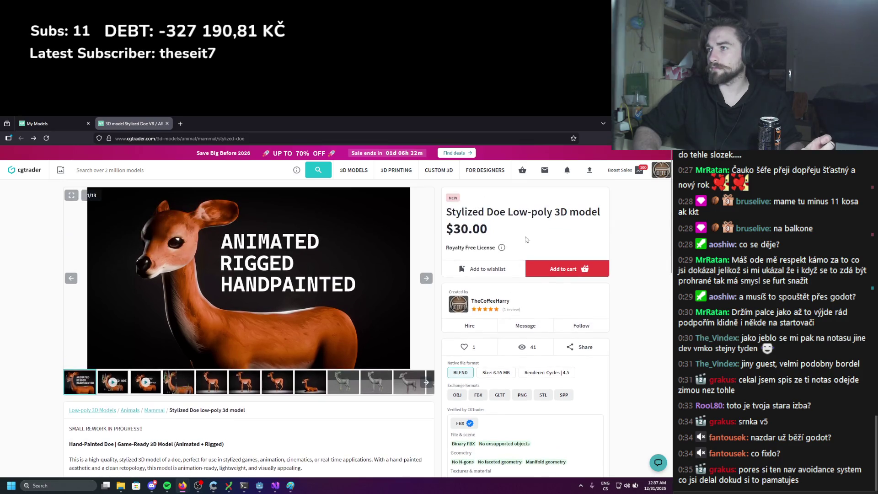
{"action": "scroll", "coordinate": [450, 300], "scroll_direction": "down", "scroll_amount": 5}
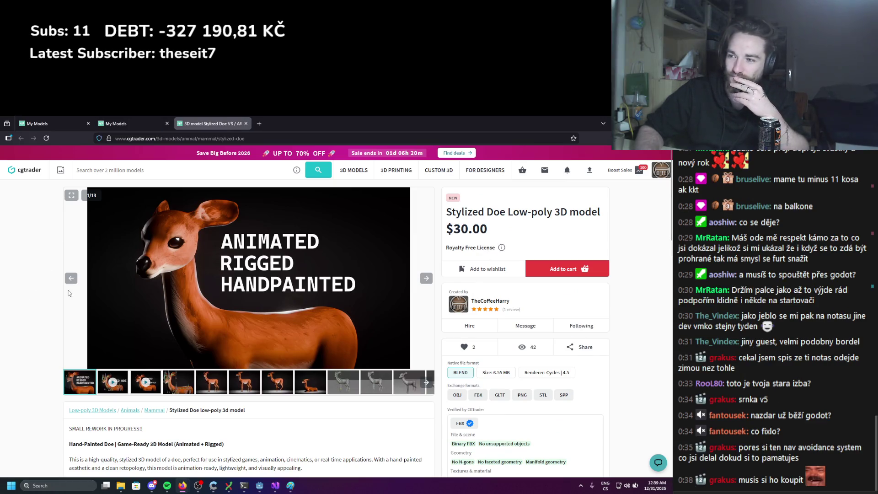
{"action": "scroll", "coordinate": [270, 315], "scroll_direction": "down", "scroll_amount": 2}
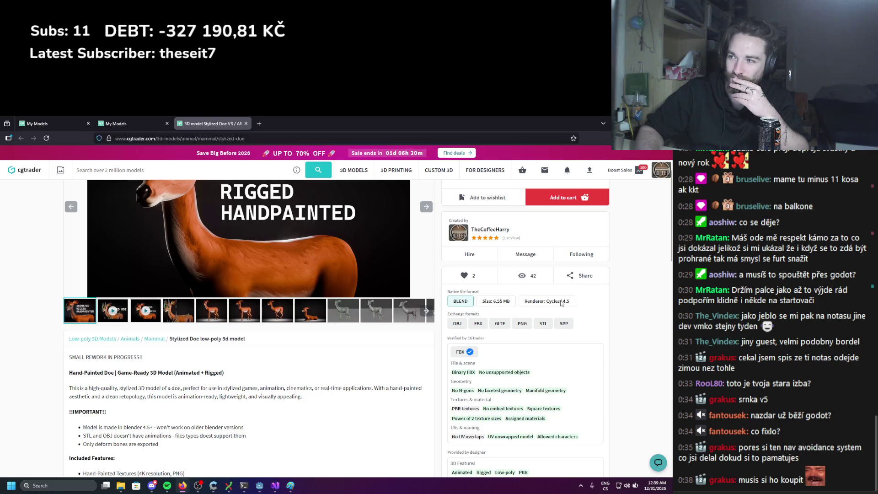
{"action": "scroll", "coordinate": [339, 359], "scroll_direction": "down", "scroll_amount": 2}
{"action": "scroll", "coordinate": [235, 160], "scroll_direction": "up", "scroll_amount": 4}
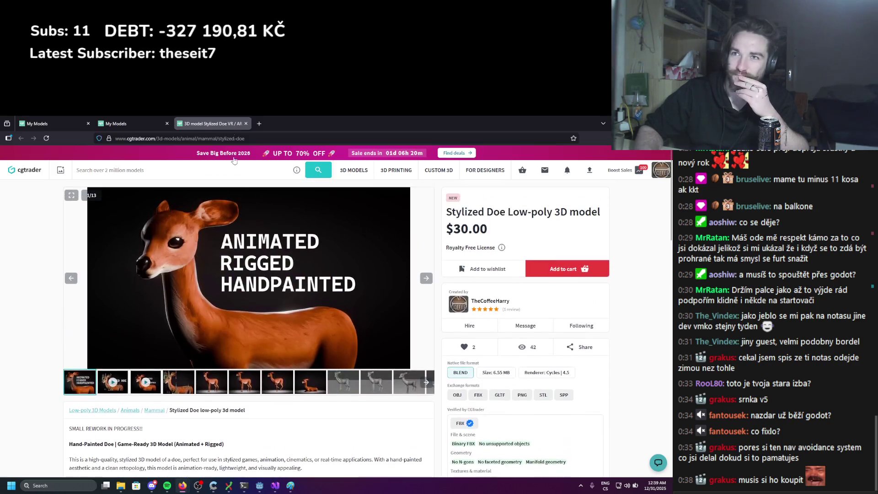
{"action": "left_click", "coordinate": [258, 124]}
Search Google for 'cgtrader download my own model', then open My Models from CGTrader's account menu
{"action": "type", "text": "cgtrader download my"}
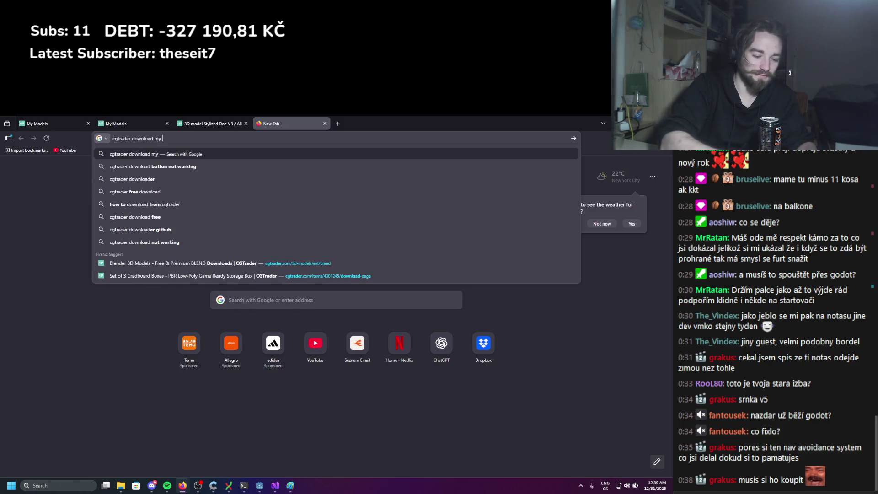
{"action": "type", "text": " own model"}
{"action": "key", "text": "Return"}
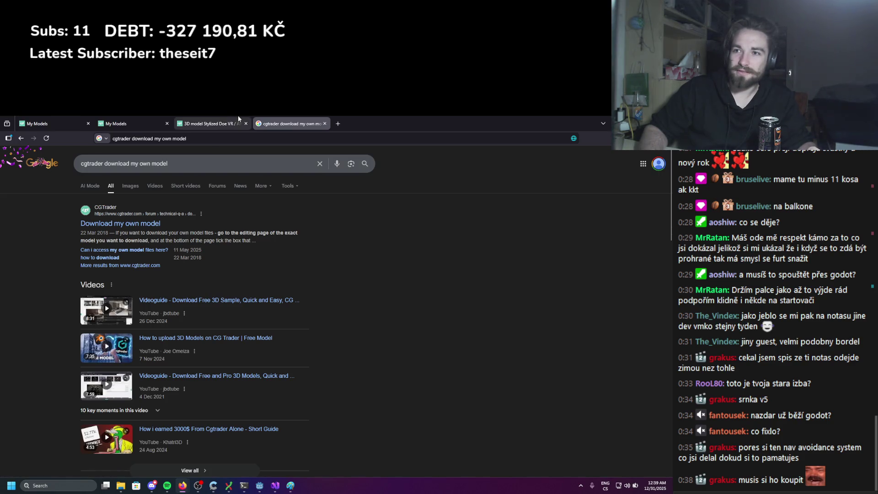
{"action": "left_click", "coordinate": [227, 126]}
{"action": "mouse_move", "coordinate": [661, 171]}
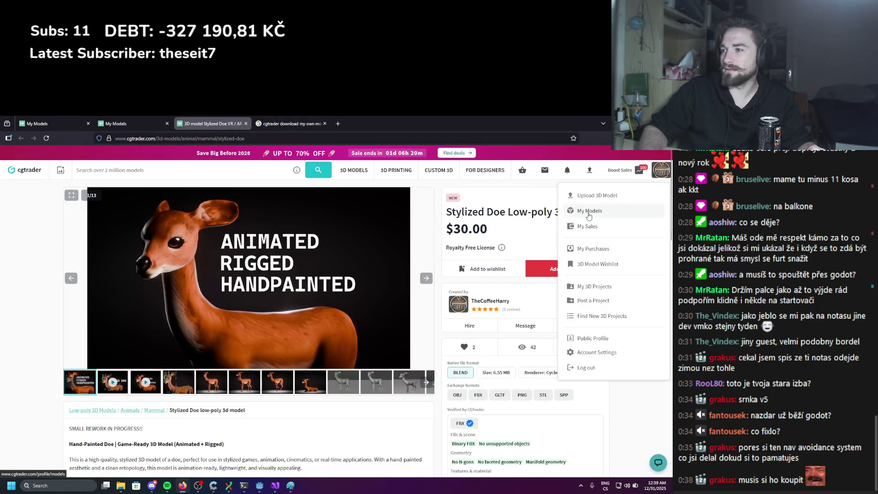
{"action": "left_click", "coordinate": [590, 211]}
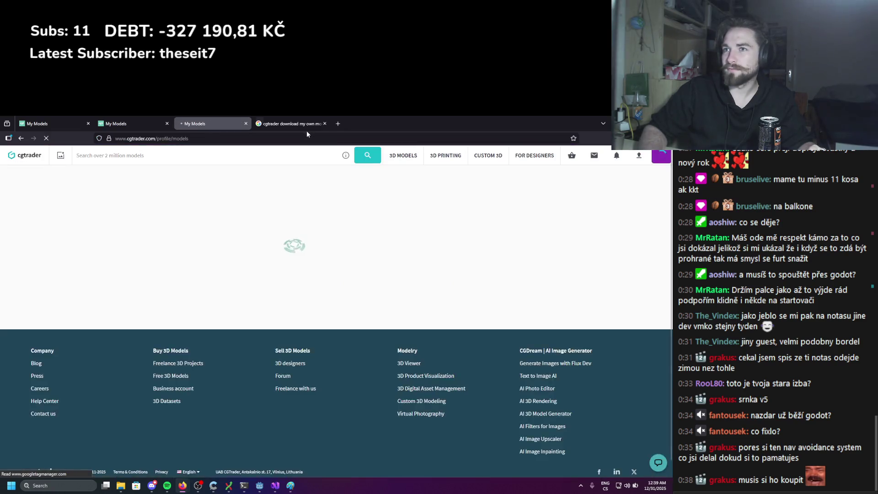
Tick the Stylized Doe row in My Models and dismiss the Kodama plugin notice
{"action": "left_click", "coordinate": [56, 335]}
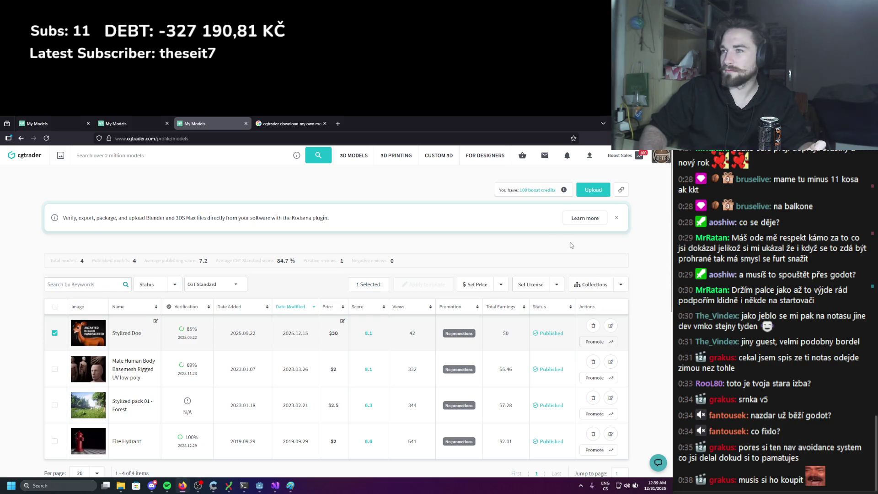
{"action": "left_click", "coordinate": [617, 217]}
{"action": "scroll", "coordinate": [636, 229], "scroll_direction": "down", "scroll_amount": 5}
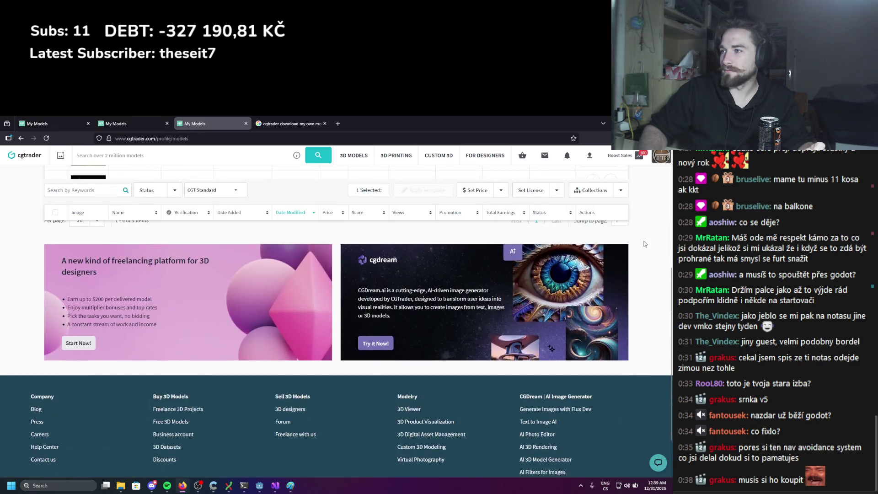
{"action": "scroll", "coordinate": [645, 244], "scroll_direction": "up", "scroll_amount": 5}
{"action": "scroll", "coordinate": [600, 266], "scroll_direction": "down", "scroll_amount": 5}
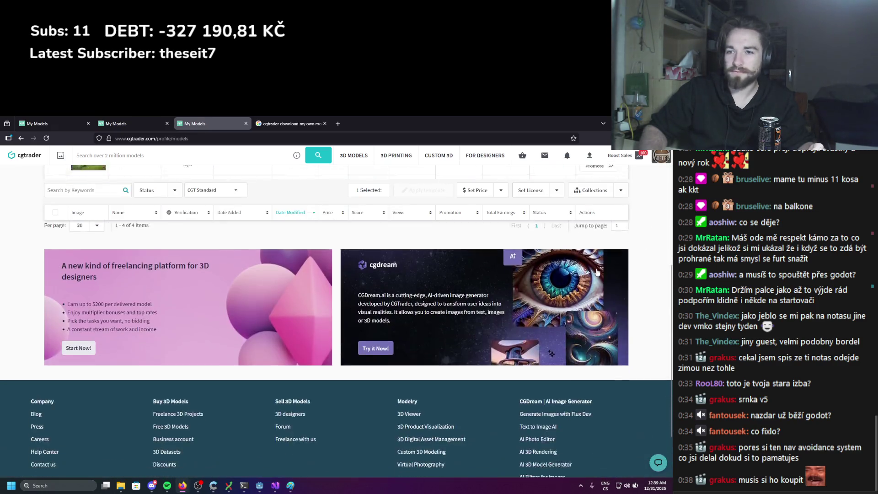
{"action": "scroll", "coordinate": [596, 275], "scroll_direction": "up", "scroll_amount": 3}
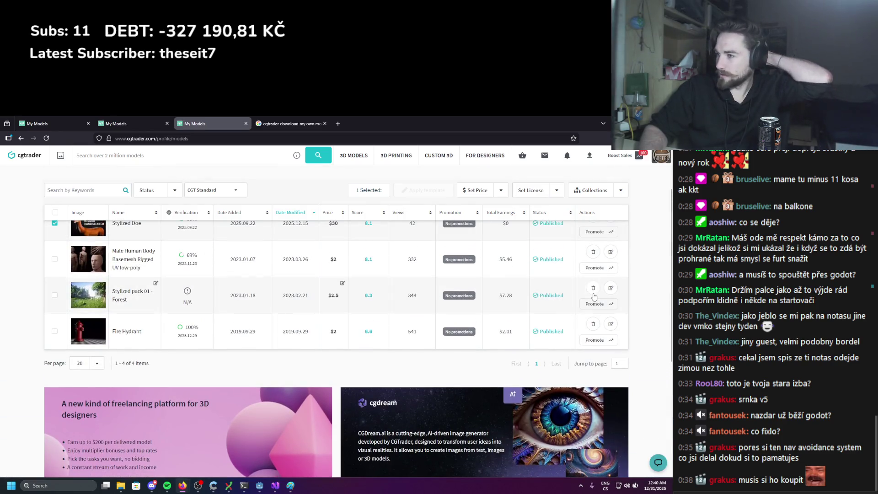
{"action": "scroll", "coordinate": [595, 297], "scroll_direction": "down", "scroll_amount": 4}
{"action": "scroll", "coordinate": [608, 299], "scroll_direction": "up", "scroll_amount": 4}
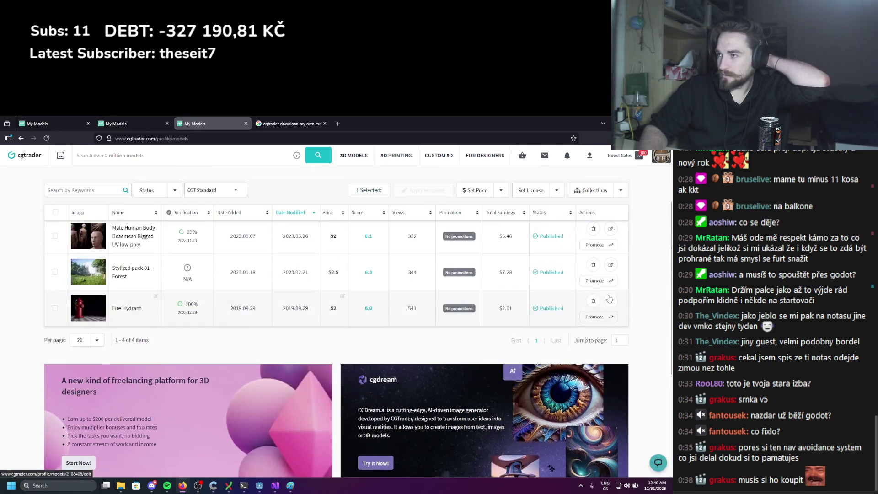
{"action": "scroll", "coordinate": [609, 299], "scroll_direction": "up", "scroll_amount": 3}
After a look at the Google results, open the Stylized Doe model's edit page
{"action": "left_click", "coordinate": [288, 124]}
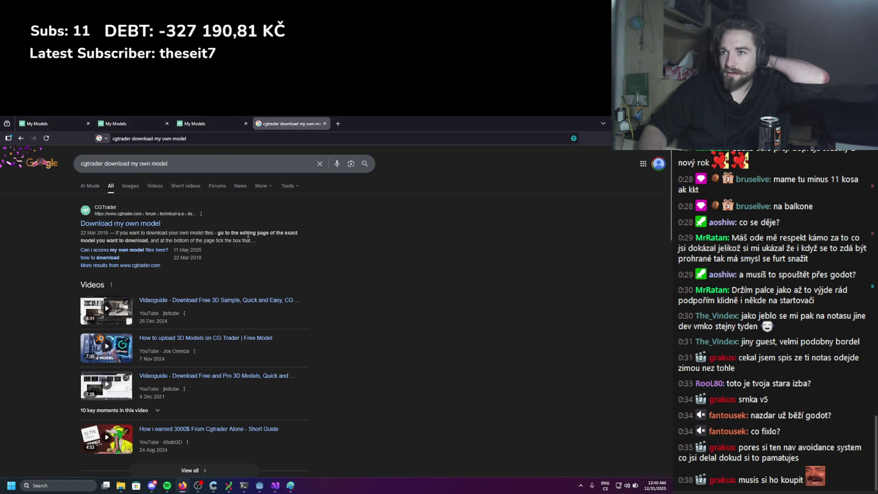
{"action": "left_click", "coordinate": [199, 128]}
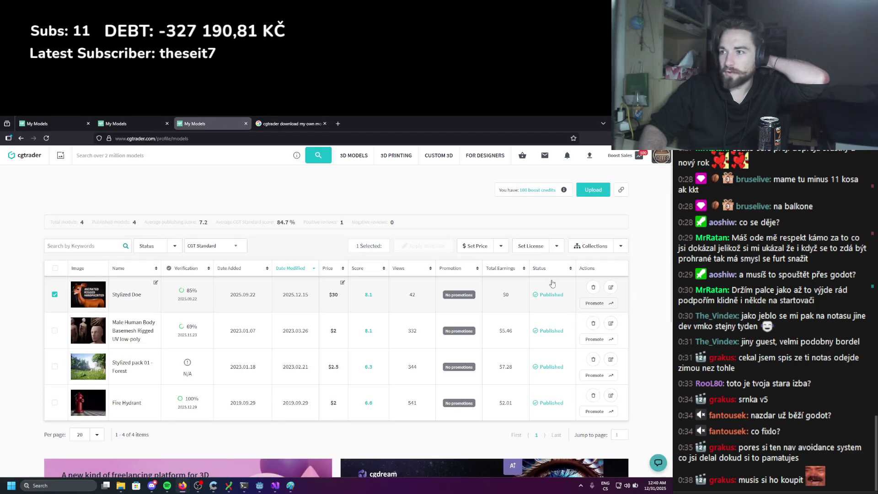
{"action": "left_click", "coordinate": [603, 309]}
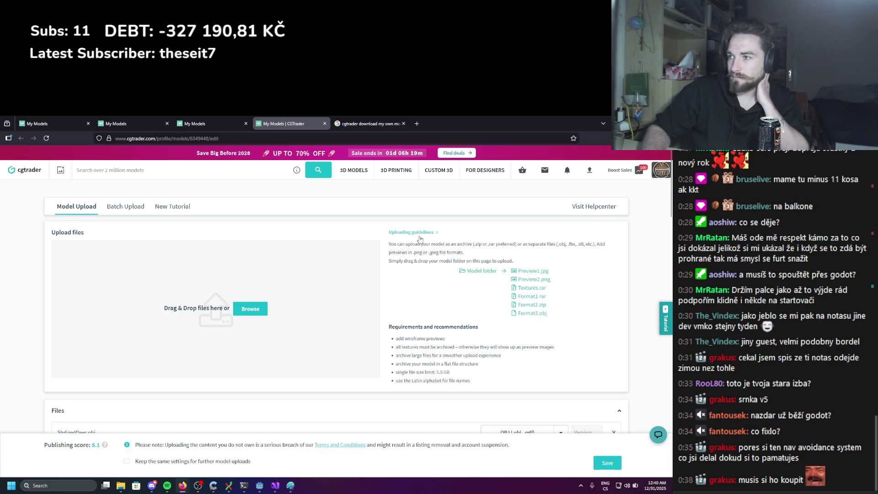
Check the format options for StylizedDeer.obj on the edit page, keeping OBJ
{"action": "scroll", "coordinate": [330, 253], "scroll_direction": "down", "scroll_amount": 5}
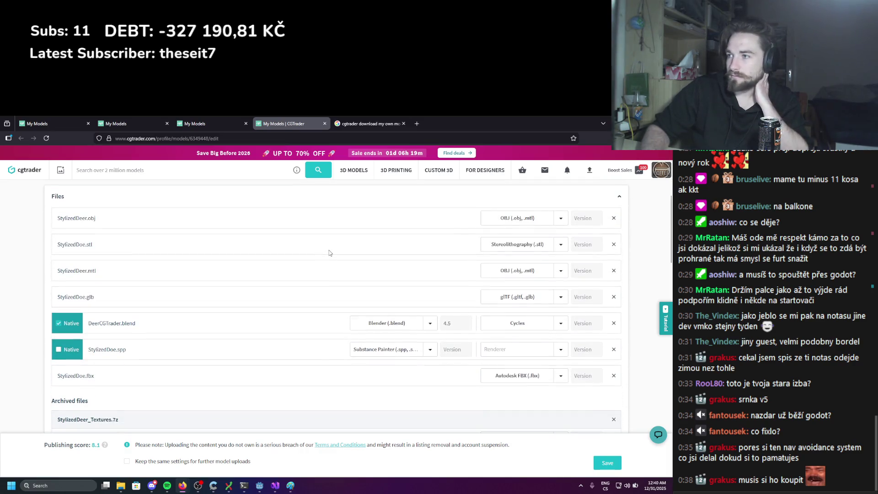
{"action": "left_click", "coordinate": [560, 220]}
{"action": "left_click", "coordinate": [563, 221]}
{"action": "scroll", "coordinate": [267, 248], "scroll_direction": "down", "scroll_amount": 3}
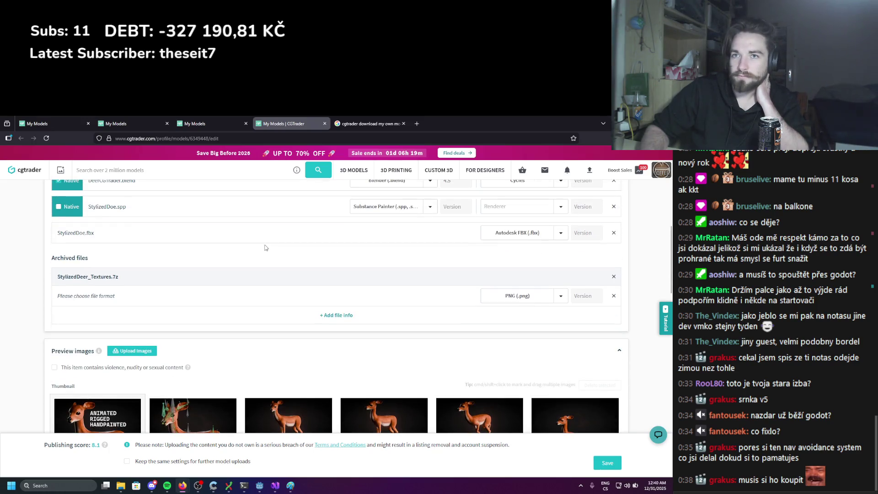
{"action": "scroll", "coordinate": [266, 248], "scroll_direction": "down", "scroll_amount": 1}
{"action": "scroll", "coordinate": [266, 248], "scroll_direction": "up", "scroll_amount": 2}
Review the rest of the listing, then highlight the Google snippet's advice about ticking the box
{"action": "left_click_drag", "start_coordinate": [112, 277], "coordinate": [128, 279]}
{"action": "scroll", "coordinate": [247, 296], "scroll_direction": "up", "scroll_amount": 2}
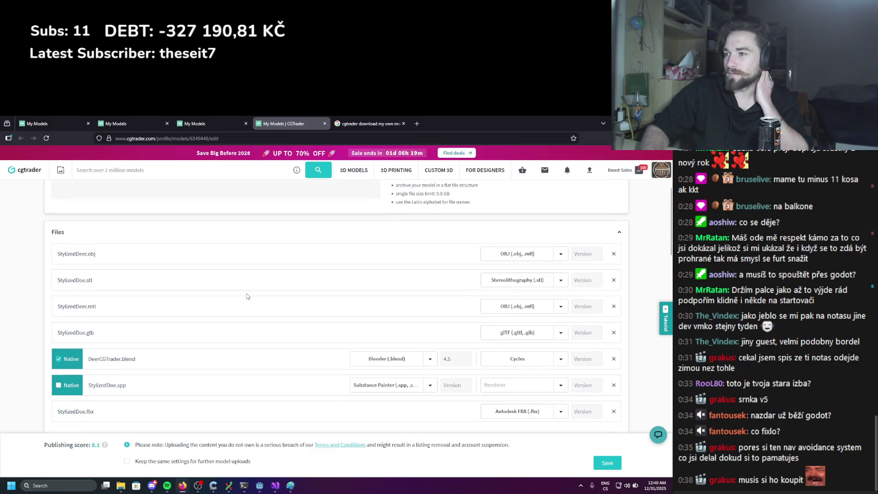
{"action": "scroll", "coordinate": [137, 236], "scroll_direction": "down", "scroll_amount": 3}
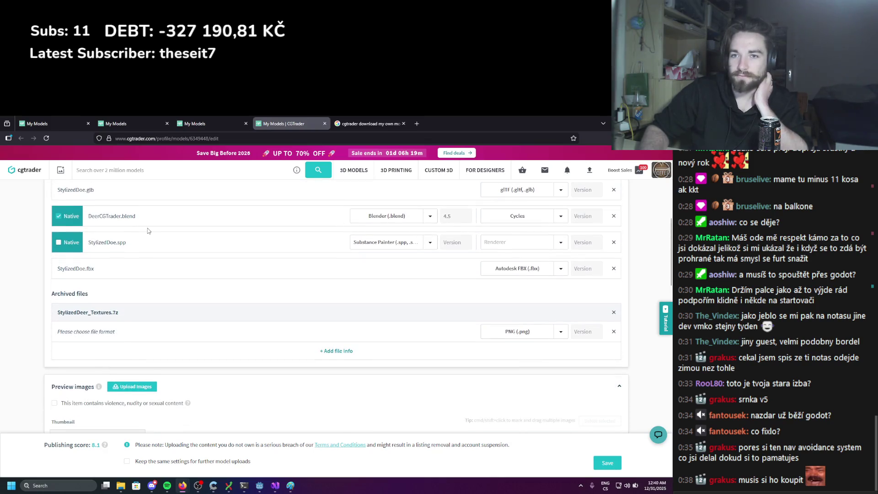
{"action": "scroll", "coordinate": [147, 231], "scroll_direction": "down", "scroll_amount": 20}
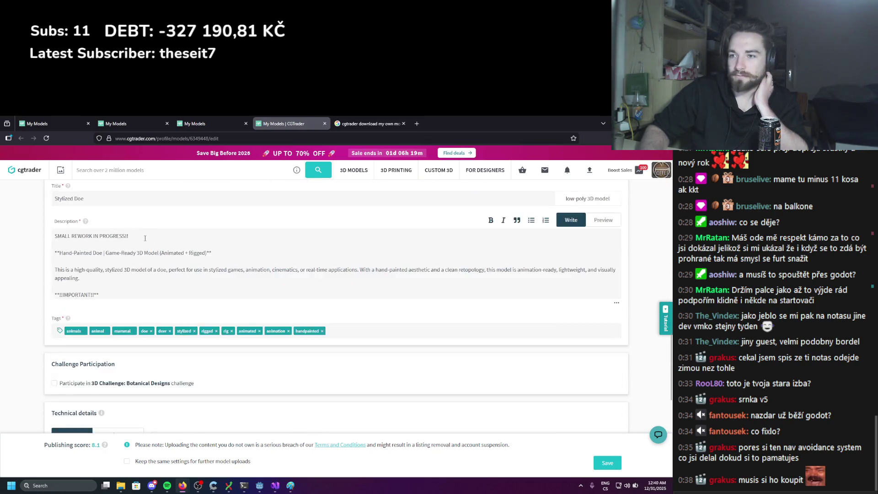
{"action": "scroll", "coordinate": [145, 241], "scroll_direction": "down", "scroll_amount": 2}
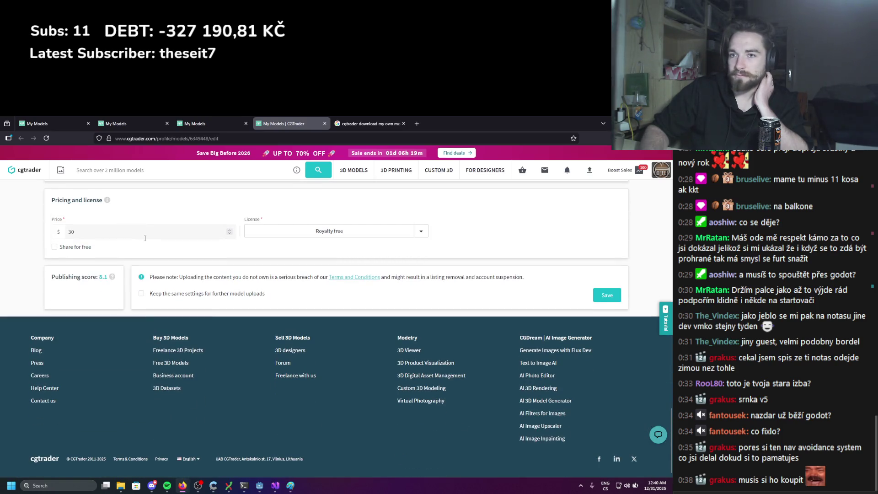
{"action": "scroll", "coordinate": [145, 239], "scroll_direction": "up", "scroll_amount": 5}
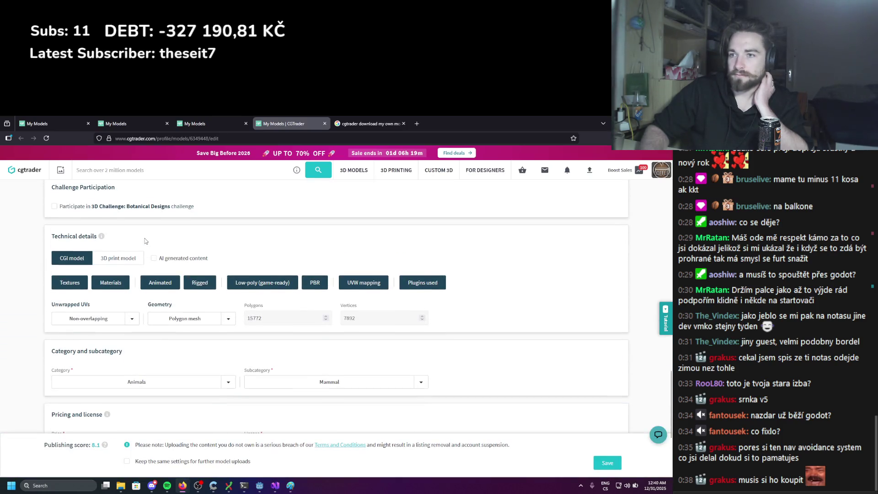
{"action": "scroll", "coordinate": [145, 241], "scroll_direction": "up", "scroll_amount": 2}
{"action": "scroll", "coordinate": [145, 241], "scroll_direction": "up", "scroll_amount": 8}
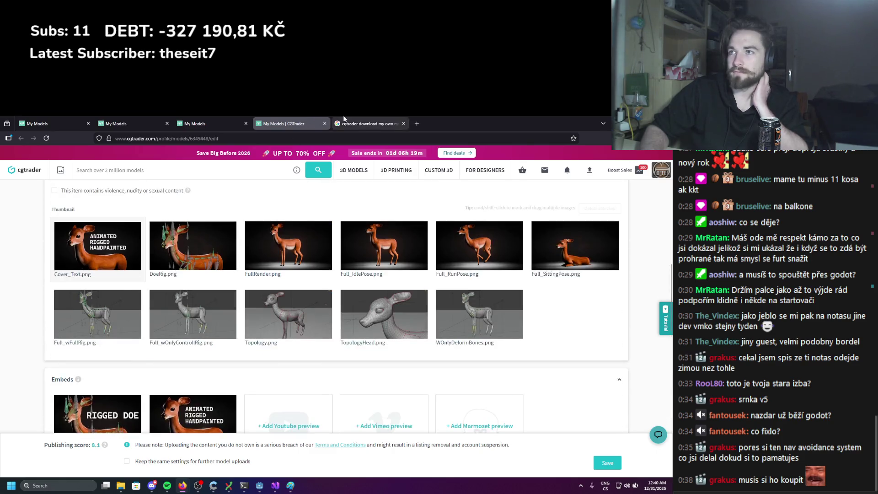
{"action": "left_click", "coordinate": [369, 124]}
{"action": "left_click_drag", "start_coordinate": [169, 242], "coordinate": [255, 243]}
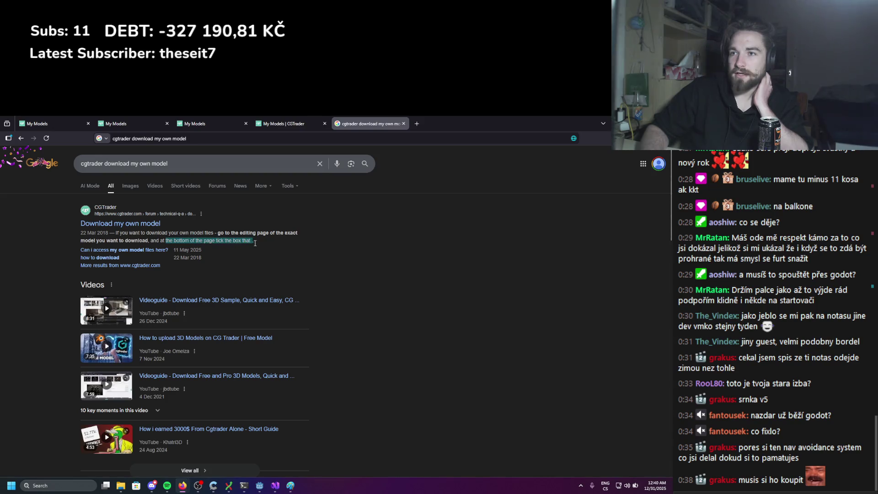
Open the 'Download my own model' forum thread and scroll down to the staff reply
{"action": "left_click", "coordinate": [209, 246]}
{"action": "left_click", "coordinate": [142, 224]}
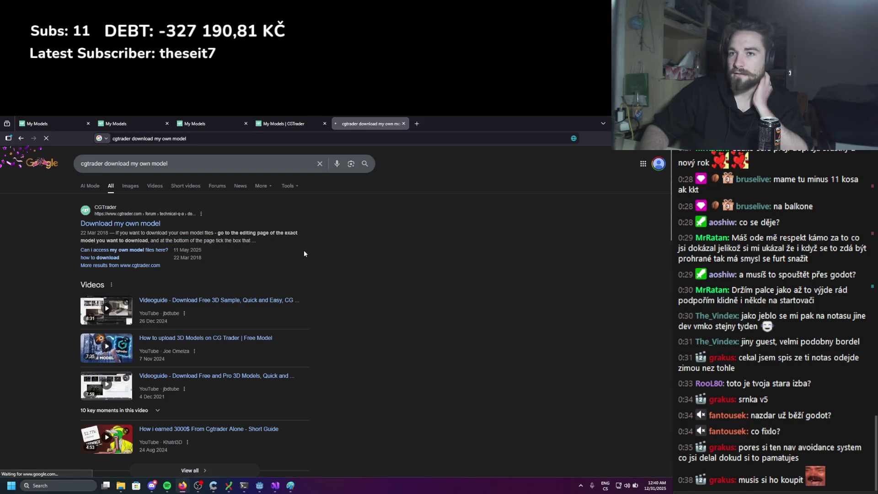
{"action": "scroll", "coordinate": [212, 272], "scroll_direction": "down", "scroll_amount": 3}
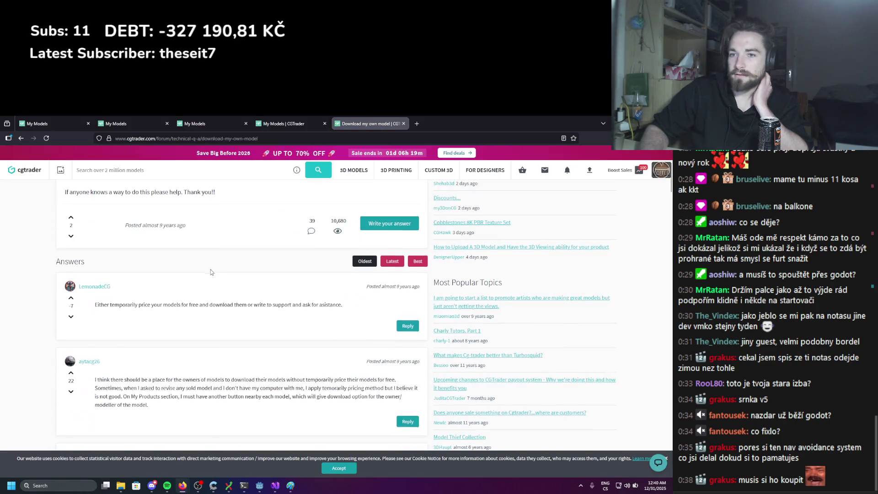
{"action": "scroll", "coordinate": [212, 265], "scroll_direction": "down", "scroll_amount": 1}
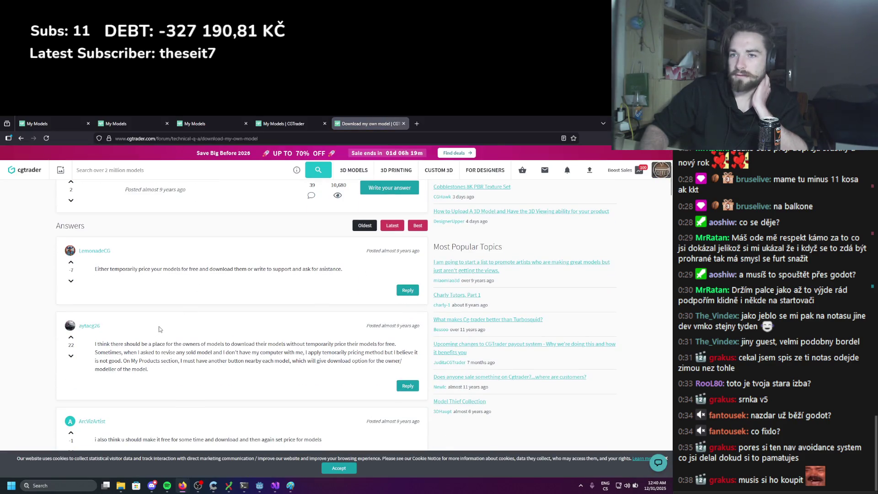
{"action": "scroll", "coordinate": [160, 329], "scroll_direction": "up", "scroll_amount": 5}
{"action": "left_click_drag", "start_coordinate": [110, 292], "coordinate": [194, 292]}
{"action": "left_click", "coordinate": [195, 292]}
{"action": "scroll", "coordinate": [221, 297], "scroll_direction": "down", "scroll_amount": 2}
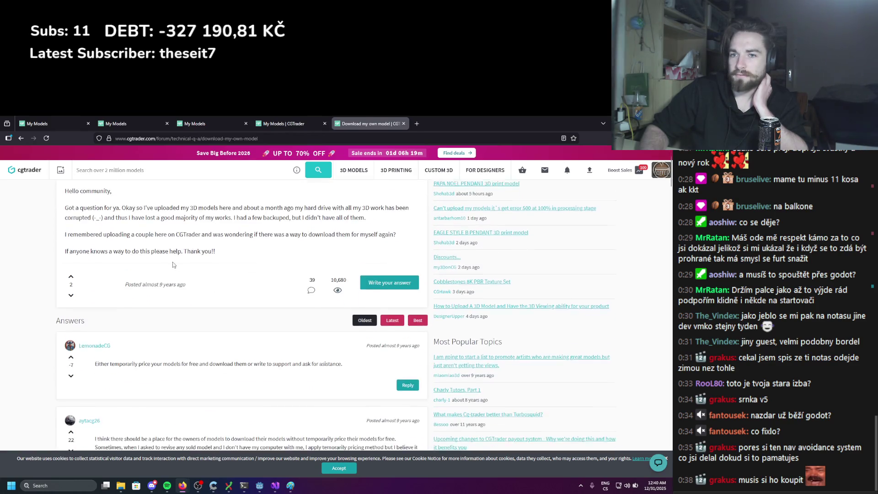
{"action": "scroll", "coordinate": [173, 264], "scroll_direction": "down", "scroll_amount": 1}
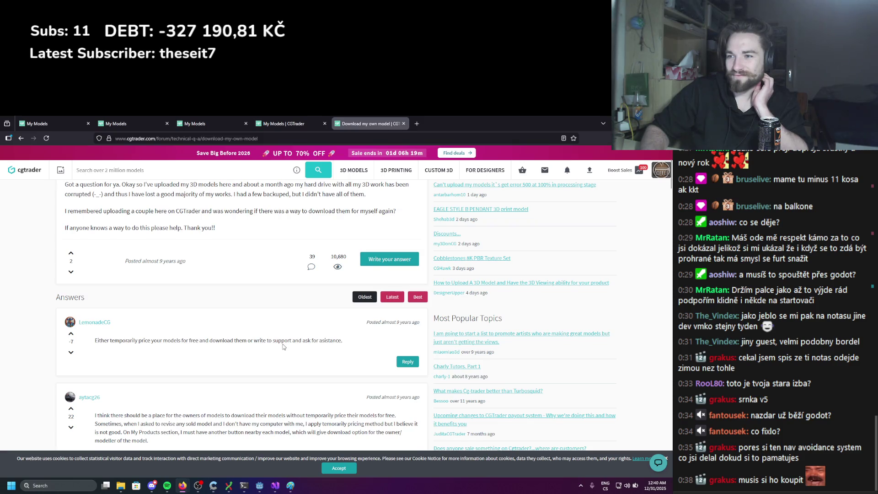
{"action": "scroll", "coordinate": [241, 317], "scroll_direction": "down", "scroll_amount": 2}
{"action": "scroll", "coordinate": [174, 322], "scroll_direction": "down", "scroll_amount": 8}
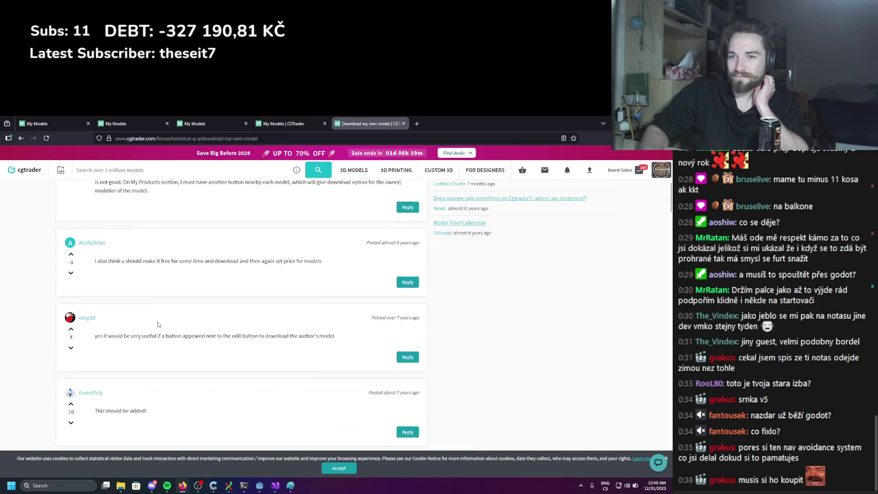
{"action": "scroll", "coordinate": [157, 324], "scroll_direction": "down", "scroll_amount": 1}
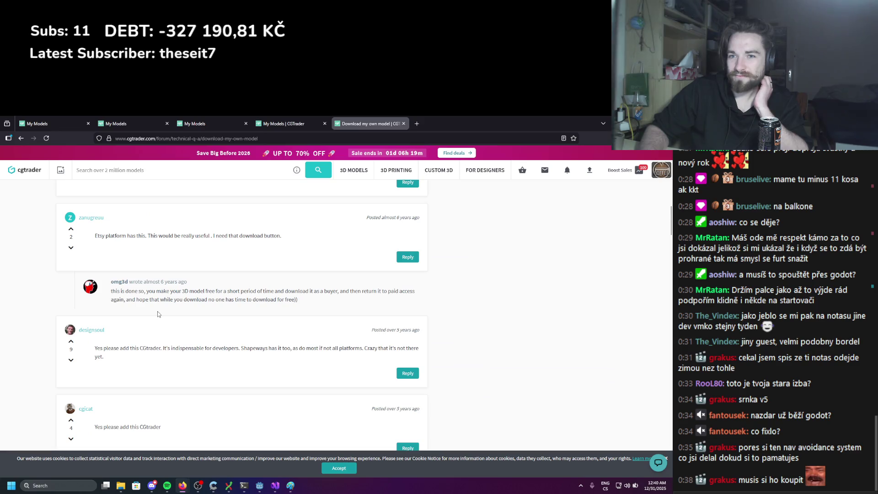
{"action": "scroll", "coordinate": [155, 323], "scroll_direction": "down", "scroll_amount": 1}
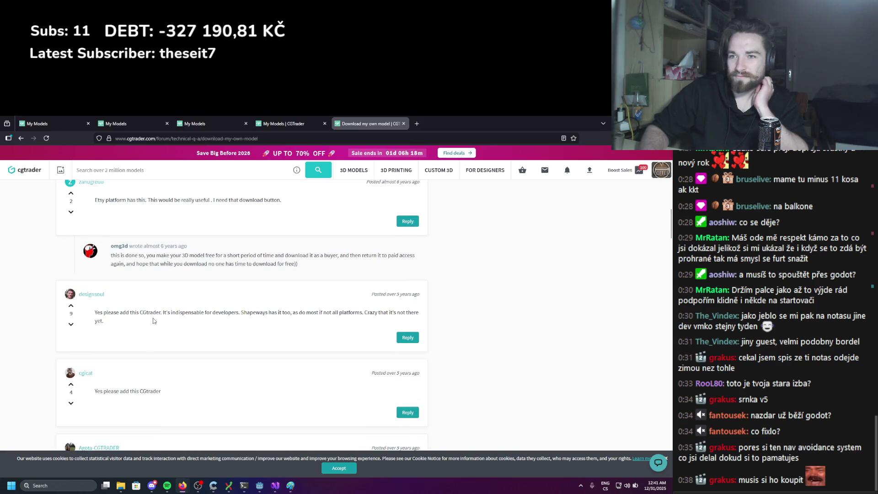
{"action": "scroll", "coordinate": [179, 316], "scroll_direction": "down", "scroll_amount": 4}
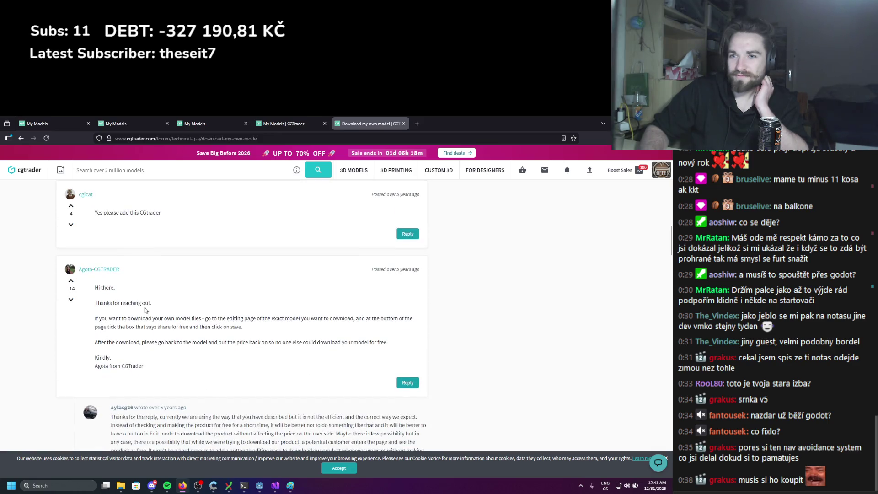
Highlight the staff advice to tick share-for-free on the model's editing page, then save
{"action": "left_click_drag", "start_coordinate": [133, 319], "coordinate": [390, 319]}
{"action": "left_click", "coordinate": [324, 320]}
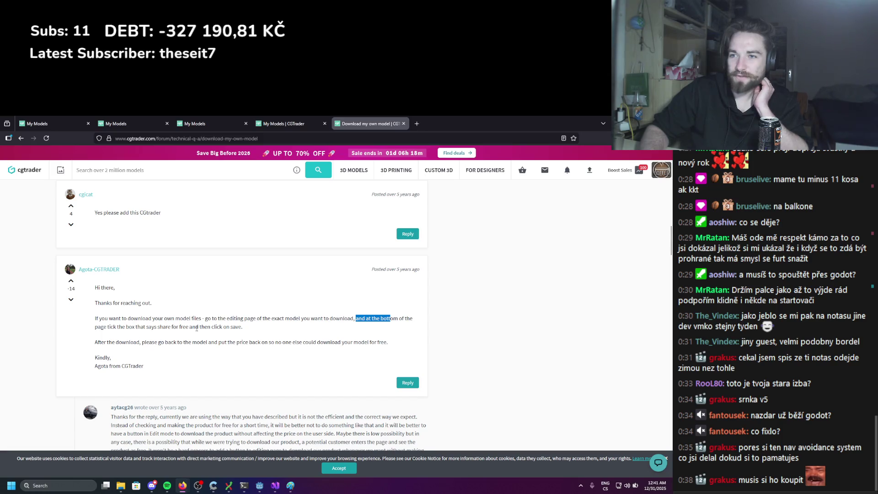
{"action": "left_click_drag", "start_coordinate": [193, 327], "coordinate": [243, 327]}
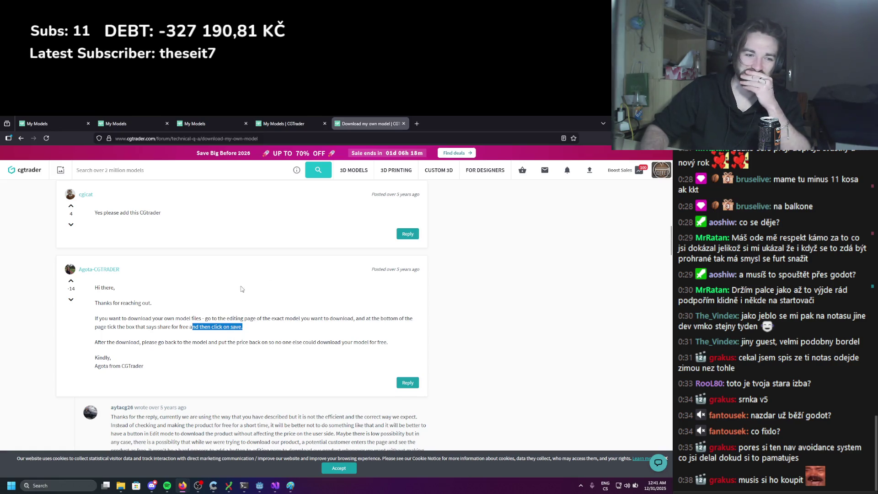
On the doe's edit page, tick Share for free under Pricing and license and save
{"action": "left_click", "coordinate": [283, 123]}
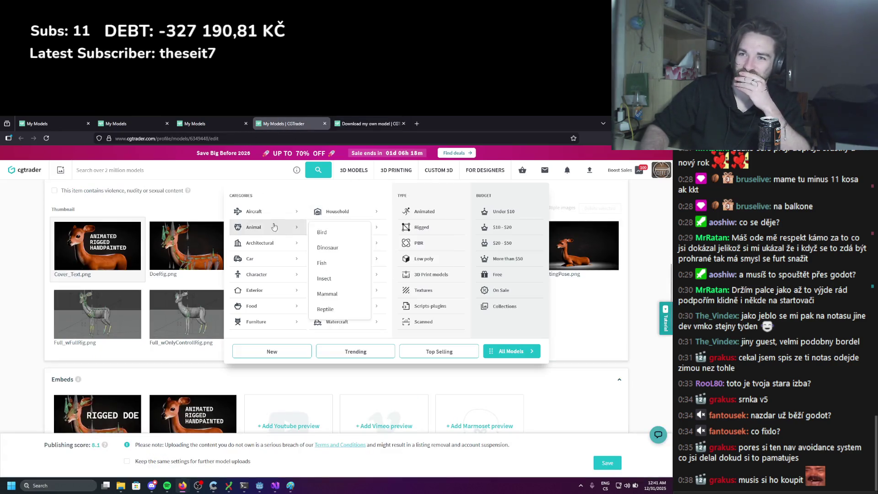
{"action": "left_click", "coordinate": [255, 320]}
{"action": "scroll", "coordinate": [255, 320], "scroll_direction": "up", "scroll_amount": 3}
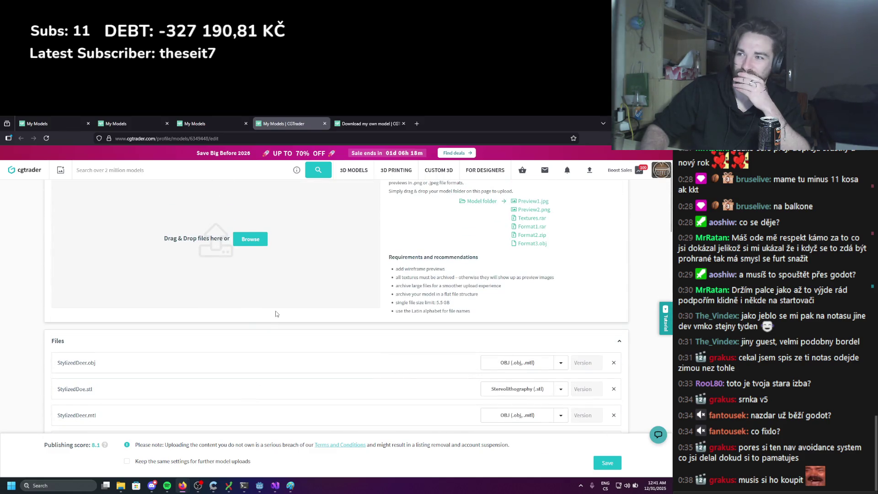
{"action": "scroll", "coordinate": [276, 313], "scroll_direction": "down", "scroll_amount": 10}
{"action": "scroll", "coordinate": [233, 307], "scroll_direction": "down", "scroll_amount": 5}
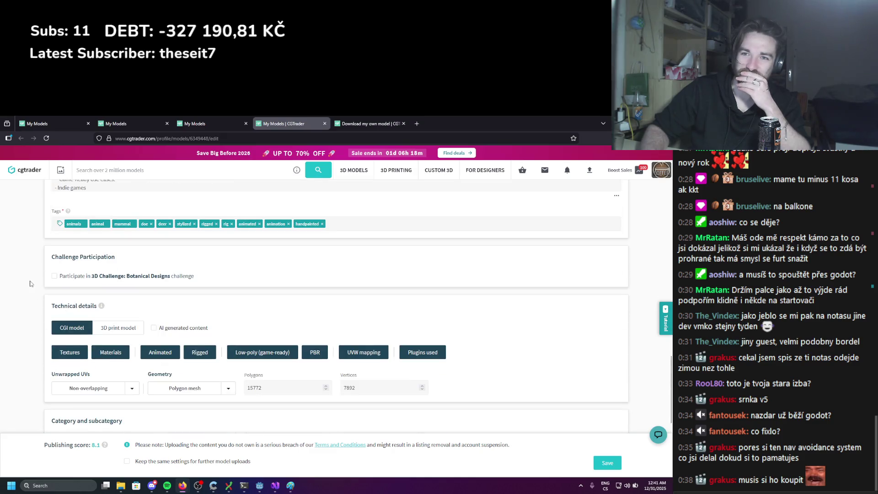
{"action": "scroll", "coordinate": [32, 281], "scroll_direction": "down", "scroll_amount": 2}
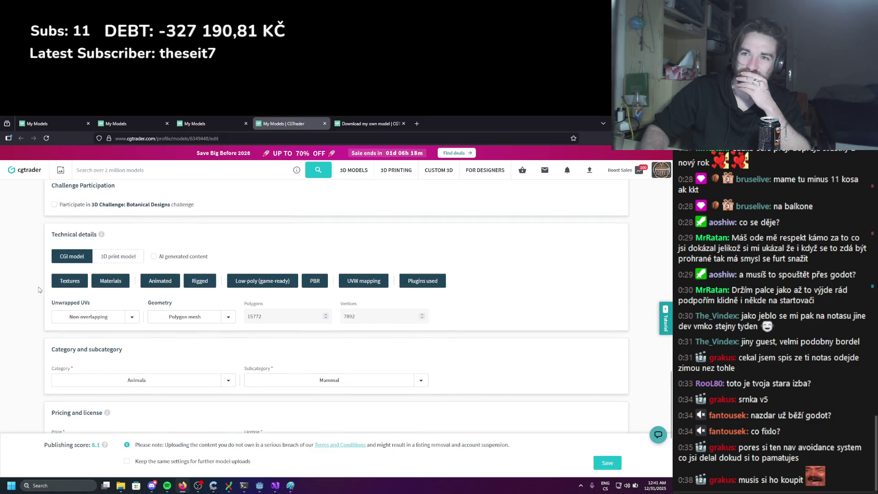
{"action": "scroll", "coordinate": [39, 290], "scroll_direction": "down", "scroll_amount": 4}
{"action": "scroll", "coordinate": [33, 304], "scroll_direction": "down", "scroll_amount": 1}
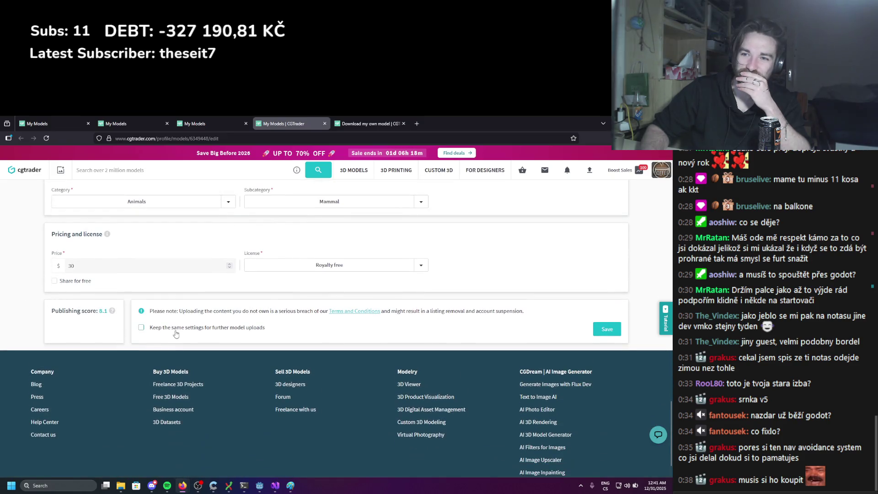
{"action": "scroll", "coordinate": [113, 330], "scroll_direction": "up", "scroll_amount": 1}
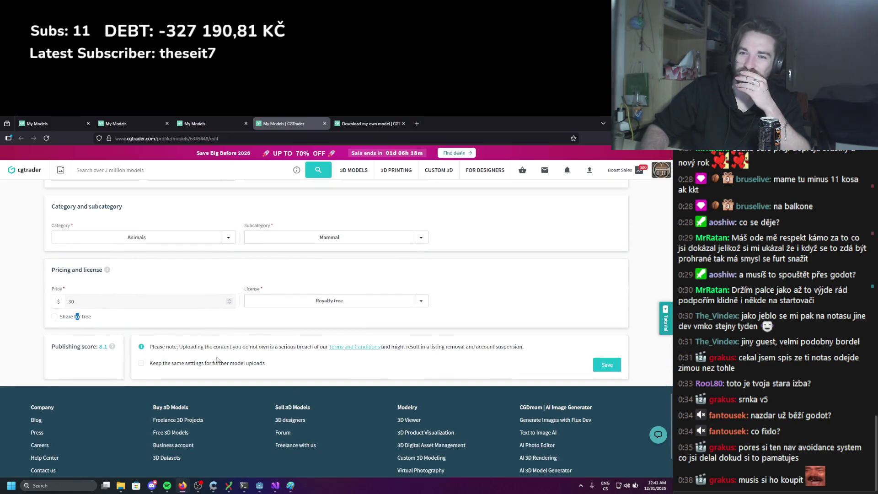
{"action": "left_click", "coordinate": [55, 316]}
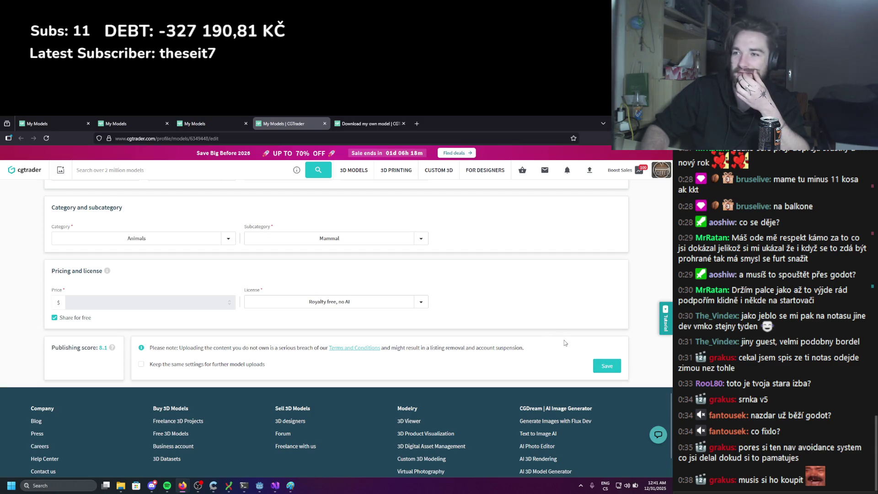
{"action": "left_click", "coordinate": [606, 365]}
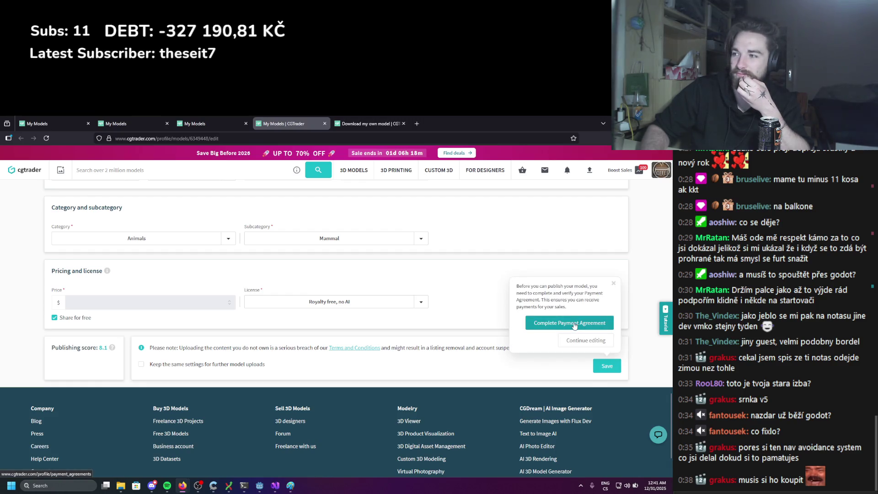
Review the Payment Agreement form, then return to My Models through the account menu
{"action": "left_click", "coordinate": [571, 323]}
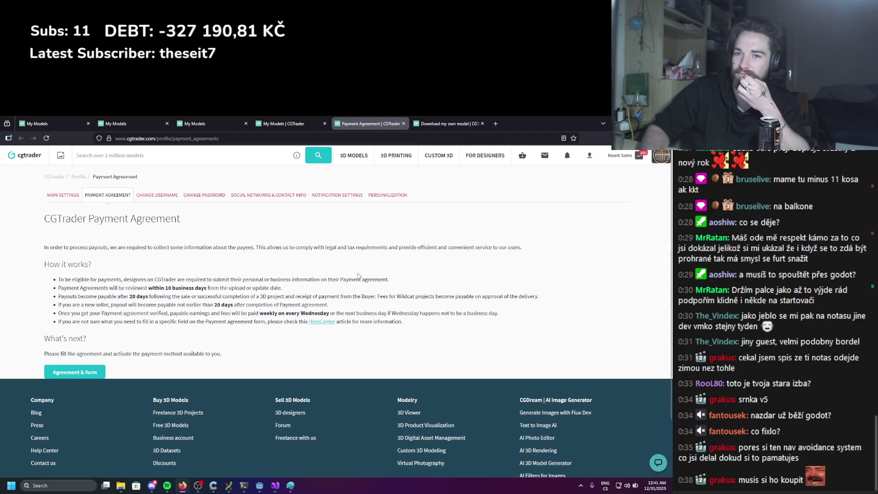
{"action": "left_click", "coordinate": [98, 371]}
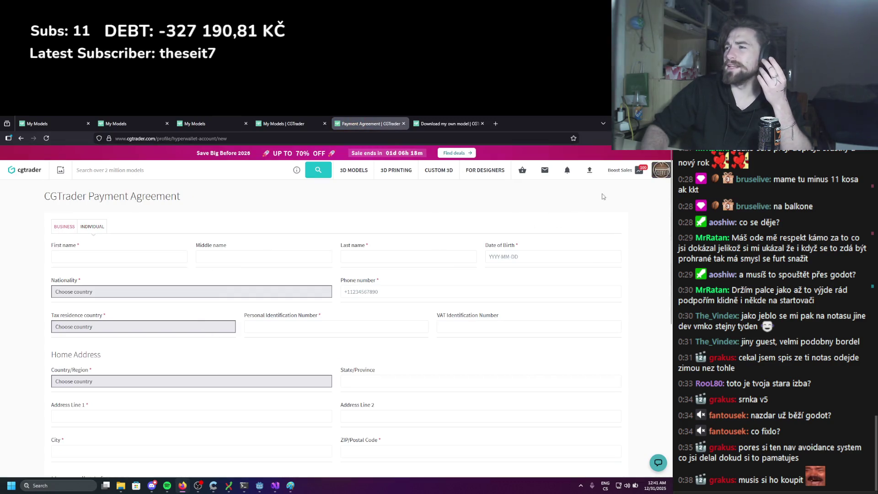
{"action": "scroll", "coordinate": [312, 271], "scroll_direction": "down", "scroll_amount": 5}
{"action": "scroll", "coordinate": [345, 326], "scroll_direction": "up", "scroll_amount": 5}
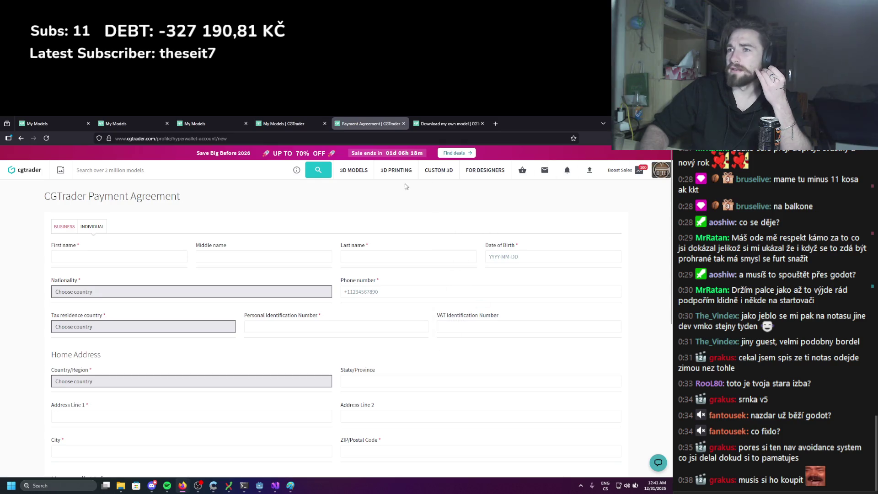
{"action": "left_click", "coordinate": [661, 170]}
{"action": "left_click", "coordinate": [590, 211]}
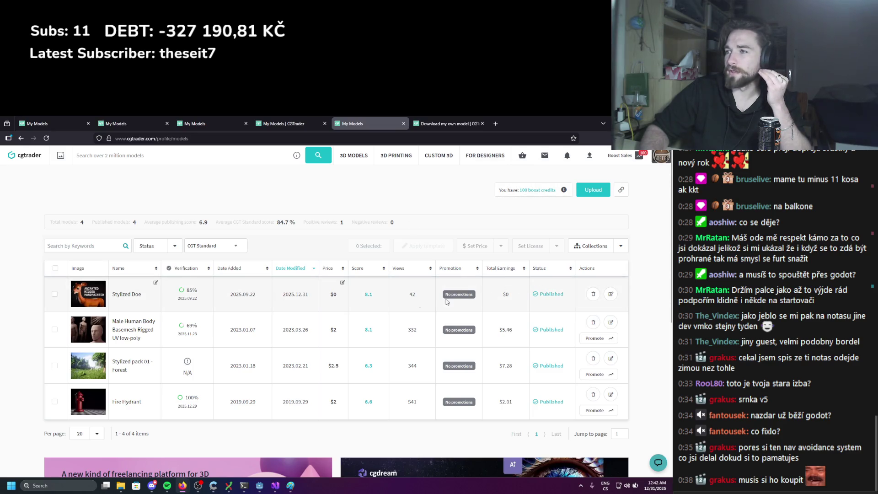
From the Stylized Doe page, use Free Download to get DeerCGTrader.blend, then return to My Models
{"action": "left_click", "coordinate": [128, 300]}
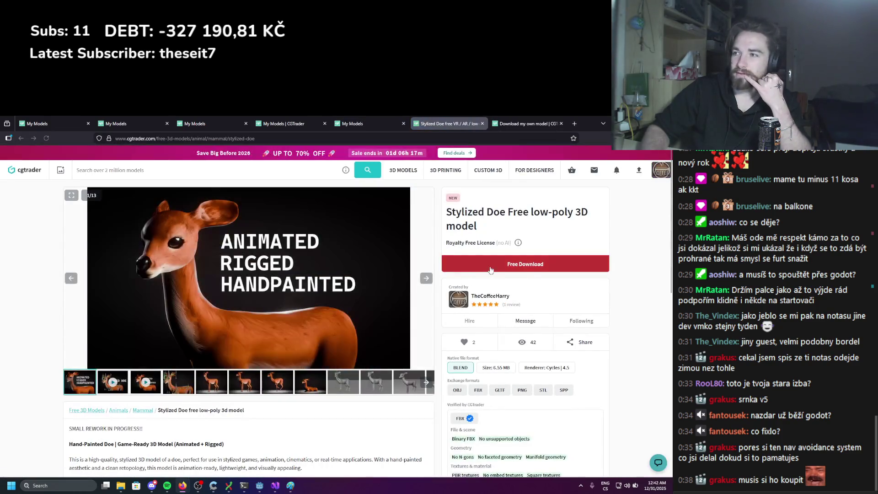
{"action": "left_click", "coordinate": [503, 269]}
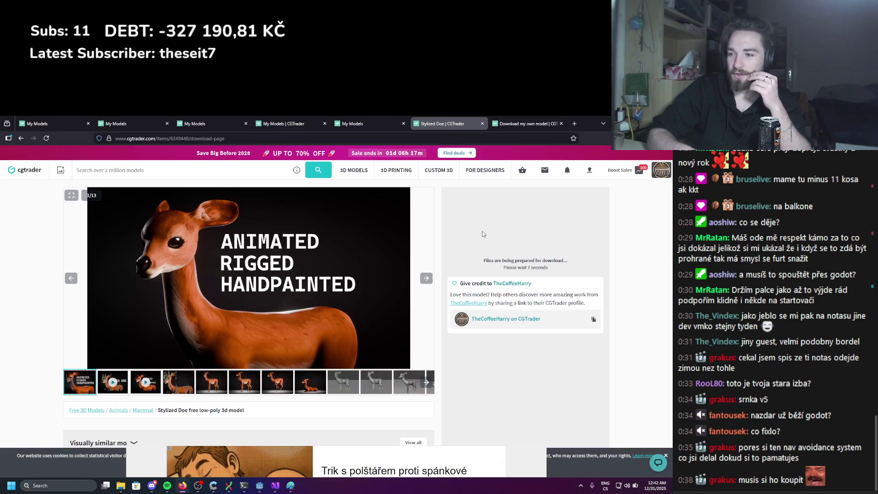
{"action": "scroll", "coordinate": [443, 246], "scroll_direction": "down", "scroll_amount": 1}
{"action": "scroll", "coordinate": [444, 246], "scroll_direction": "down", "scroll_amount": 10}
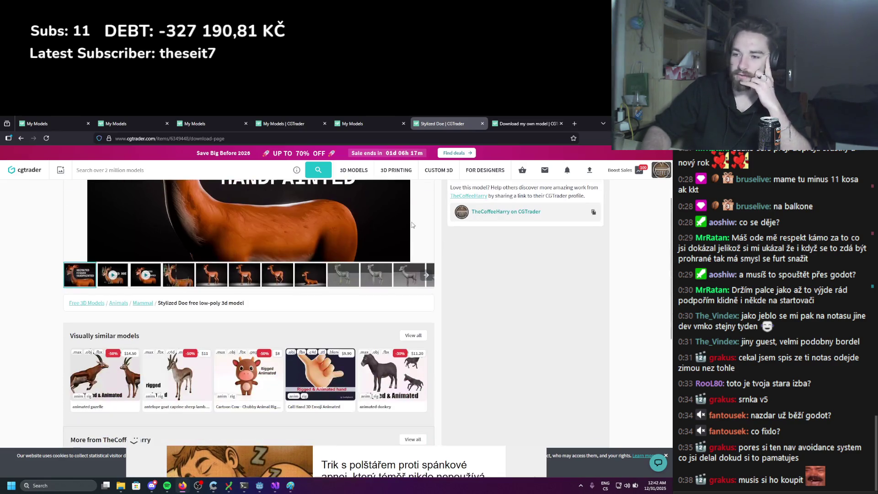
{"action": "scroll", "coordinate": [404, 227], "scroll_direction": "up", "scroll_amount": 5}
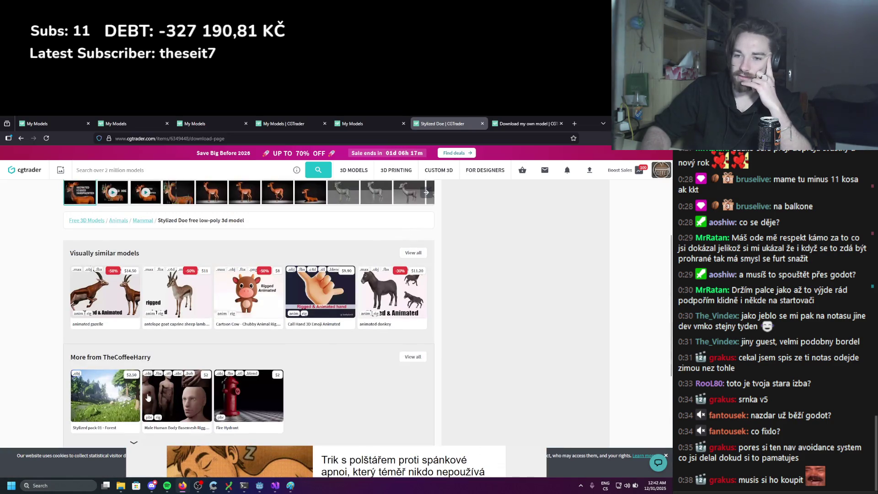
{"action": "scroll", "coordinate": [339, 471], "scroll_direction": "down", "scroll_amount": 2}
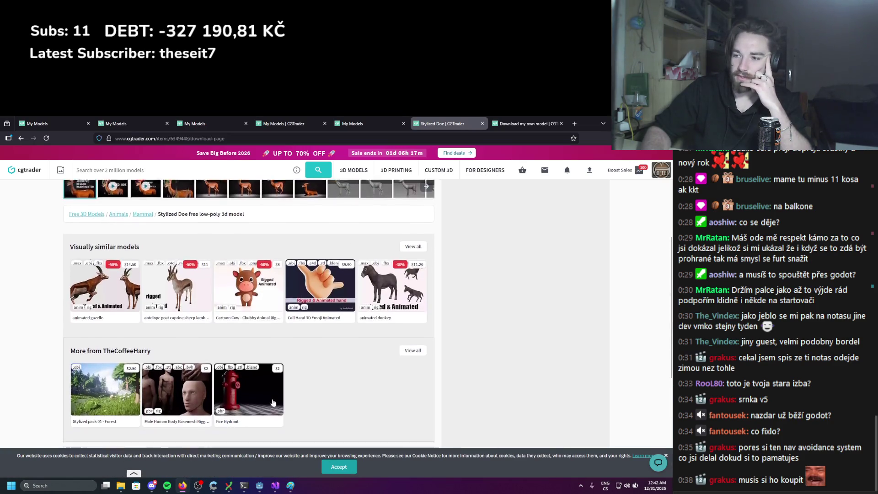
{"action": "left_click", "coordinate": [348, 472]}
{"action": "scroll", "coordinate": [348, 408], "scroll_direction": "up", "scroll_amount": 5}
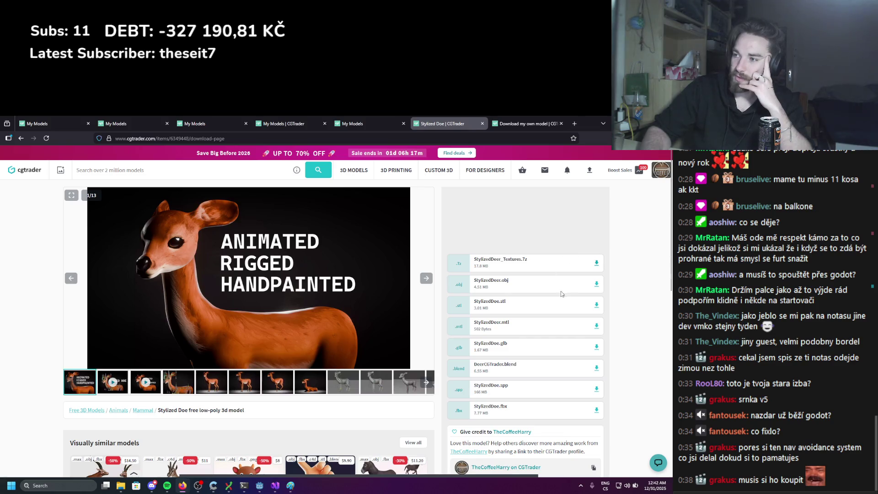
{"action": "left_click", "coordinate": [596, 369]}
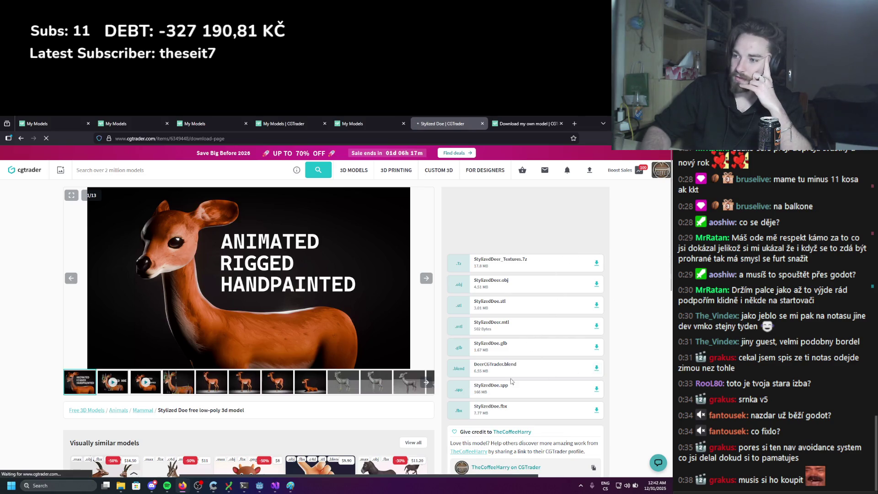
{"action": "left_click", "coordinate": [452, 224]}
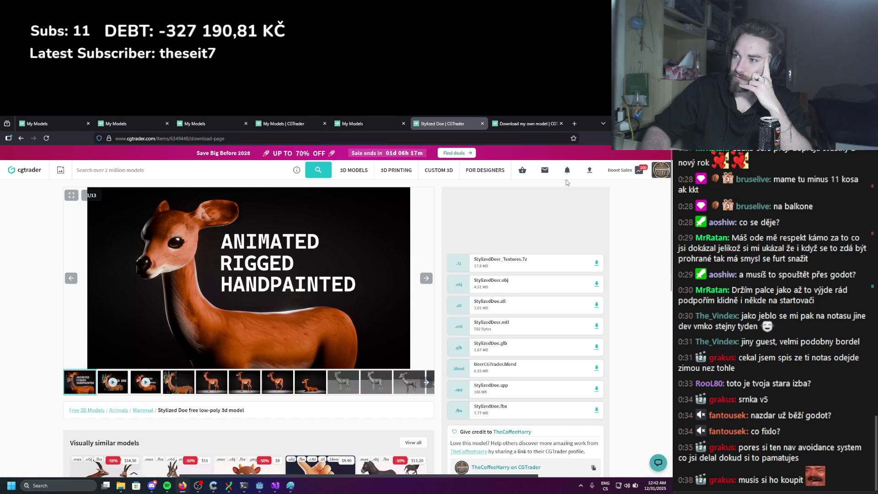
{"action": "left_click", "coordinate": [662, 169]}
{"action": "left_click", "coordinate": [594, 215]}
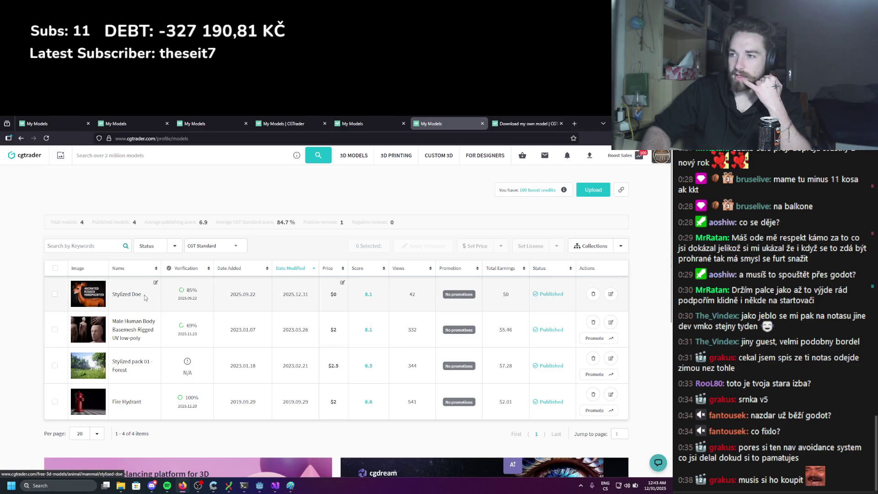
Untick Share for free on the Stylized Doe listing, set its price to 15000, and save
{"action": "left_click", "coordinate": [612, 294]}
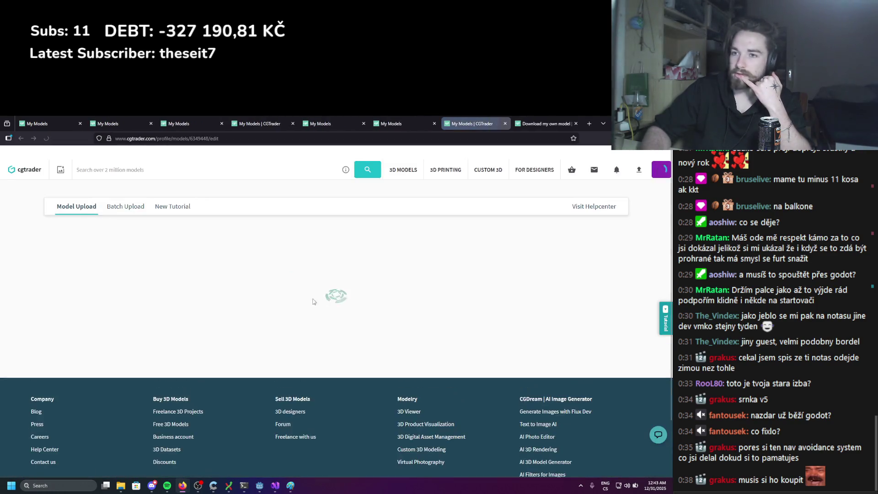
{"action": "scroll", "coordinate": [314, 301], "scroll_direction": "down", "scroll_amount": 10}
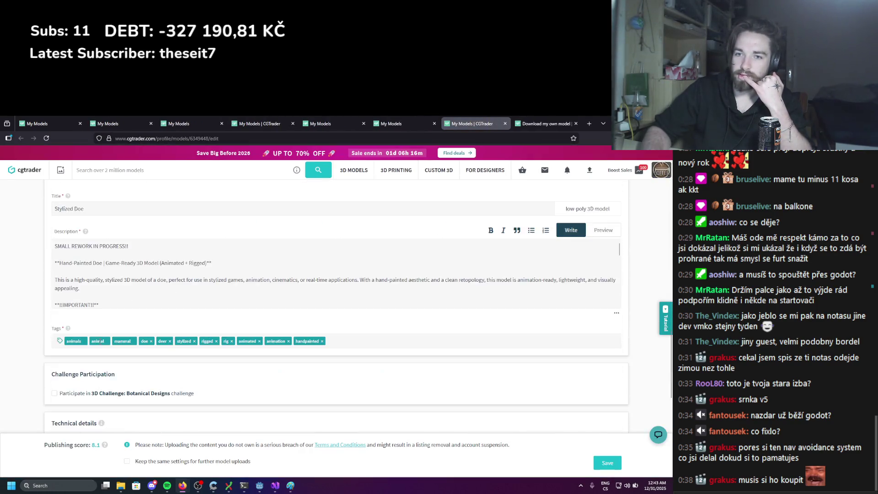
{"action": "scroll", "coordinate": [60, 344], "scroll_direction": "down", "scroll_amount": 6}
{"action": "left_click", "coordinate": [56, 398]}
{"action": "left_click", "coordinate": [91, 382]}
{"action": "type", "text": "30"}
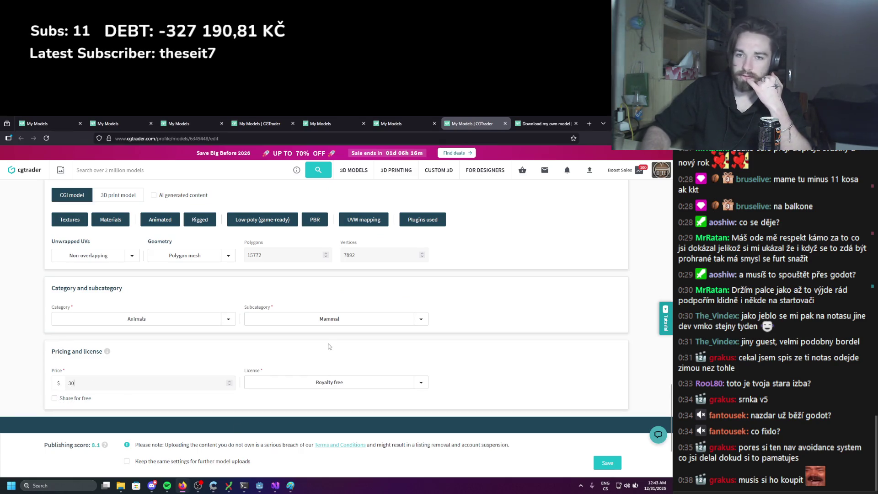
{"action": "type", "text": "000"}
{"action": "scroll", "coordinate": [344, 328], "scroll_direction": "down", "scroll_amount": 2}
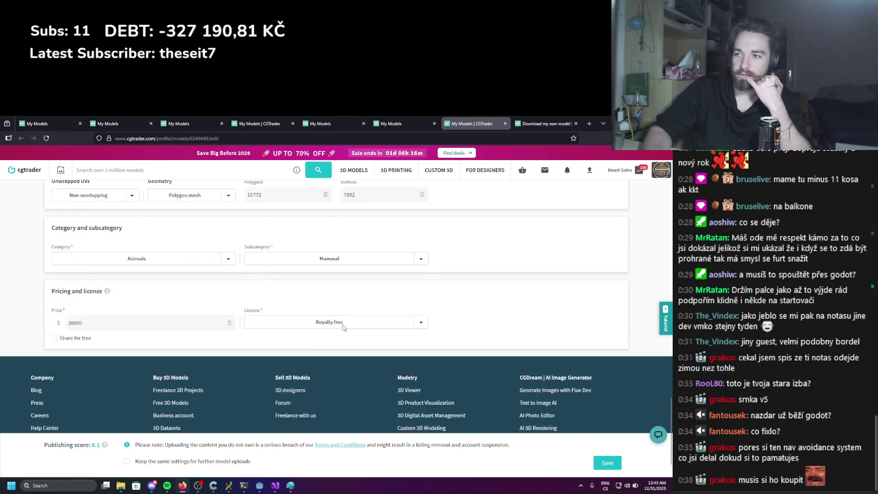
{"action": "scroll", "coordinate": [343, 327], "scroll_direction": "down", "scroll_amount": 1}
{"action": "left_click", "coordinate": [607, 346]}
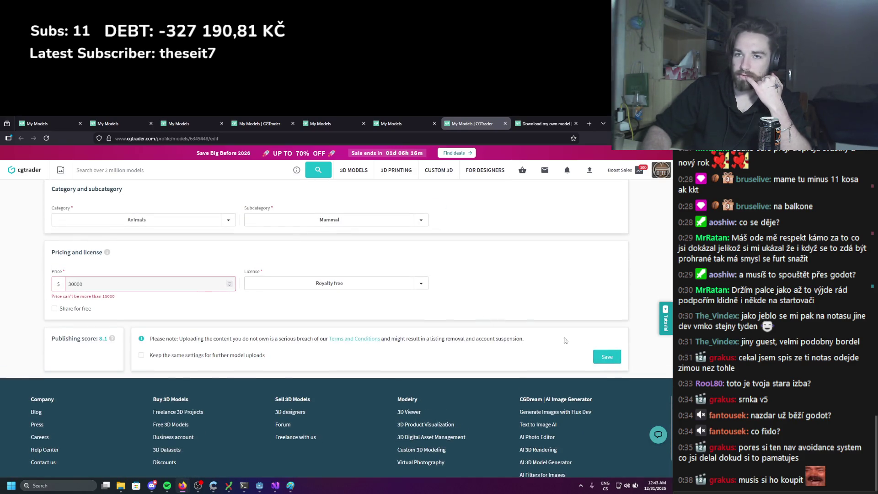
{"action": "double_click", "coordinate": [218, 288]}
{"action": "type", "text": "15"}
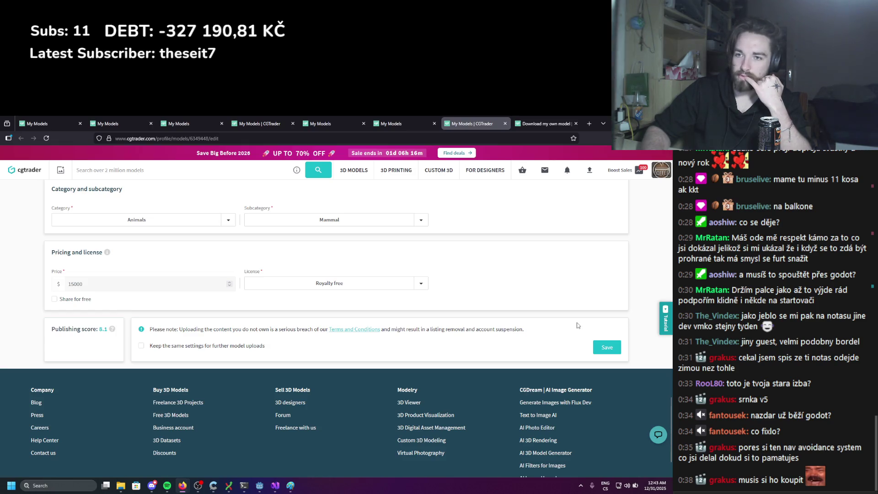
{"action": "key", "text": "Return"}
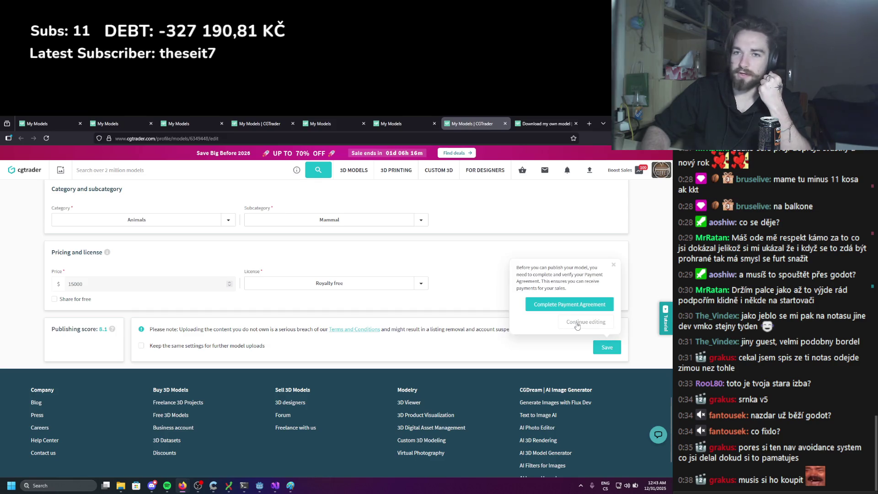
Open and close the payment agreement page, dismiss the prompt, and return to the edit form
{"action": "left_click", "coordinate": [566, 306]}
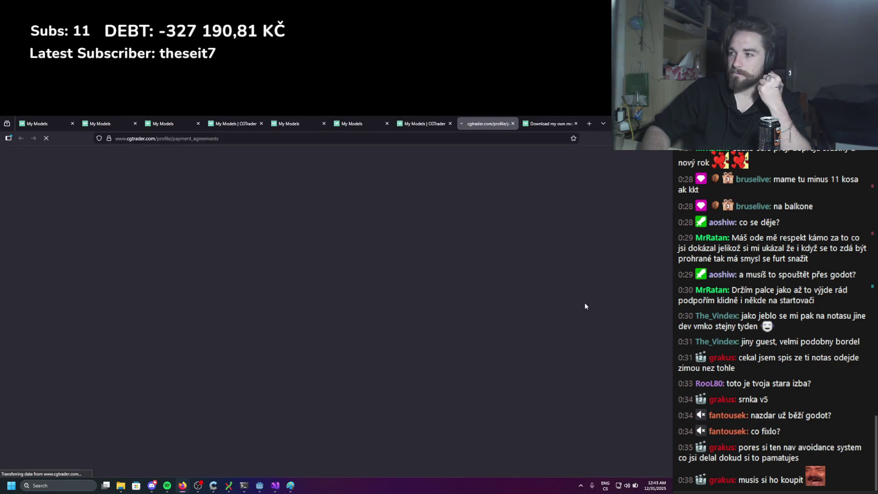
{"action": "left_click", "coordinate": [513, 124]}
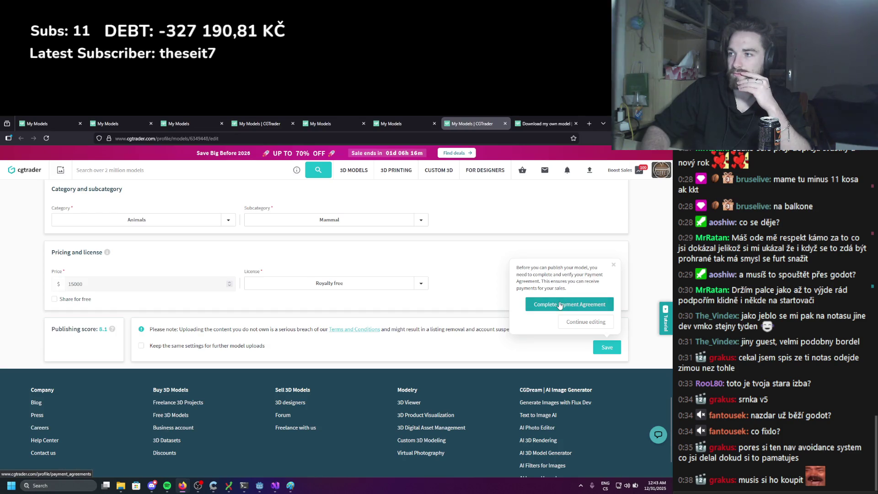
{"action": "left_click", "coordinate": [575, 322]}
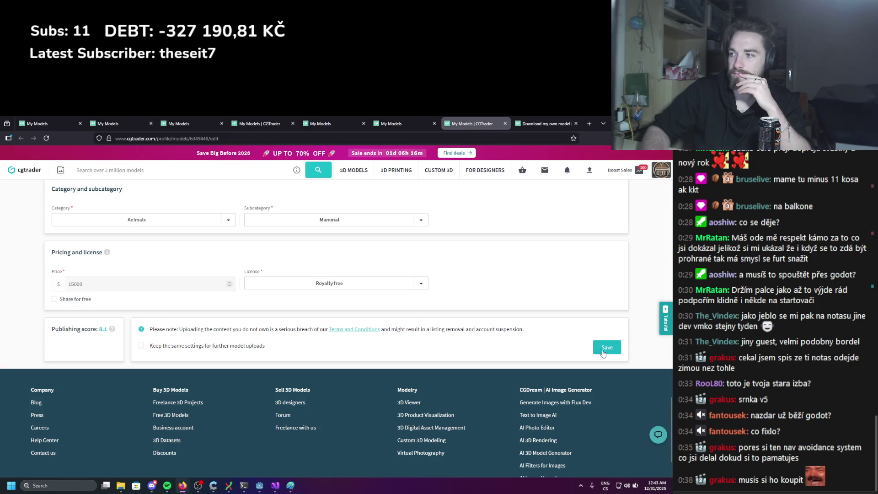
{"action": "scroll", "coordinate": [597, 319], "scroll_direction": "up", "scroll_amount": 3}
{"action": "scroll", "coordinate": [597, 320], "scroll_direction": "down", "scroll_amount": 5}
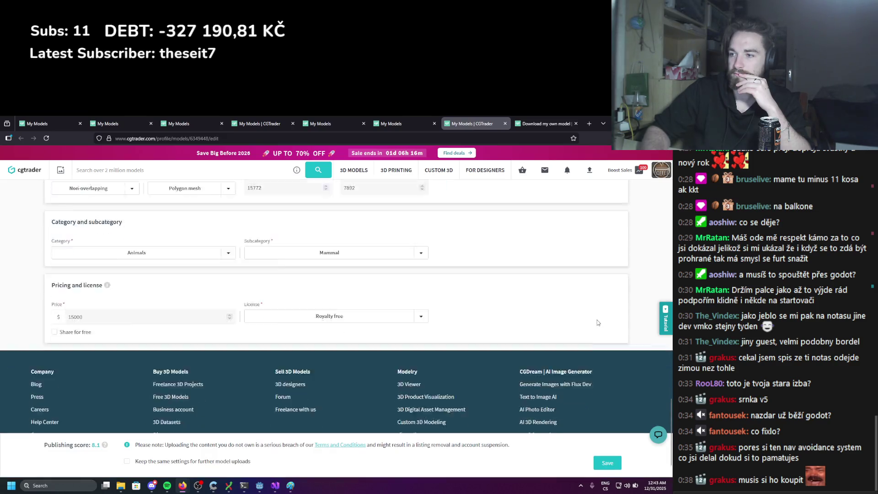
{"action": "left_click", "coordinate": [604, 313]}
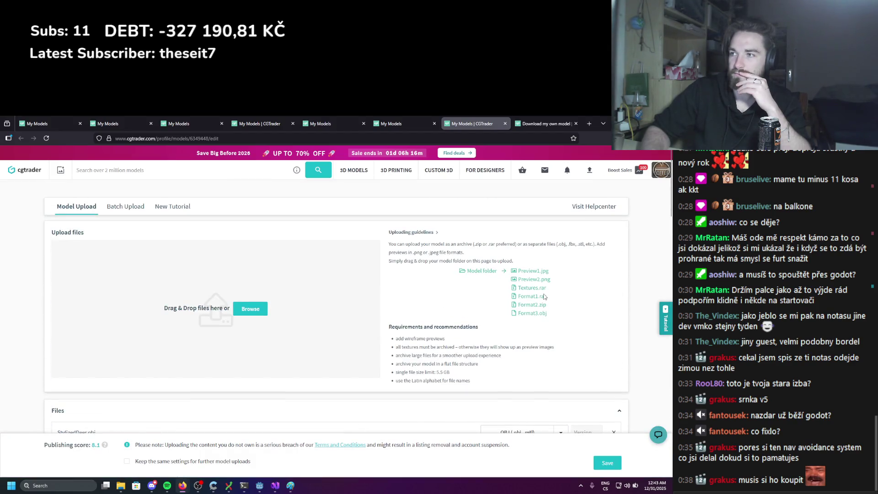
Go to My Models via the account menu, then switch to the Paint window with Alt+Tab
{"action": "left_click", "coordinate": [661, 170]}
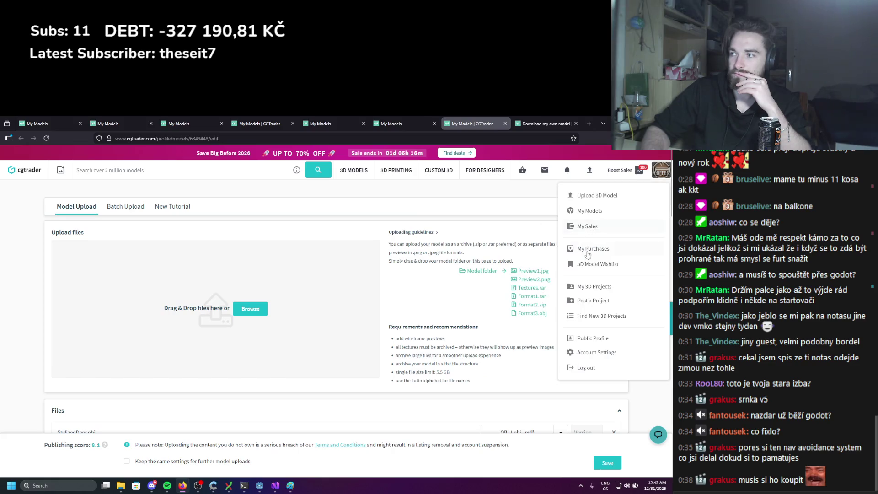
{"action": "left_click", "coordinate": [584, 213]}
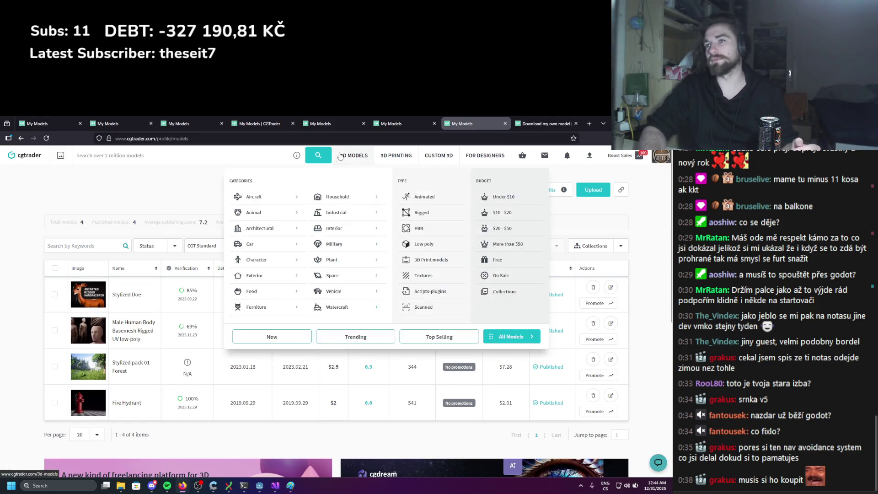
{"action": "key", "text": "alt+Tab"}
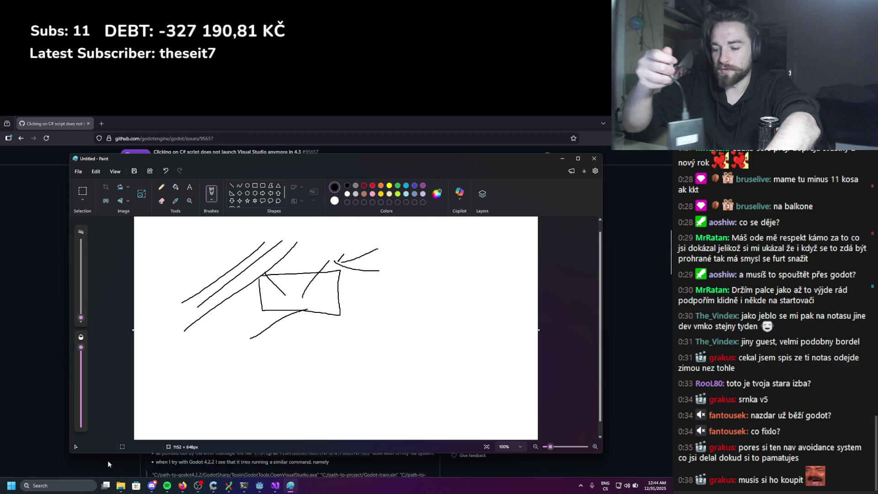
Bring the File Explorer window forward and open the w folder on VERBATIM HD (G:)
{"action": "mouse_move", "coordinate": [121, 485]}
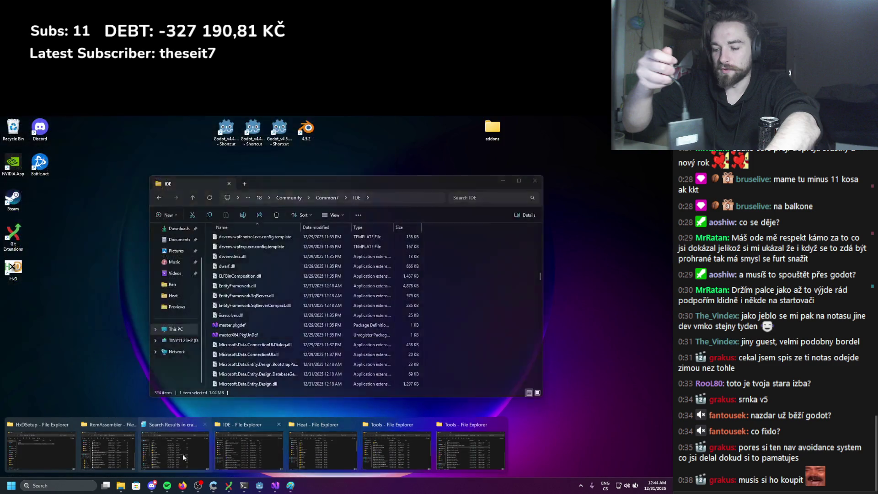
{"action": "left_click", "coordinate": [59, 448]}
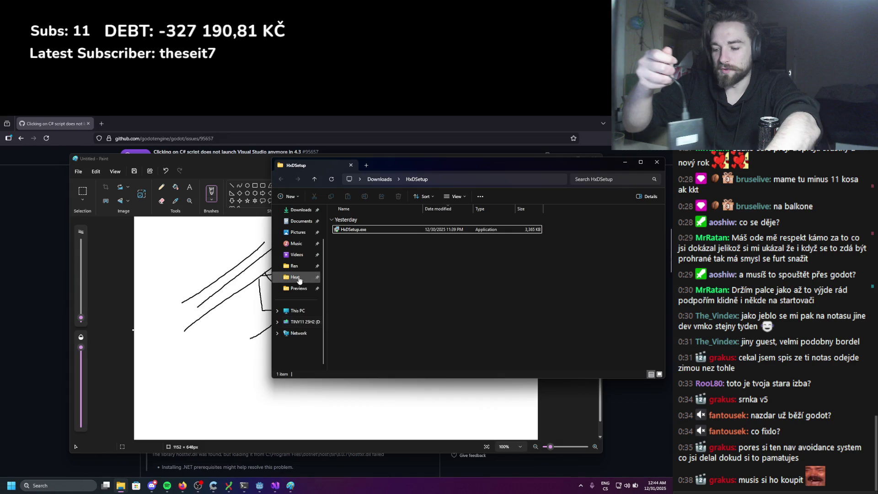
{"action": "left_click_drag", "start_coordinate": [404, 165], "coordinate": [285, 170]}
{"action": "left_click", "coordinate": [190, 276]}
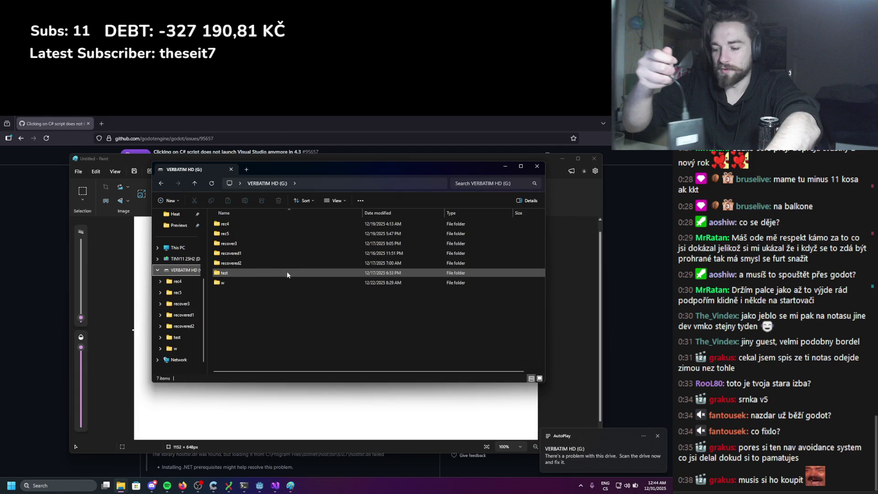
{"action": "double_click", "coordinate": [252, 281]}
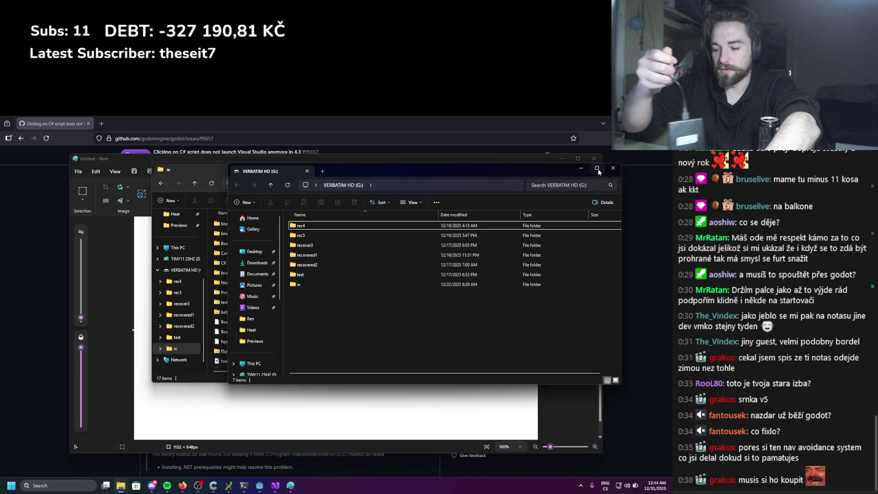
{"action": "left_click", "coordinate": [612, 169]}
{"action": "left_click", "coordinate": [276, 182]}
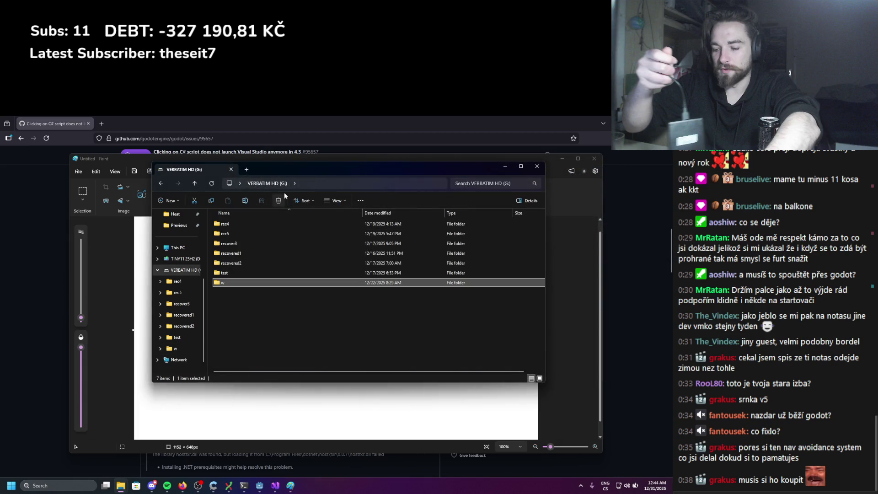
{"action": "double_click", "coordinate": [247, 284]}
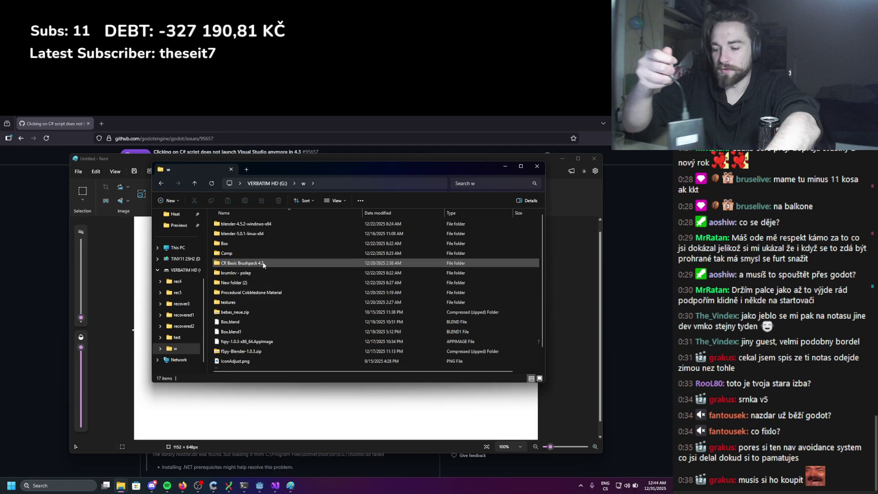
Look inside the textures, Procedural Cobblestone Material and New folder (2) subfolders of w
{"action": "scroll", "coordinate": [264, 263], "scroll_direction": "down", "scroll_amount": 1}
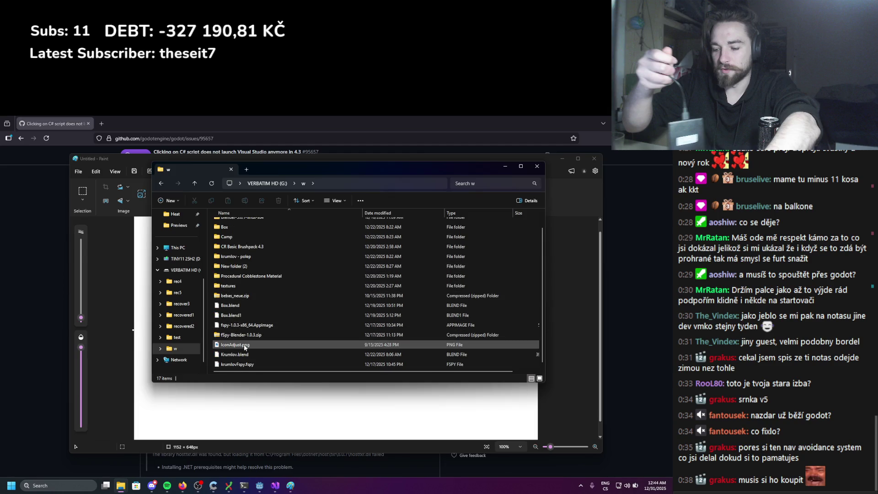
{"action": "double_click", "coordinate": [253, 286]}
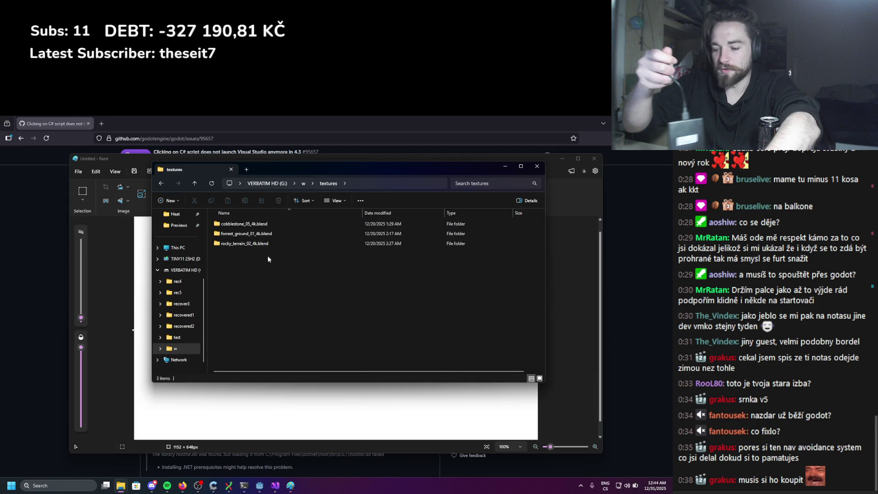
{"action": "left_click", "coordinate": [304, 183]}
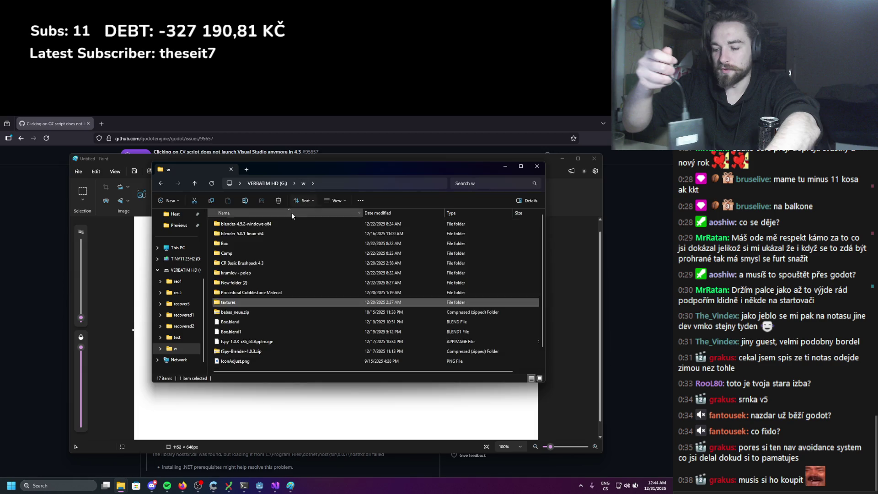
{"action": "double_click", "coordinate": [252, 293]}
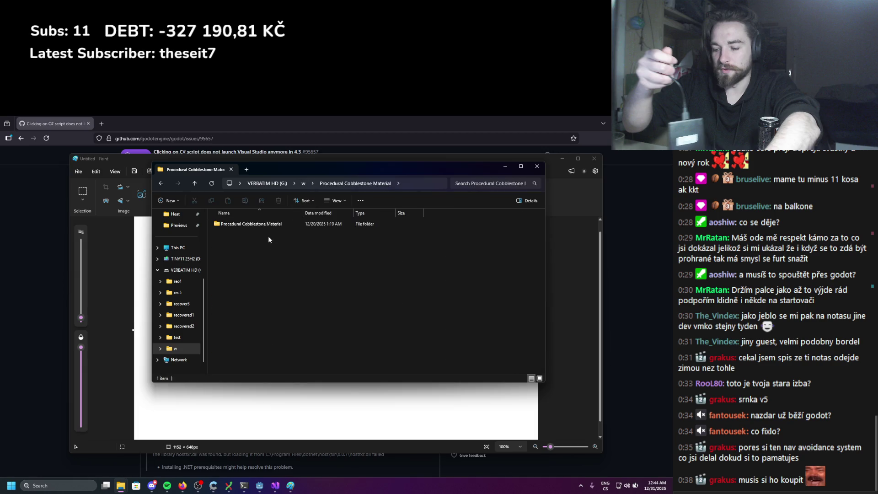
{"action": "left_click", "coordinate": [303, 183]}
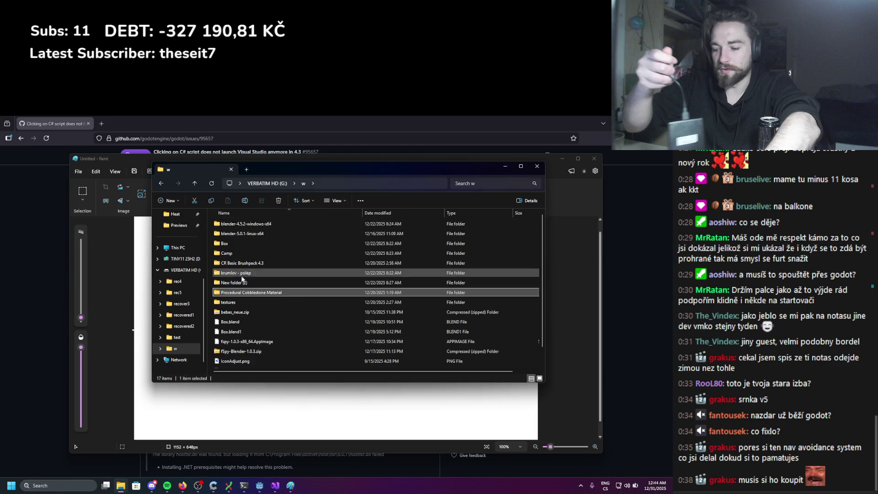
{"action": "double_click", "coordinate": [243, 281]}
{"action": "left_click", "coordinate": [304, 183]}
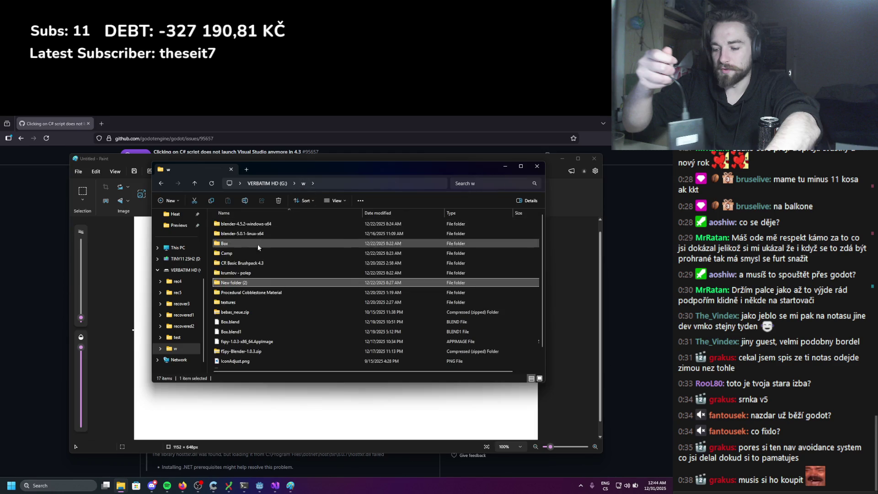
Browse krumlov - polep and its textures subfolder, then CR Basic Brushpack 4.3
{"action": "double_click", "coordinate": [263, 243]}
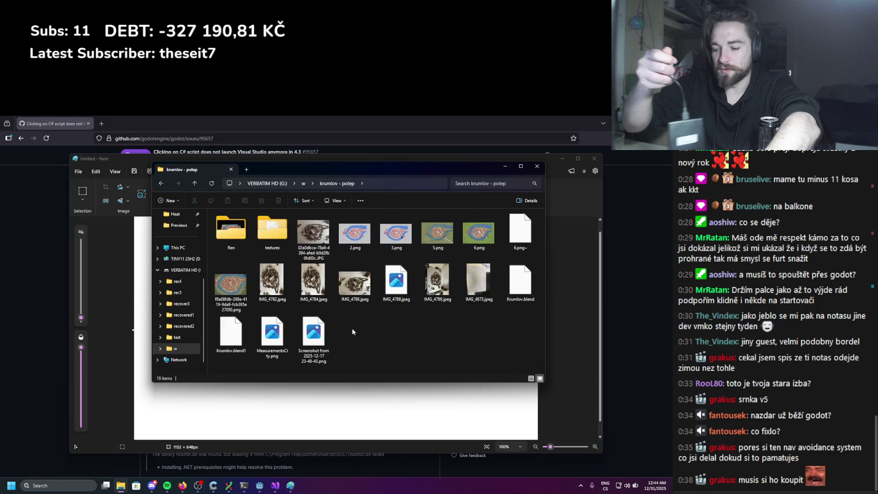
{"action": "double_click", "coordinate": [270, 231]}
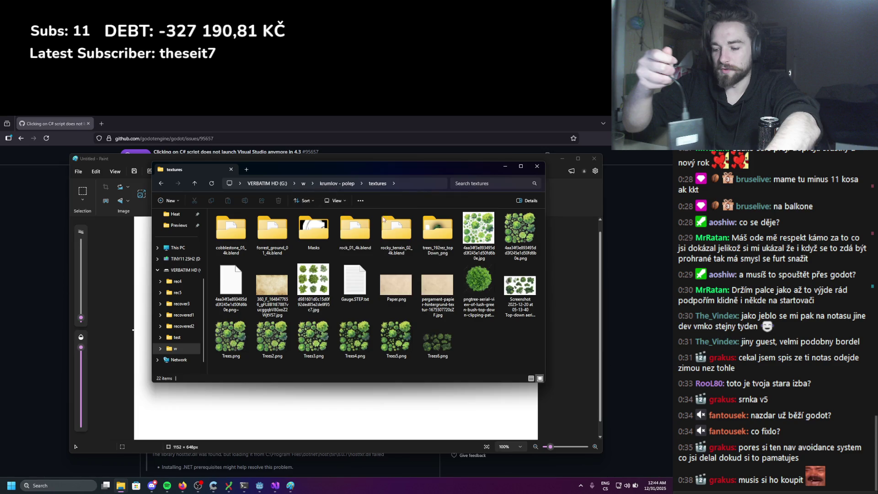
{"action": "left_click", "coordinate": [346, 186]}
{"action": "left_click", "coordinate": [305, 184]}
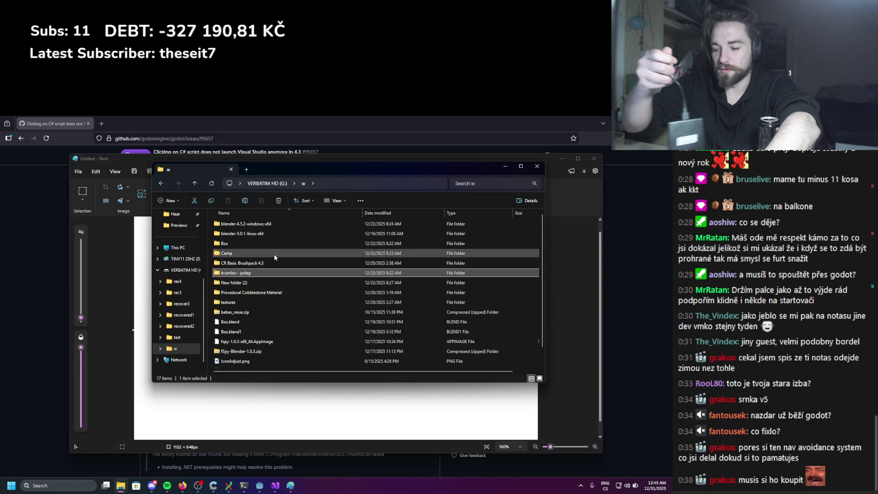
{"action": "double_click", "coordinate": [273, 263]}
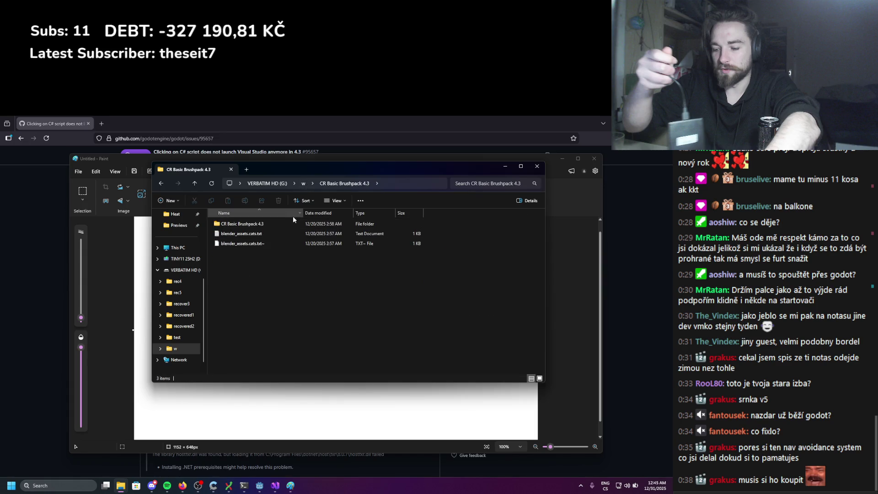
{"action": "left_click", "coordinate": [303, 184]}
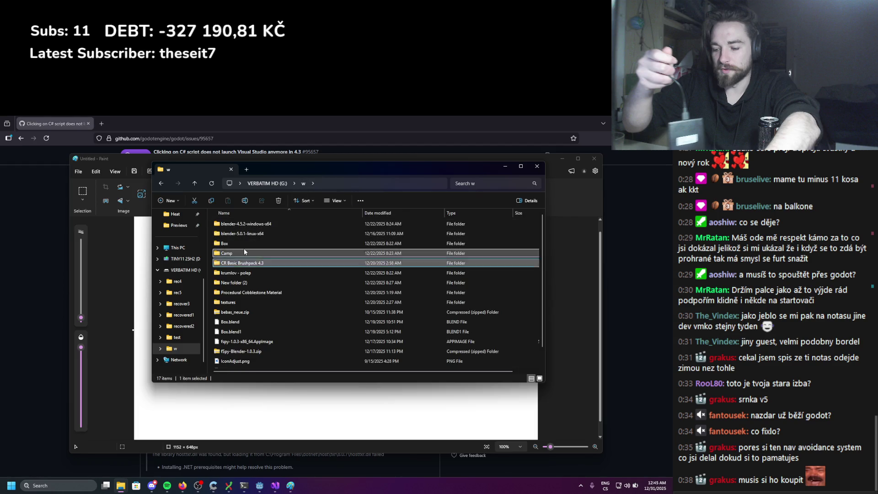
Check the Frame.blend1 file in the Camp folder, then open the Box folder
{"action": "double_click", "coordinate": [273, 253]}
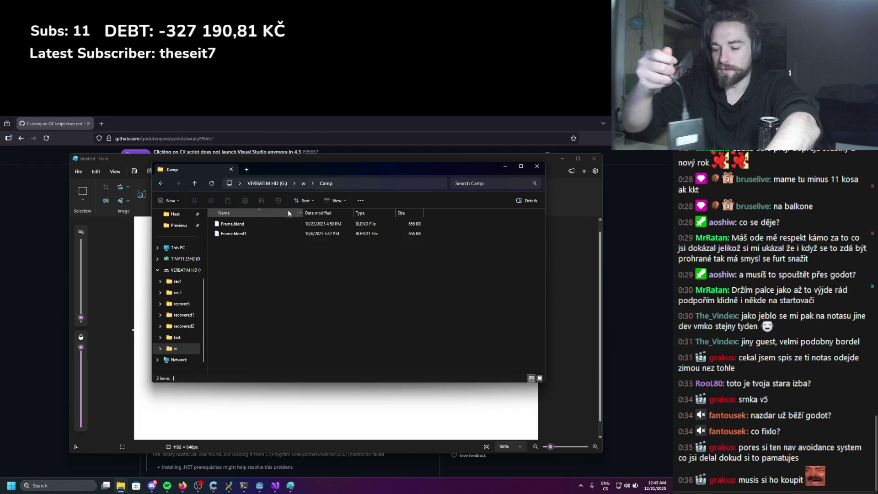
{"action": "left_click", "coordinate": [257, 234]}
{"action": "left_click", "coordinate": [304, 183]}
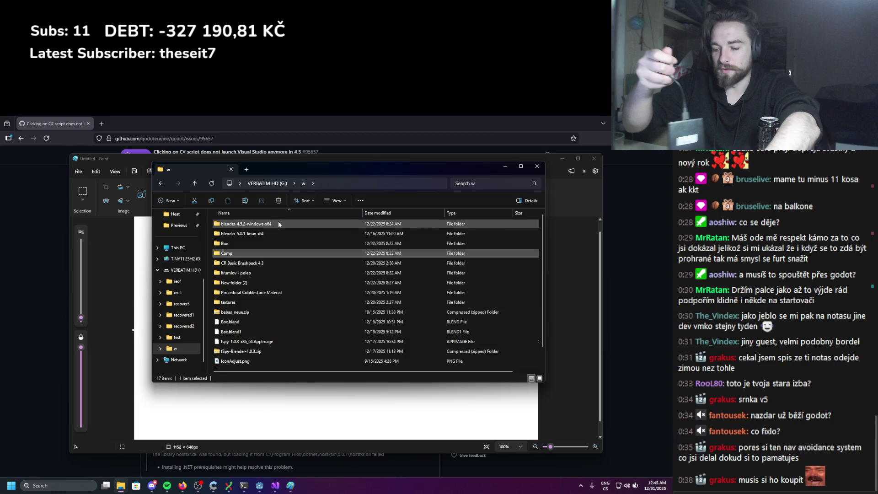
{"action": "double_click", "coordinate": [251, 243]}
Check the Textures folder inside Box, then return to the w folder
{"action": "scroll", "coordinate": [257, 247], "scroll_direction": "down", "scroll_amount": 2}
{"action": "scroll", "coordinate": [258, 247], "scroll_direction": "down", "scroll_amount": 1}
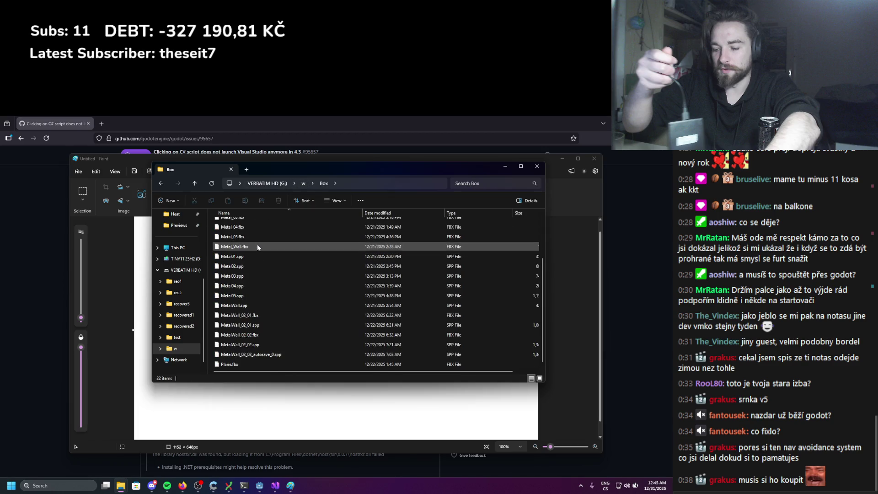
{"action": "scroll", "coordinate": [257, 247], "scroll_direction": "up", "scroll_amount": 3}
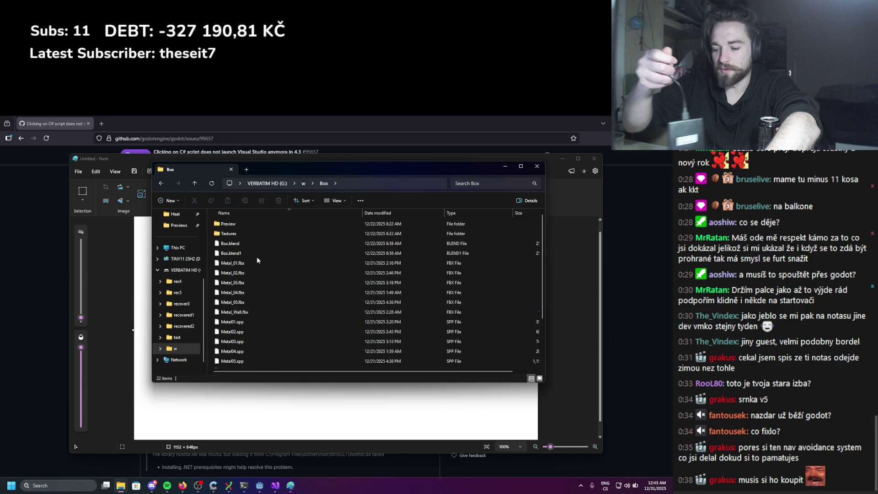
{"action": "double_click", "coordinate": [246, 233]}
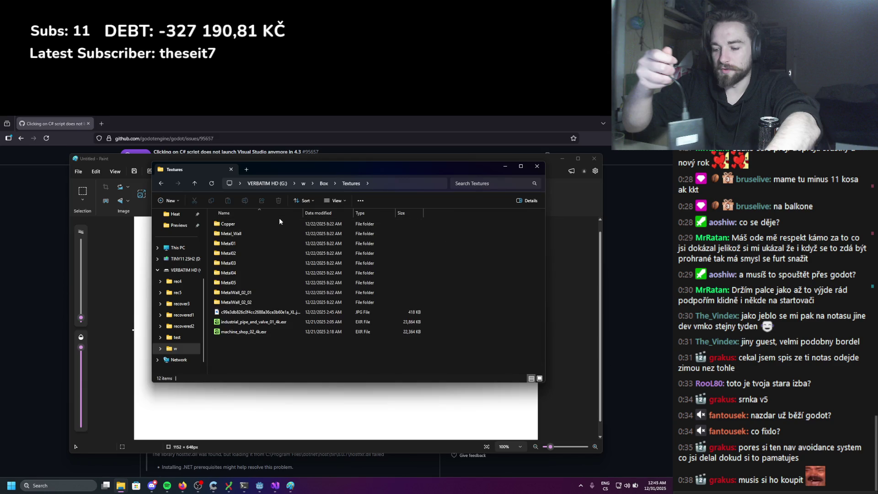
{"action": "left_click", "coordinate": [322, 184]}
{"action": "left_click", "coordinate": [306, 186]}
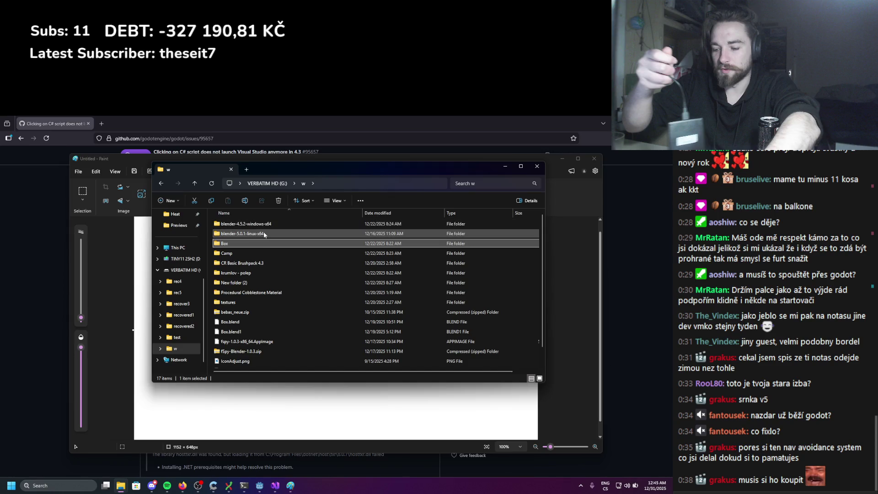
Look inside the blender-5.0.1-linux-x64 and nested blender-4.5.2-windows-x64 folders, then return to w
{"action": "double_click", "coordinate": [247, 234]}
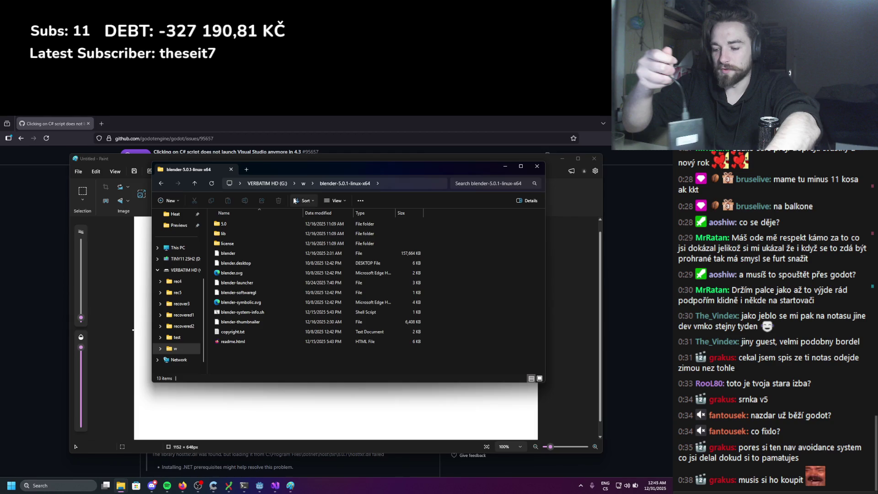
{"action": "left_click", "coordinate": [305, 184]}
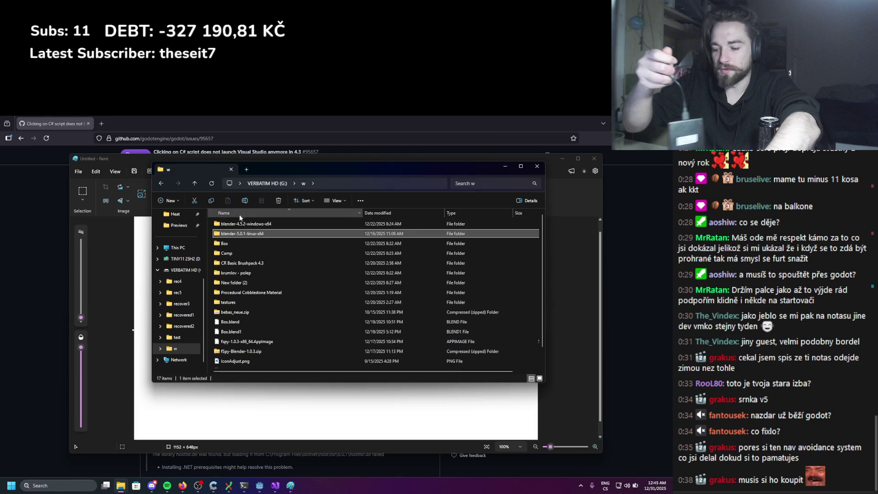
{"action": "double_click", "coordinate": [265, 224]}
{"action": "left_click", "coordinate": [266, 225]}
{"action": "double_click", "coordinate": [265, 224]}
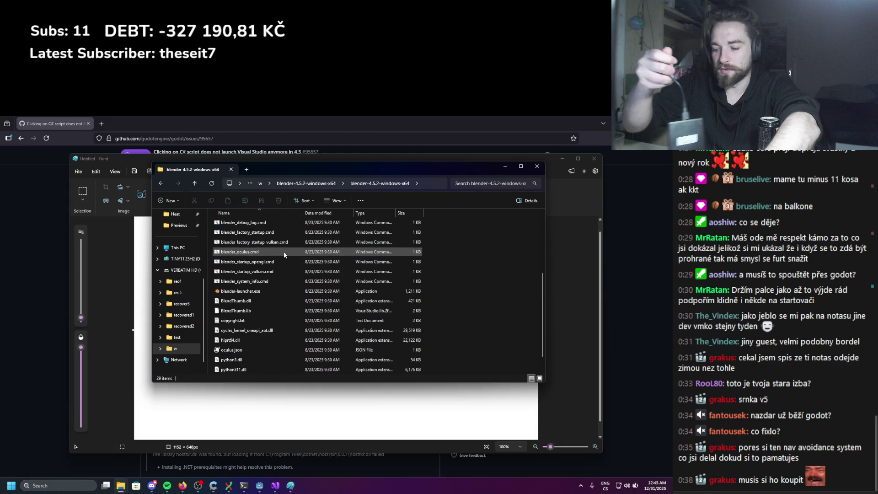
{"action": "scroll", "coordinate": [283, 251], "scroll_direction": "up", "scroll_amount": 4}
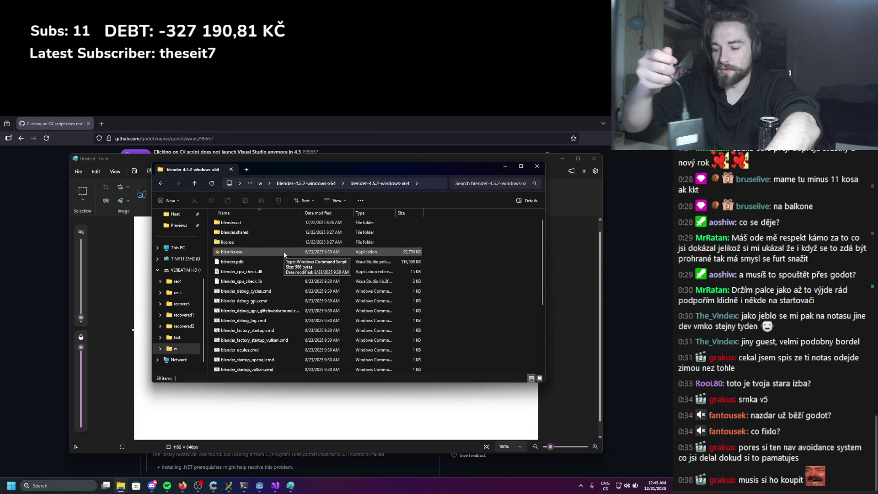
{"action": "scroll", "coordinate": [284, 251], "scroll_direction": "up", "scroll_amount": 1}
{"action": "left_click", "coordinate": [321, 185]}
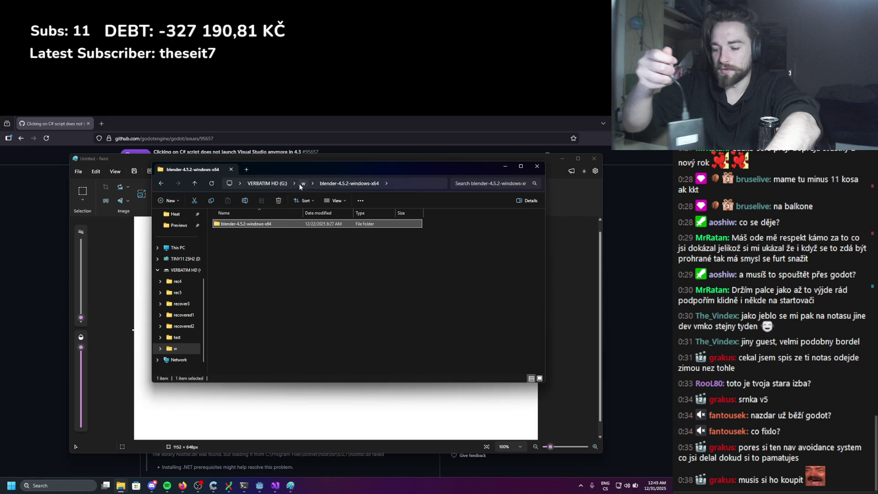
{"action": "left_click", "coordinate": [302, 184]}
Go to the VERBATIM HD (G:) root, open test, and peek into its Work folder
{"action": "left_click", "coordinate": [268, 185]}
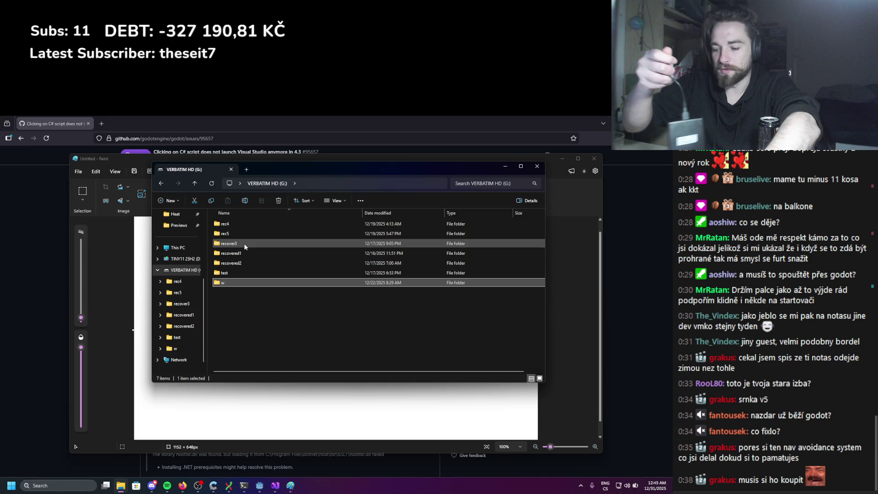
{"action": "key", "text": "alt+Tab"}
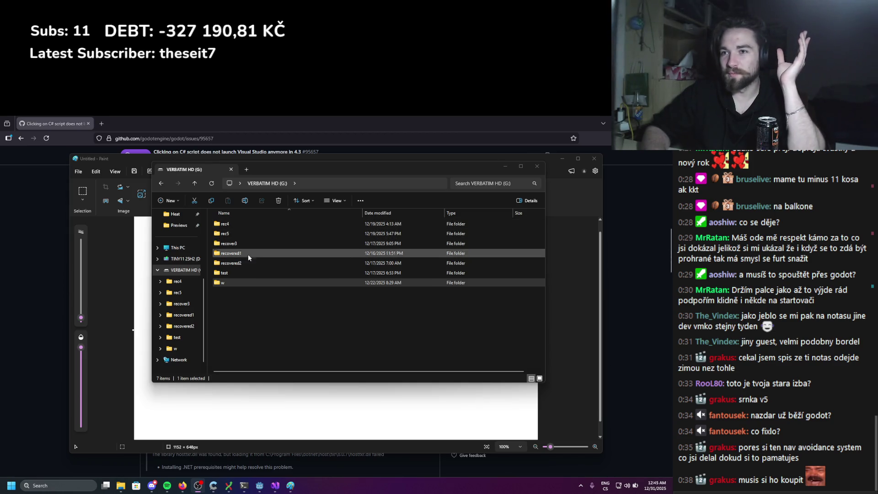
{"action": "double_click", "coordinate": [243, 273]}
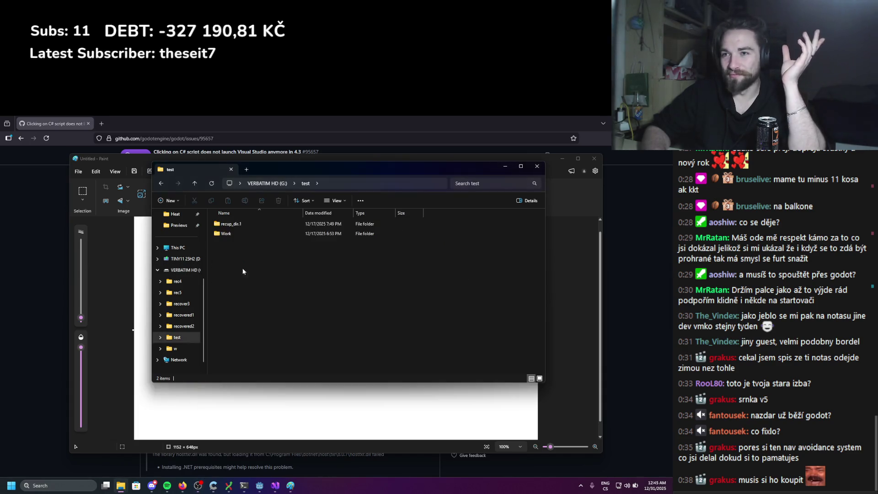
{"action": "double_click", "coordinate": [248, 230]}
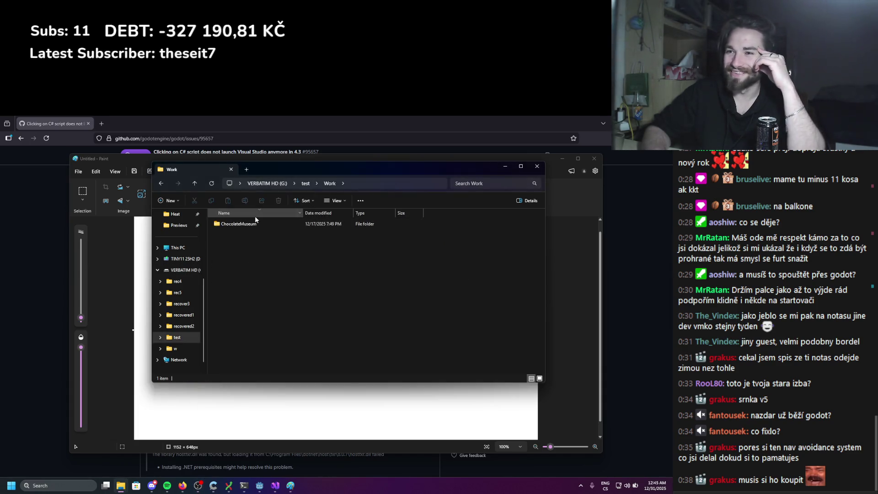
{"action": "left_click", "coordinate": [302, 181]}
Open recup_dir.1 and scroll through its 62 recovered .blend files, then start launching HxD
{"action": "double_click", "coordinate": [256, 224]}
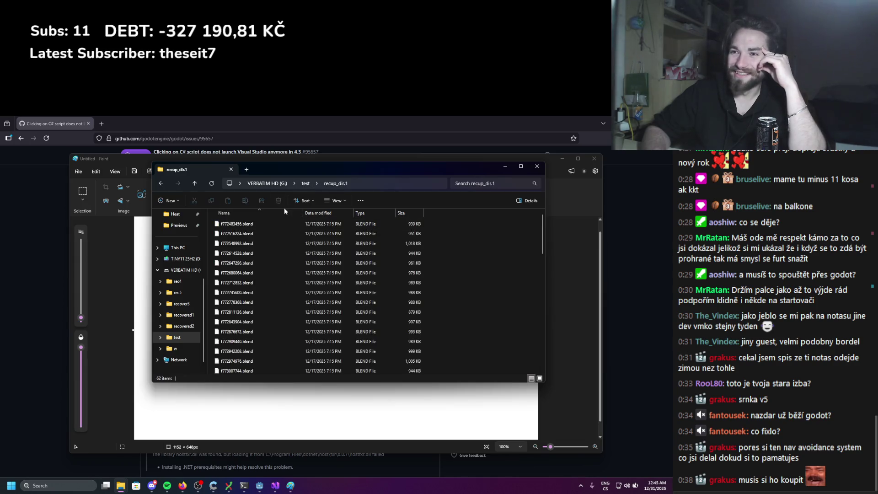
{"action": "scroll", "coordinate": [271, 261], "scroll_direction": "down", "scroll_amount": 10}
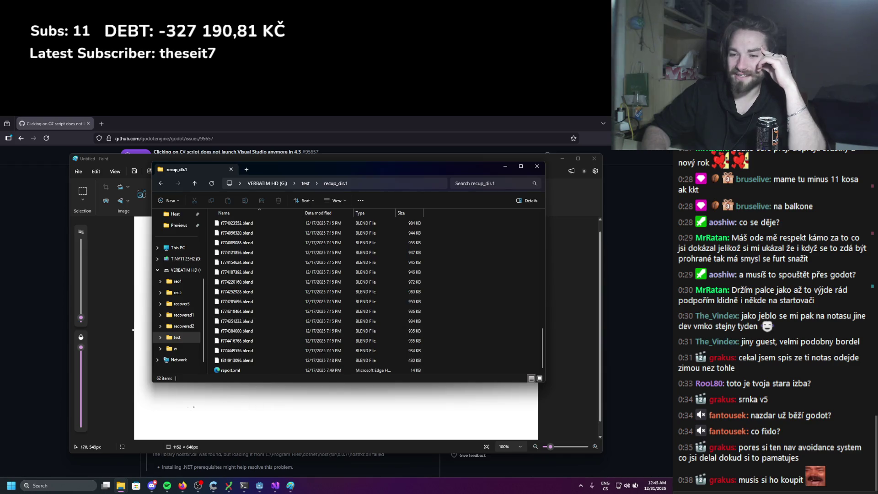
{"action": "scroll", "coordinate": [247, 311], "scroll_direction": "up", "scroll_amount": 9}
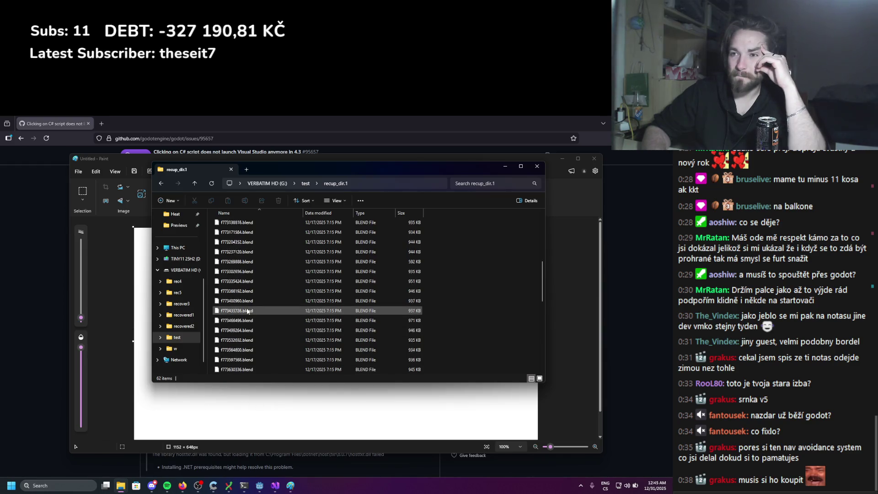
{"action": "scroll", "coordinate": [247, 311], "scroll_direction": "up", "scroll_amount": 1}
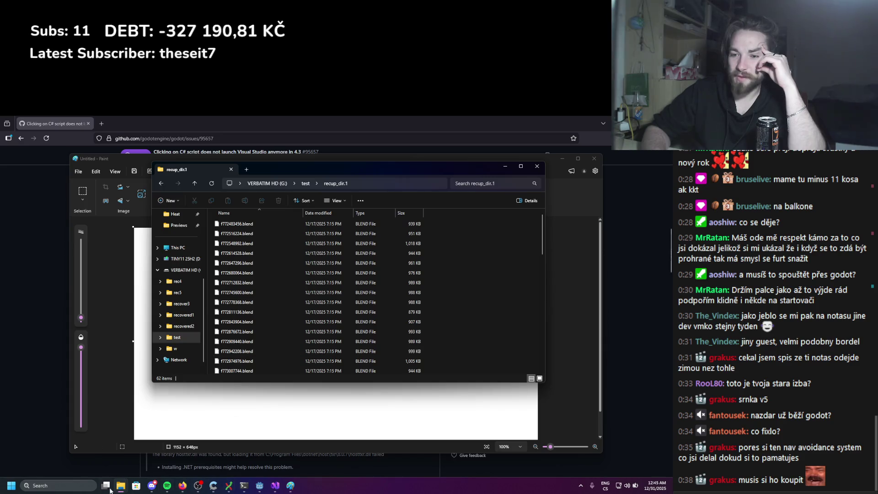
{"action": "left_click", "coordinate": [59, 485]}
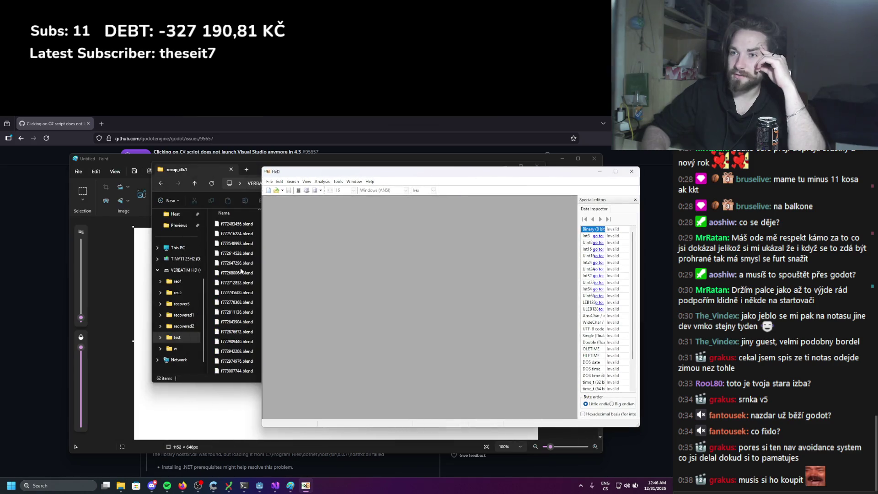
Load recovered f772647296.blend and f772843904.blend into HxD
{"action": "left_click_drag", "start_coordinate": [403, 264], "coordinate": [404, 265]}
{"action": "left_click", "coordinate": [255, 312]}
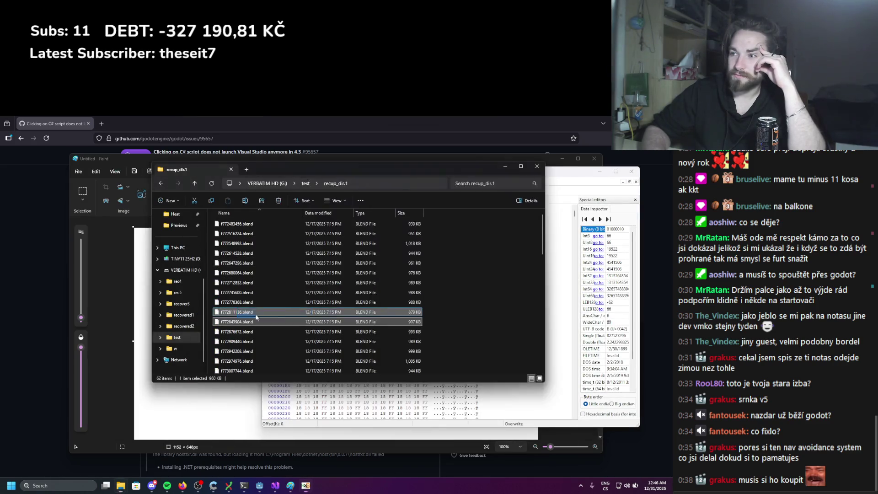
{"action": "left_click", "coordinate": [344, 326]}
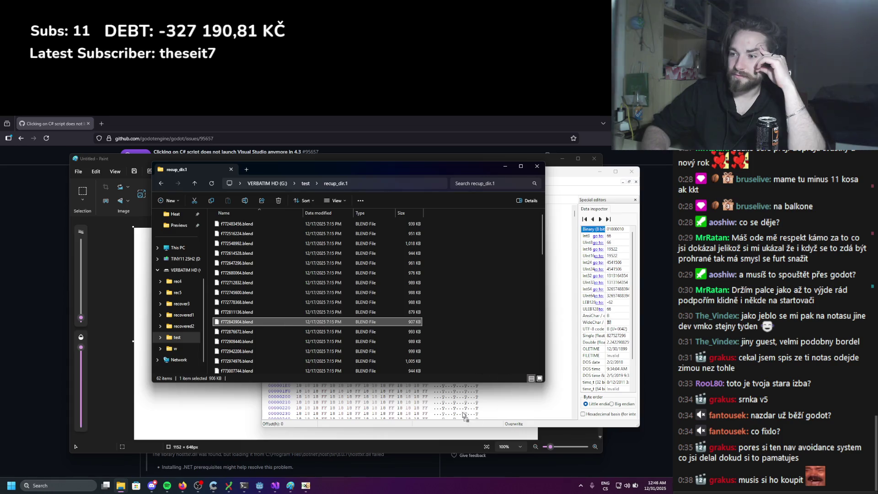
{"action": "left_click_drag", "start_coordinate": [465, 417], "coordinate": [465, 418]}
Select a block of bytes, close HxD, and return Explorer to the test folder
{"action": "scroll", "coordinate": [454, 374], "scroll_direction": "down", "scroll_amount": 5}
{"action": "left_click_drag", "start_coordinate": [448, 295], "coordinate": [496, 396]}
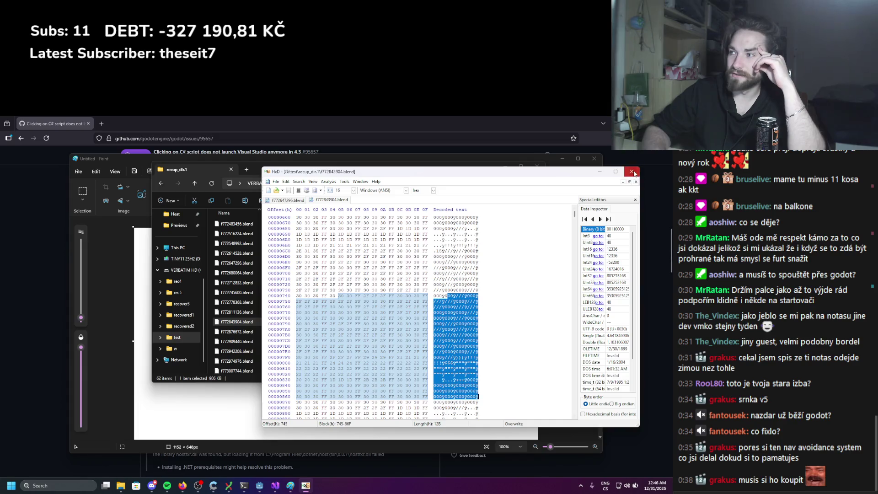
{"action": "left_click", "coordinate": [634, 173]}
{"action": "left_click", "coordinate": [300, 184]}
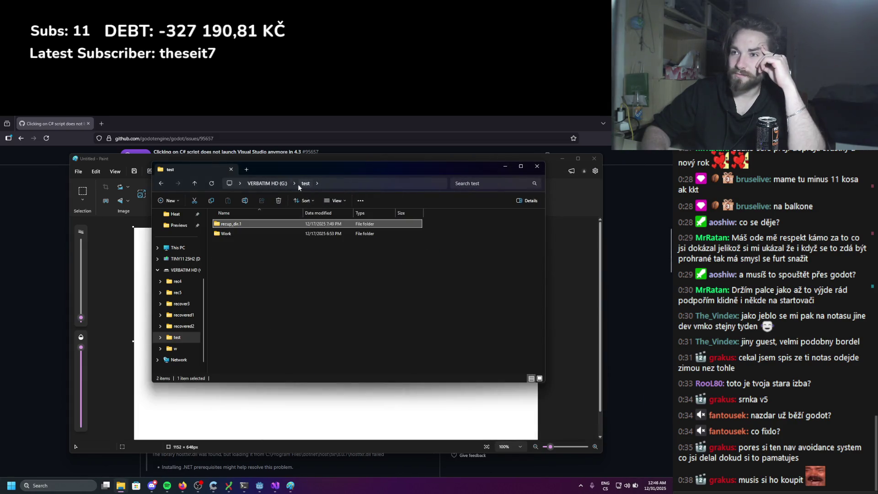
On the G: drive, browse recovered2's $Extend\$Deleted and Work\Canvases folders
{"action": "left_click", "coordinate": [269, 184]}
{"action": "double_click", "coordinate": [237, 262]}
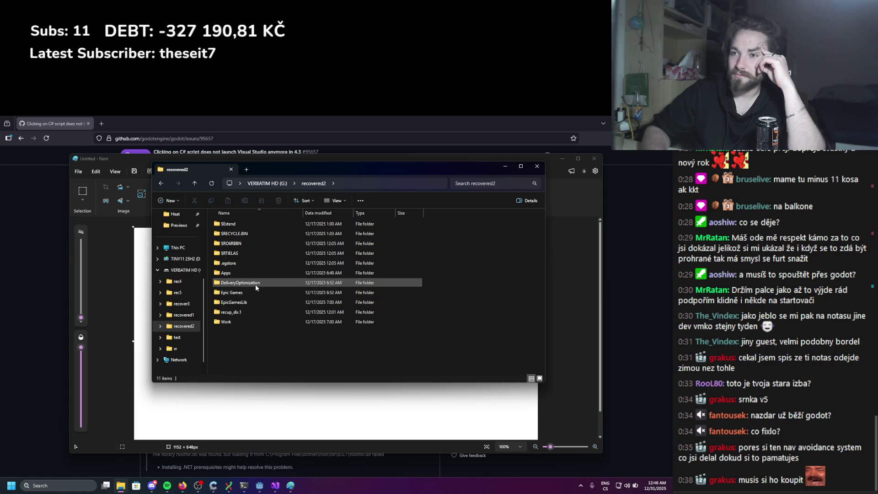
{"action": "double_click", "coordinate": [270, 226]}
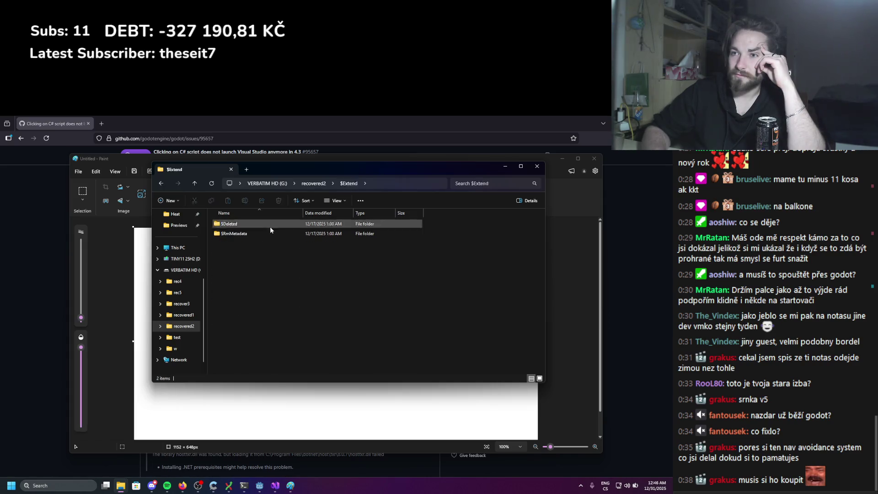
{"action": "double_click", "coordinate": [290, 226]}
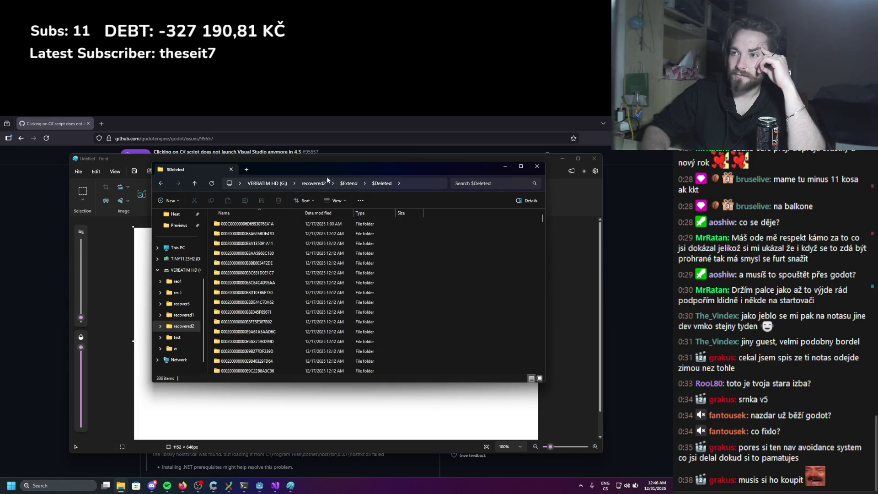
{"action": "left_click", "coordinate": [348, 185]}
{"action": "left_click", "coordinate": [315, 183]}
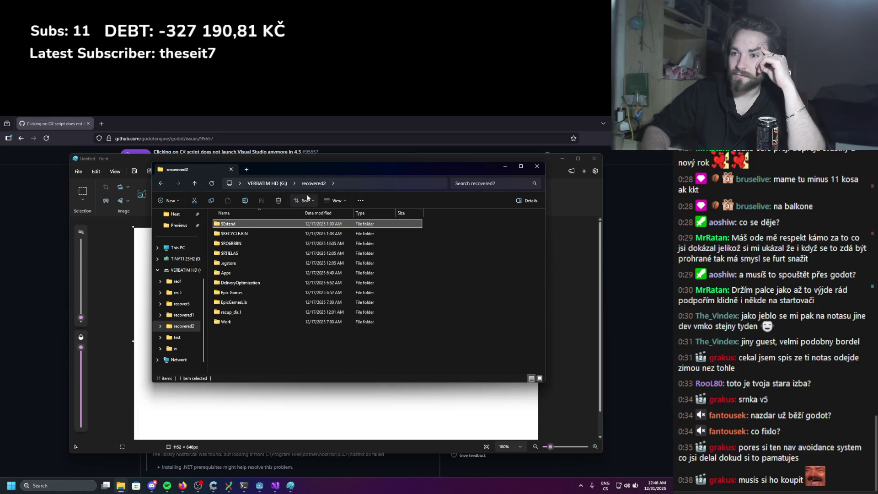
{"action": "double_click", "coordinate": [245, 322]}
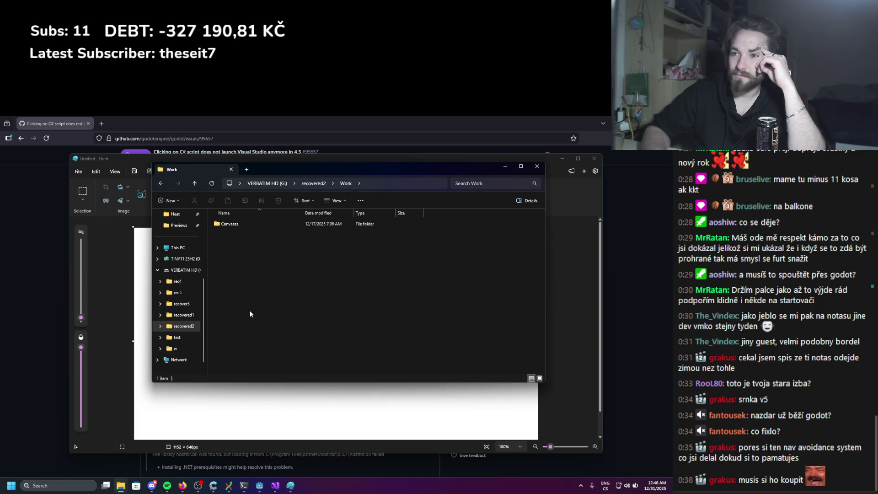
{"action": "double_click", "coordinate": [267, 224]}
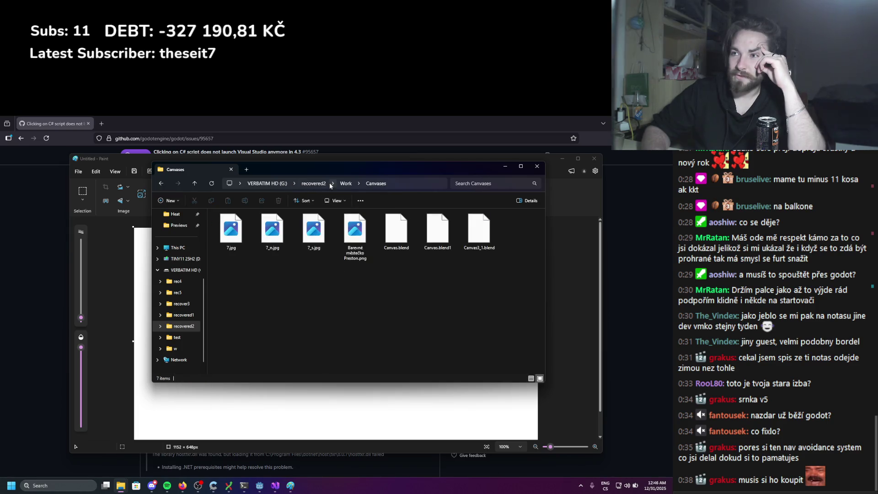
Return from Canvases to the G: drive root and open the recovered1 folder
{"action": "left_click", "coordinate": [345, 180]}
{"action": "key", "text": "Escape"}
{"action": "left_click", "coordinate": [313, 183]}
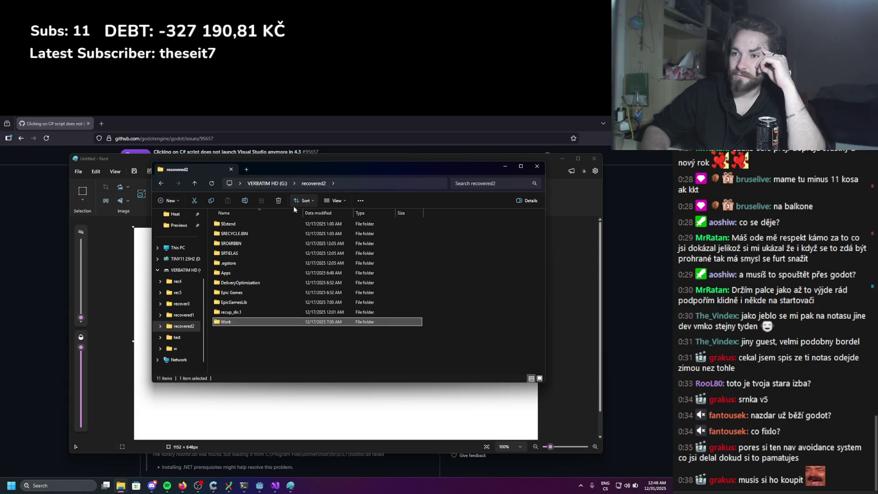
{"action": "left_click", "coordinate": [266, 184]}
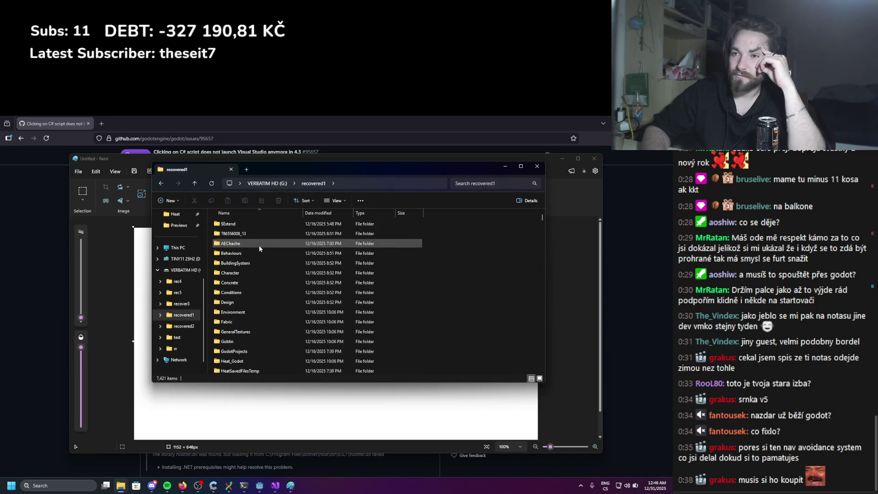
{"action": "double_click", "coordinate": [264, 253]}
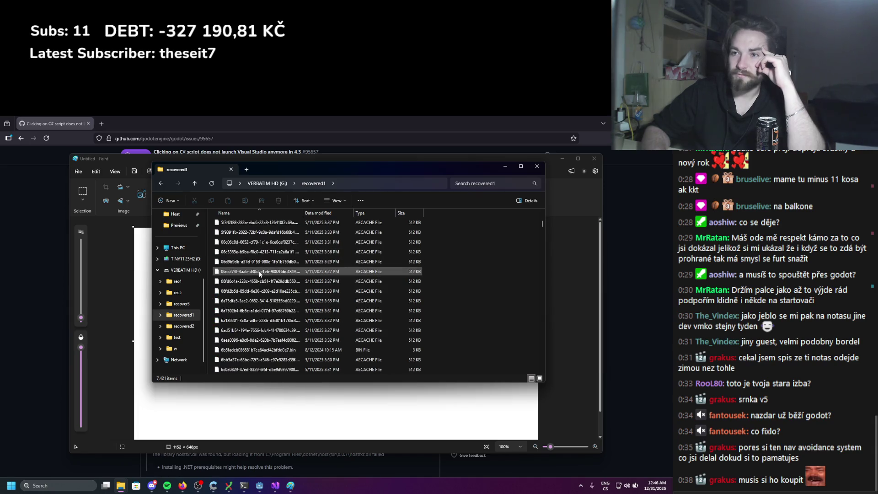
Jump to 'de' entries among recovered1's 7,421 items, then close File Explorer
{"action": "type", "text": "de"}
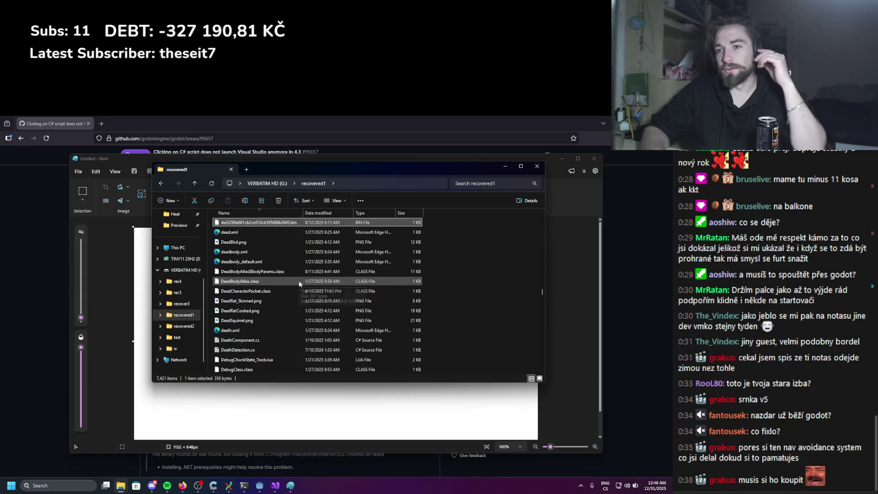
{"action": "scroll", "coordinate": [298, 281], "scroll_direction": "down", "scroll_amount": 6}
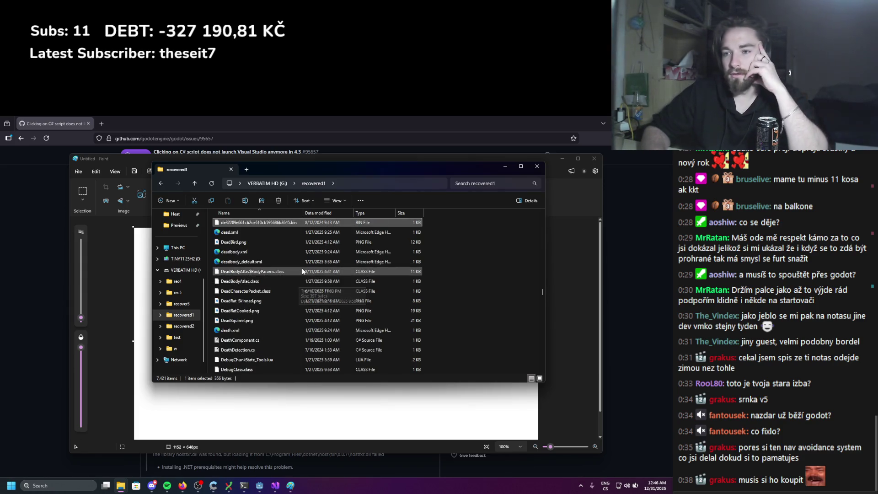
{"action": "left_click", "coordinate": [276, 184]}
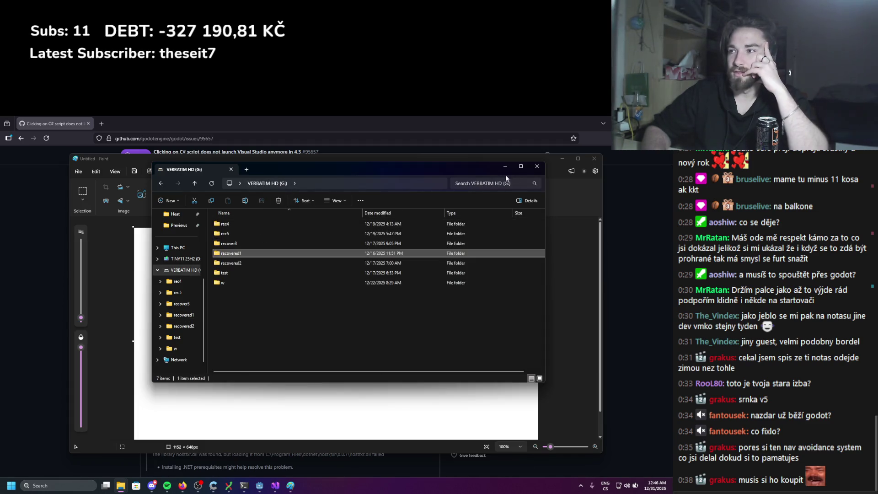
{"action": "left_click", "coordinate": [532, 168]}
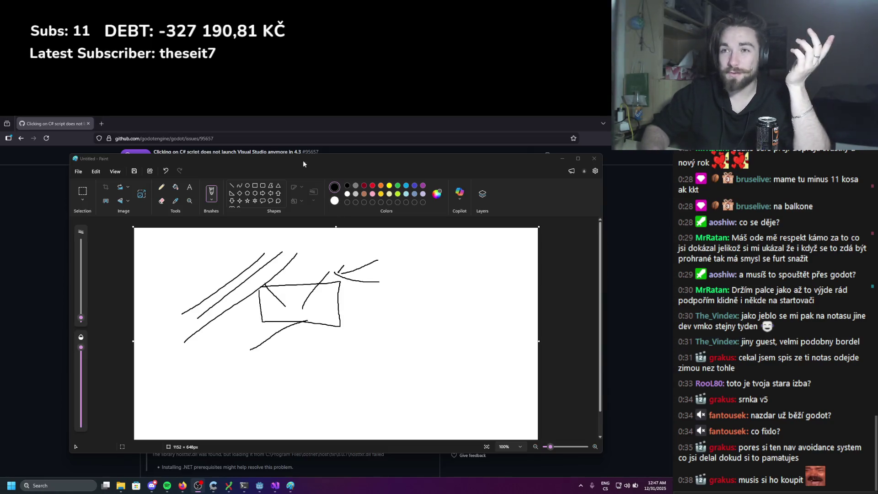
{"action": "left_click", "coordinate": [102, 123]}
Load dropbox.com, scroll the All files list, and open the Work folder
{"action": "type", "text": "dropbox"}
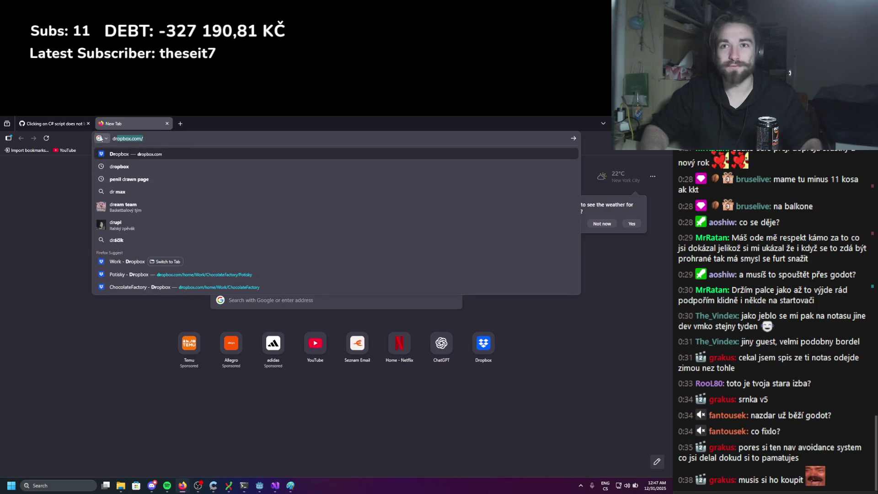
{"action": "key", "text": "Return"}
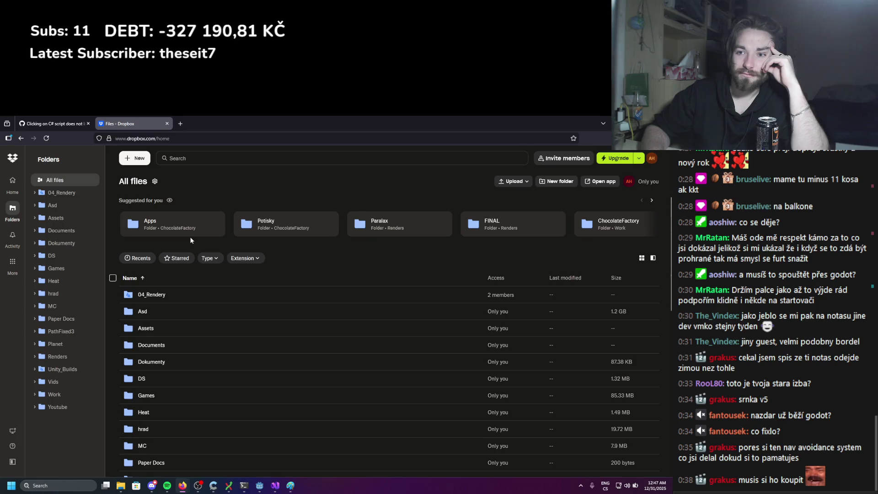
{"action": "scroll", "coordinate": [189, 243], "scroll_direction": "down", "scroll_amount": 4}
{"action": "scroll", "coordinate": [186, 248], "scroll_direction": "down", "scroll_amount": 10}
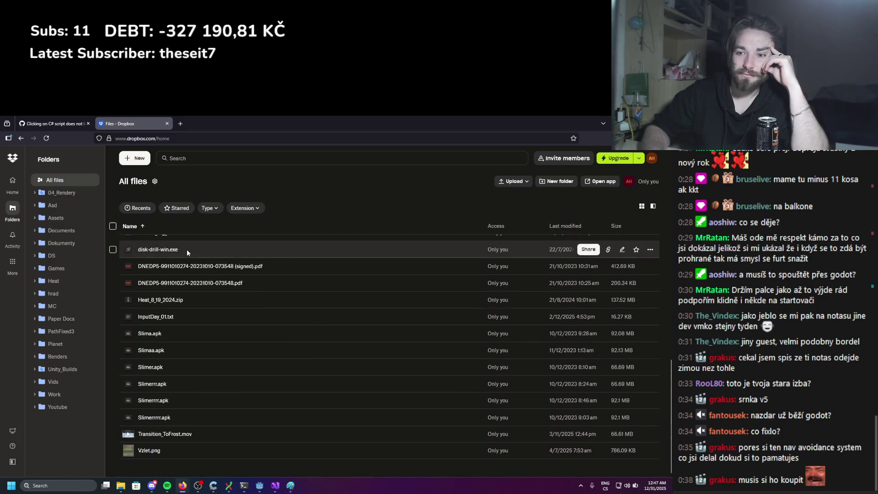
{"action": "scroll", "coordinate": [187, 249], "scroll_direction": "up", "scroll_amount": 3}
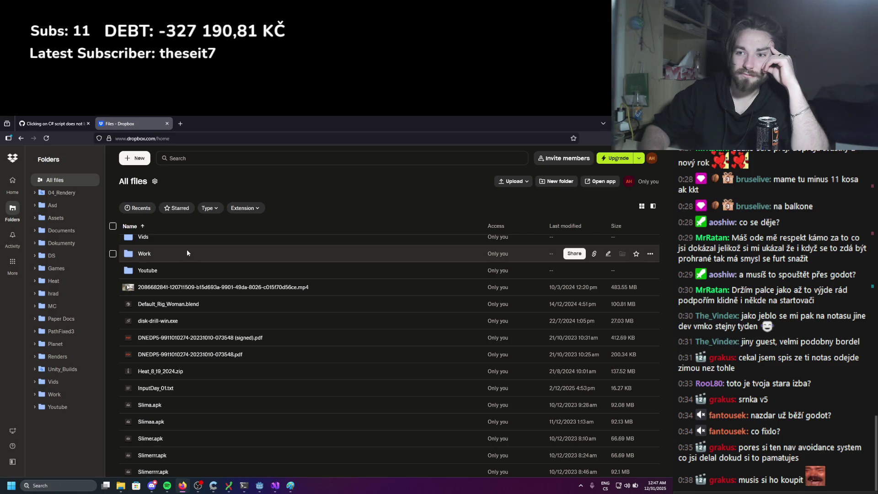
{"action": "scroll", "coordinate": [187, 252], "scroll_direction": "up", "scroll_amount": 5}
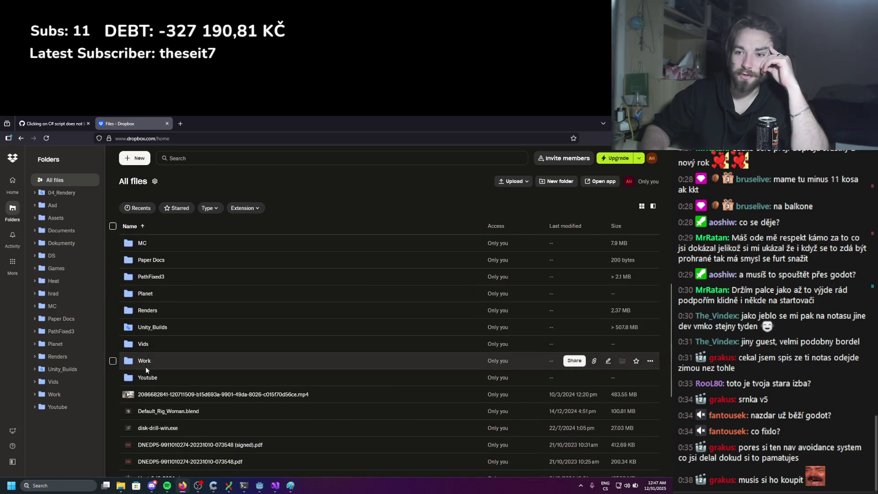
{"action": "left_click", "coordinate": [146, 361]}
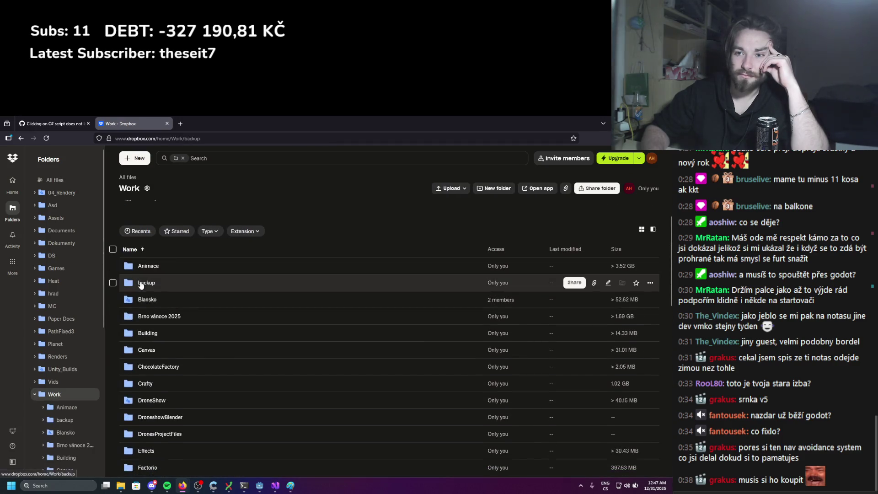
{"action": "left_click", "coordinate": [191, 286]}
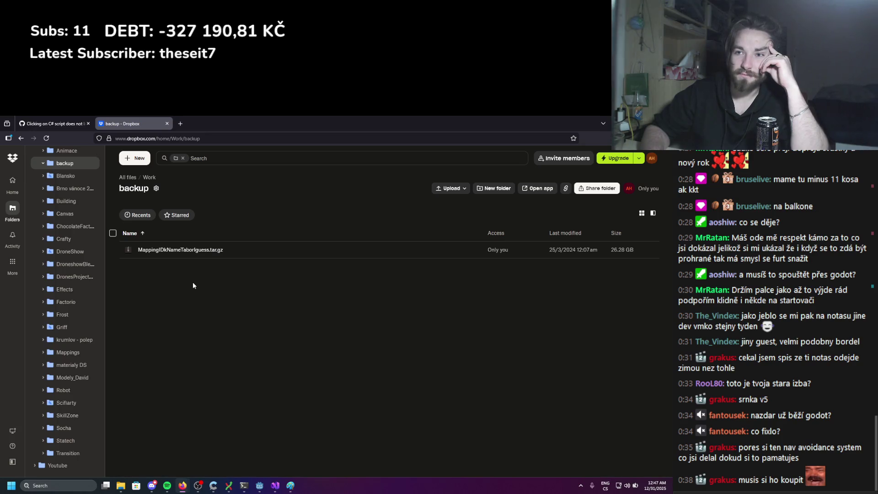
{"action": "left_click", "coordinate": [149, 177]}
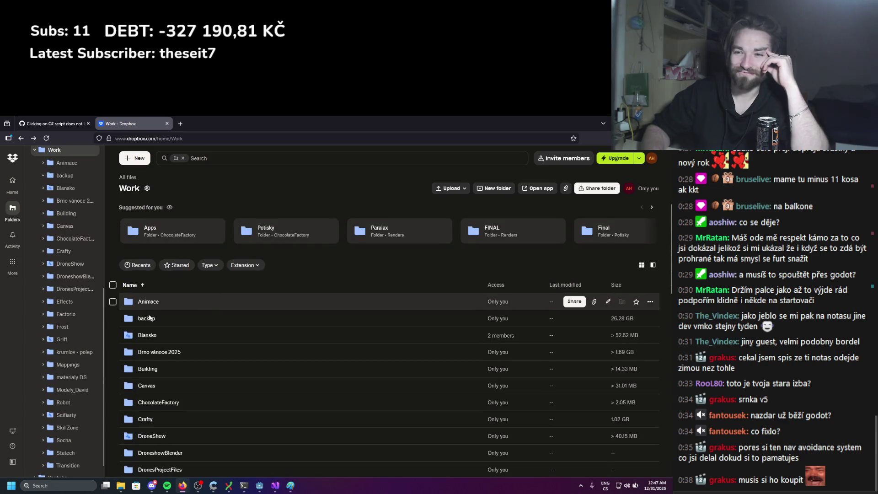
{"action": "scroll", "coordinate": [183, 299], "scroll_direction": "down", "scroll_amount": 2}
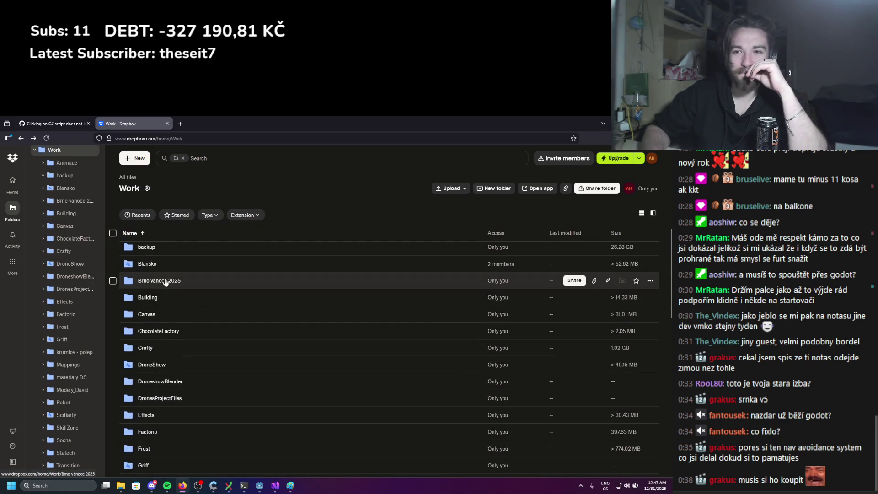
{"action": "scroll", "coordinate": [165, 281], "scroll_direction": "down", "scroll_amount": 1}
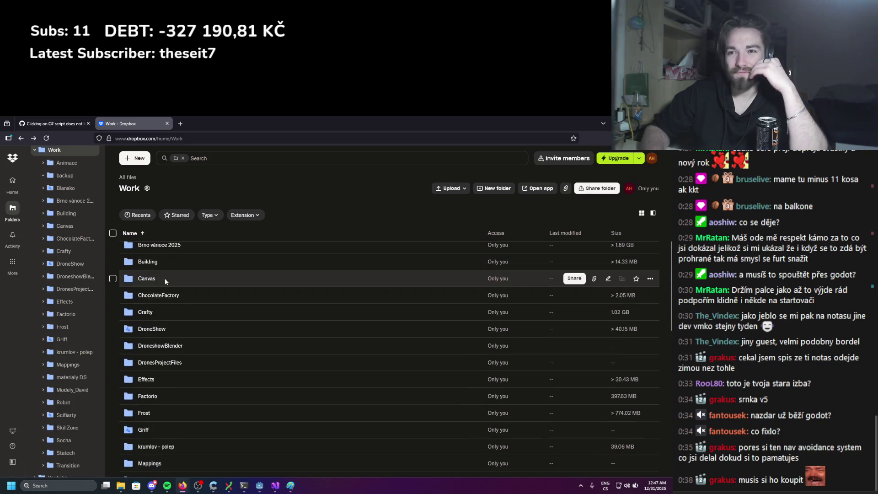
{"action": "scroll", "coordinate": [166, 281], "scroll_direction": "down", "scroll_amount": 2}
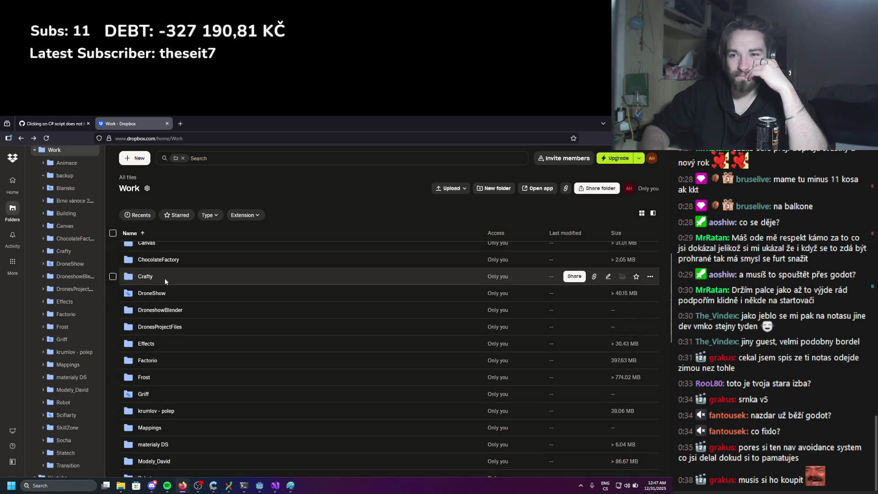
{"action": "scroll", "coordinate": [165, 280], "scroll_direction": "down", "scroll_amount": 1}
{"action": "scroll", "coordinate": [165, 281], "scroll_direction": "down", "scroll_amount": 2}
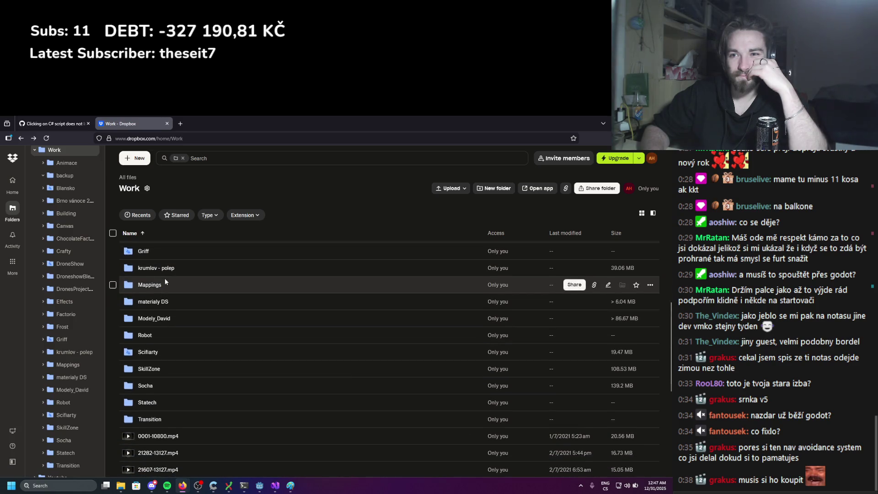
{"action": "scroll", "coordinate": [165, 282], "scroll_direction": "down", "scroll_amount": 1}
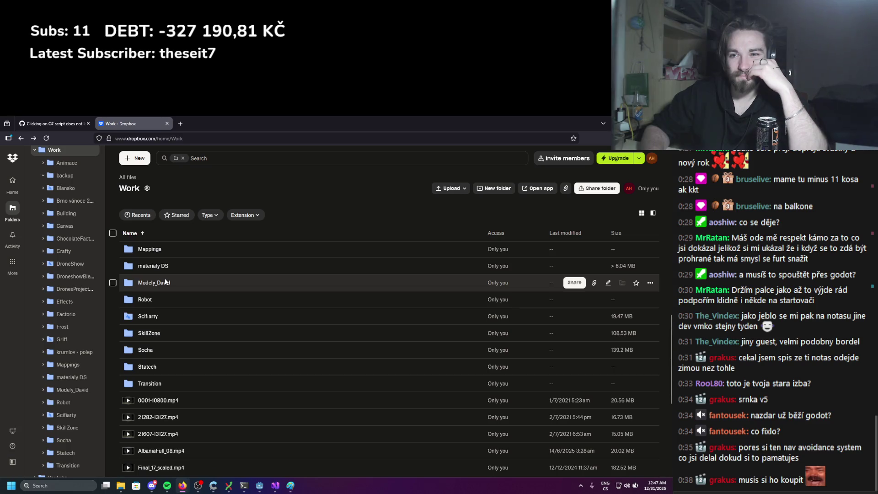
{"action": "scroll", "coordinate": [165, 281], "scroll_direction": "down", "scroll_amount": 6}
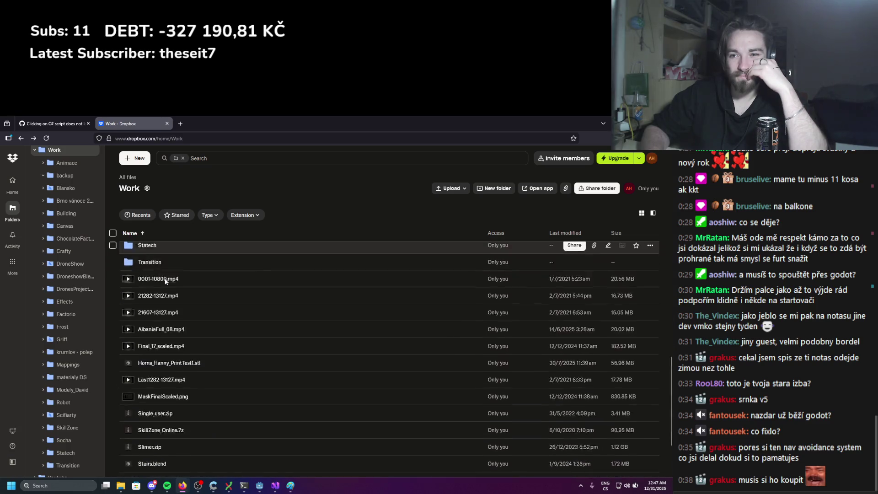
{"action": "scroll", "coordinate": [165, 281], "scroll_direction": "up", "scroll_amount": 4}
{"action": "scroll", "coordinate": [165, 281], "scroll_direction": "up", "scroll_amount": 9}
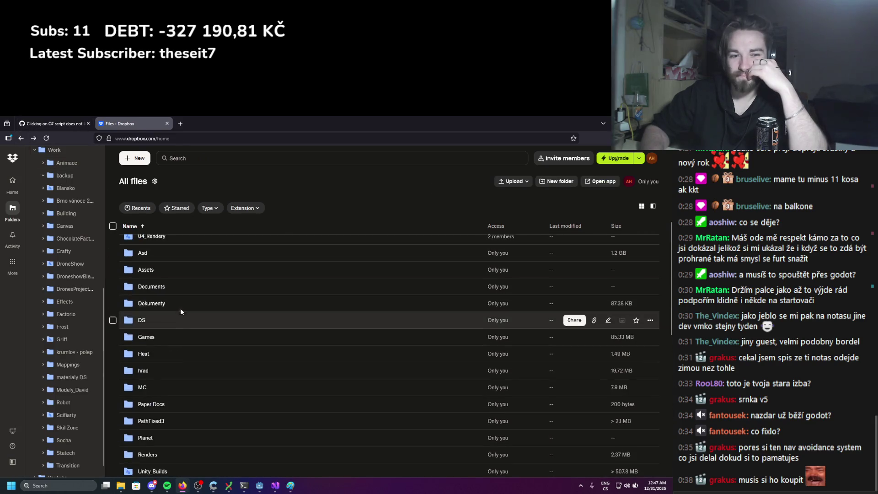
{"action": "scroll", "coordinate": [179, 309], "scroll_direction": "down", "scroll_amount": 1}
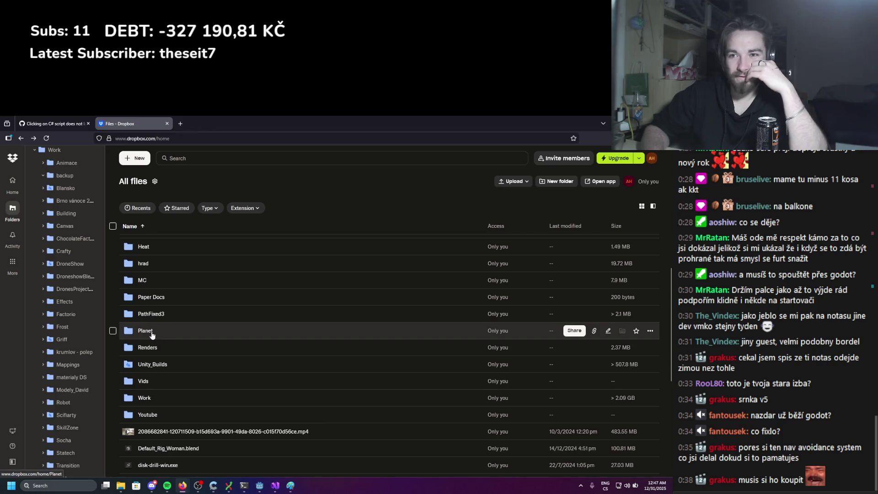
{"action": "scroll", "coordinate": [154, 350], "scroll_direction": "up", "scroll_amount": 1}
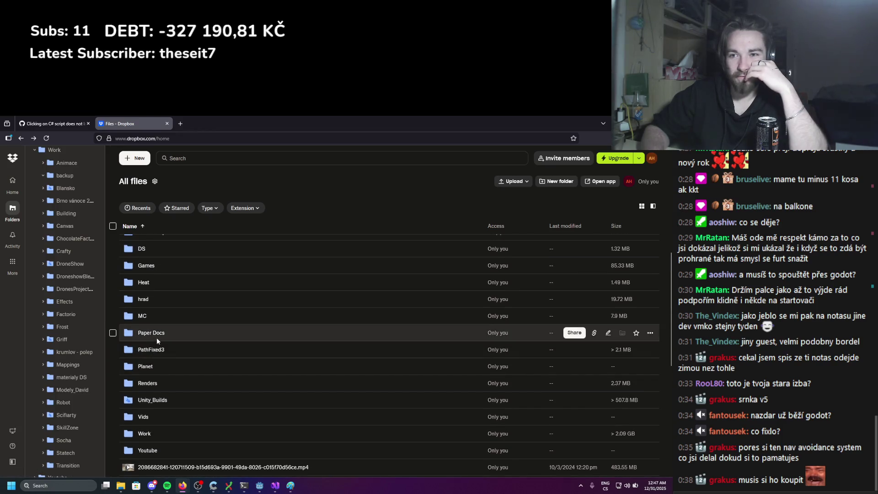
{"action": "scroll", "coordinate": [156, 338], "scroll_direction": "up", "scroll_amount": 1}
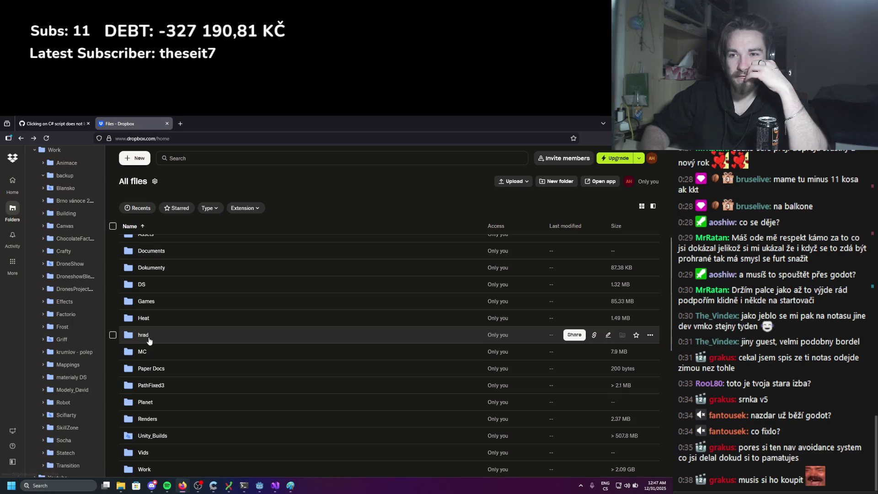
{"action": "scroll", "coordinate": [149, 340], "scroll_direction": "up", "scroll_amount": 1}
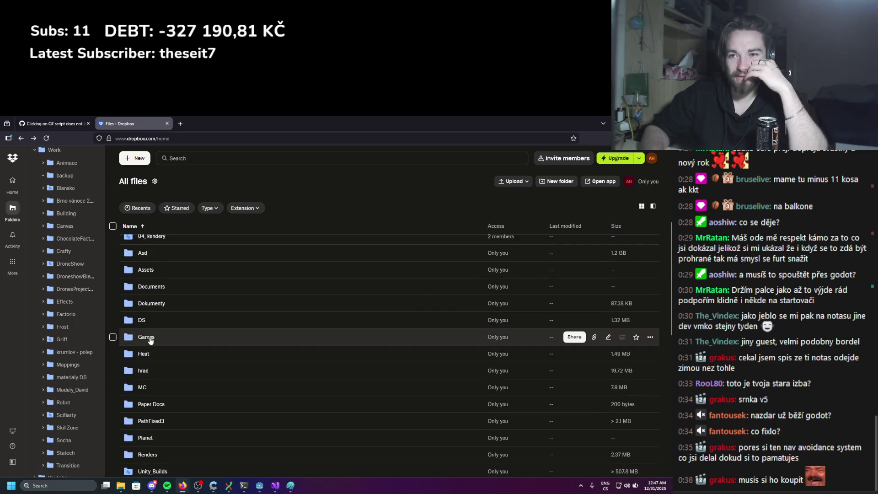
{"action": "left_click", "coordinate": [147, 337]}
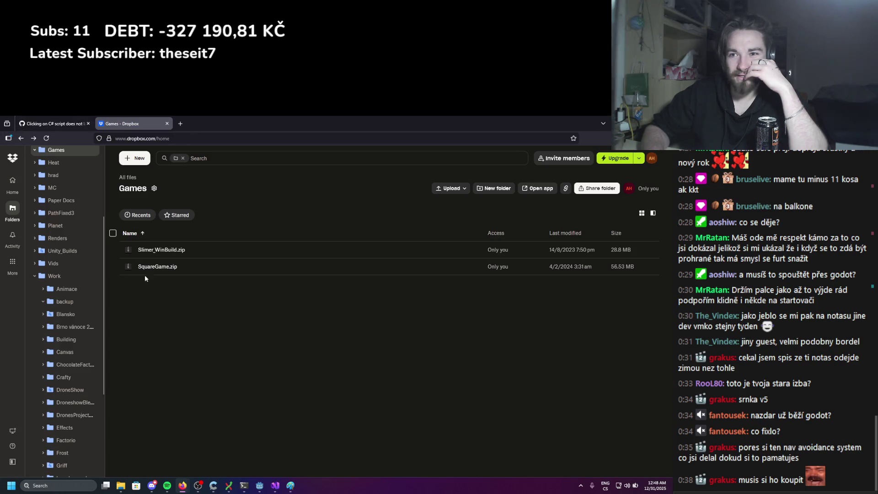
{"action": "scroll", "coordinate": [183, 366], "scroll_direction": "down", "scroll_amount": 2}
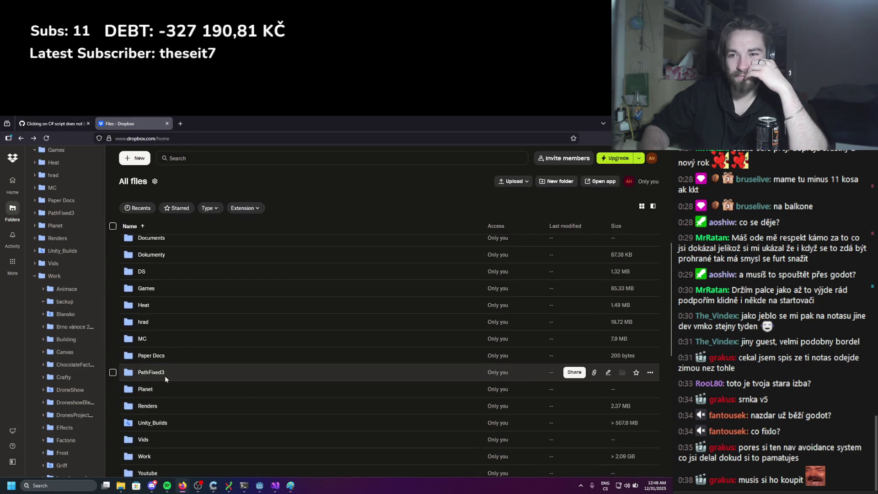
{"action": "scroll", "coordinate": [157, 334], "scroll_direction": "up", "scroll_amount": 2}
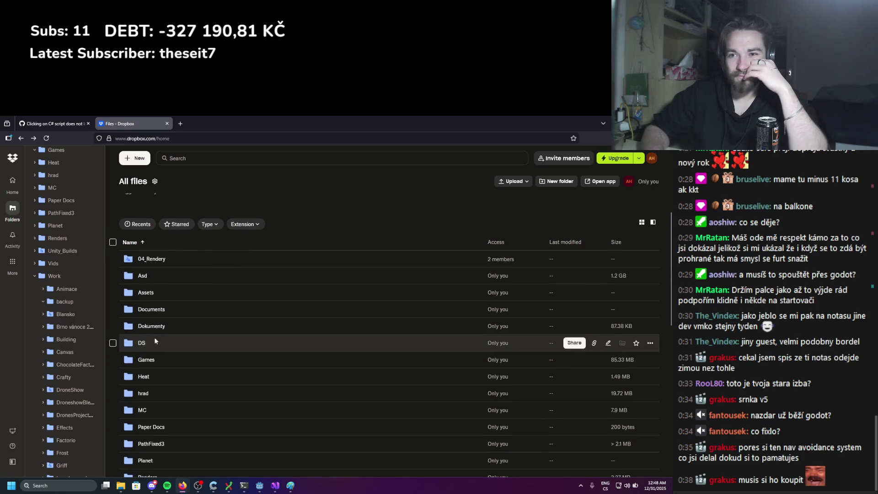
{"action": "left_click", "coordinate": [143, 347]}
{"action": "left_click", "coordinate": [142, 344]}
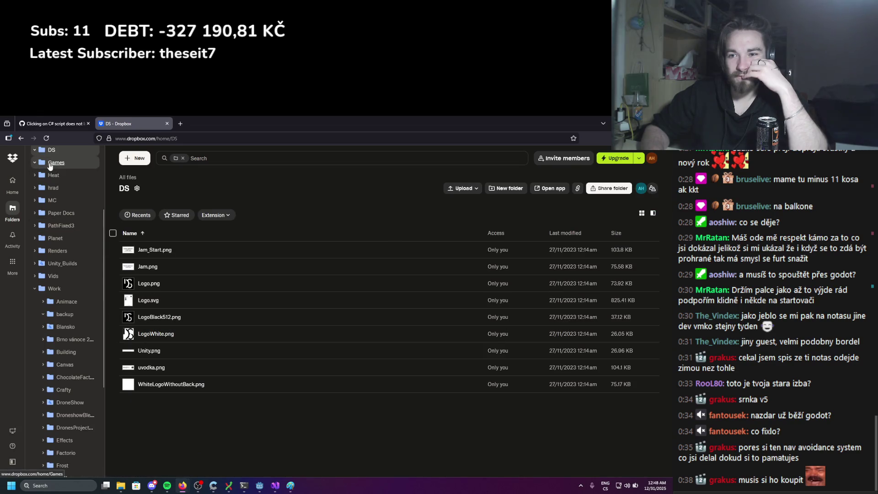
{"action": "left_click", "coordinate": [18, 140]}
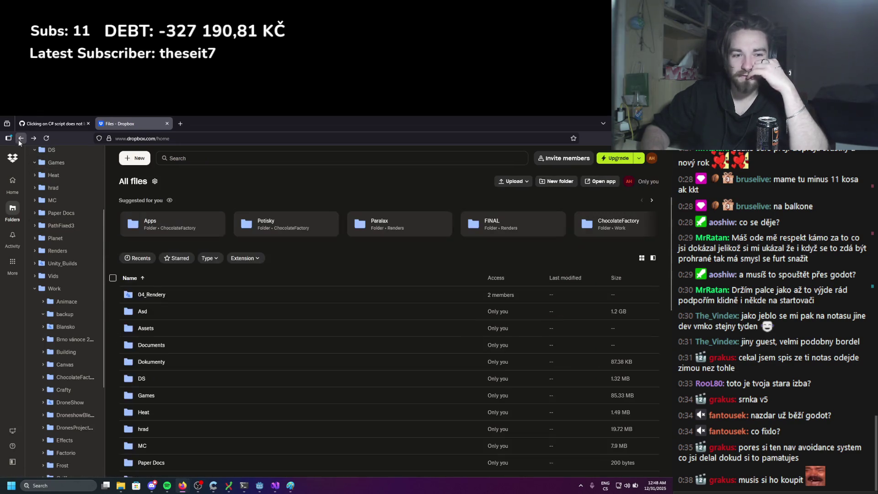
{"action": "scroll", "coordinate": [137, 331], "scroll_direction": "down", "scroll_amount": 1}
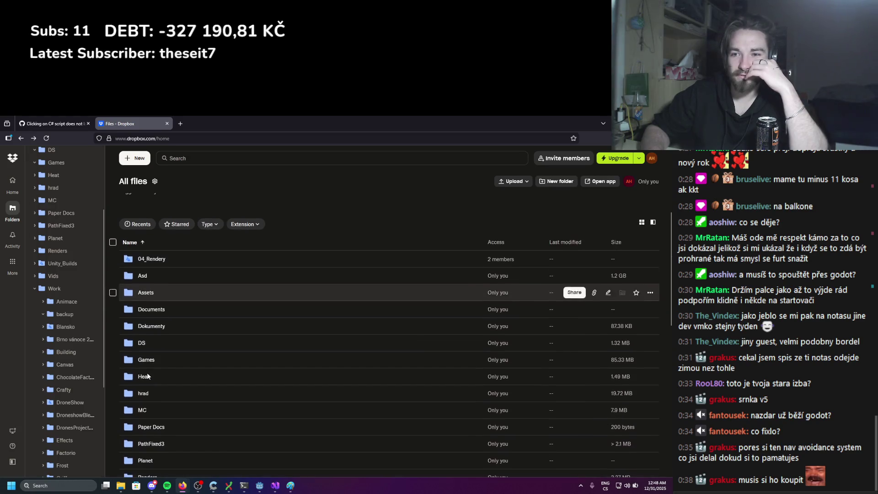
{"action": "left_click", "coordinate": [151, 328]}
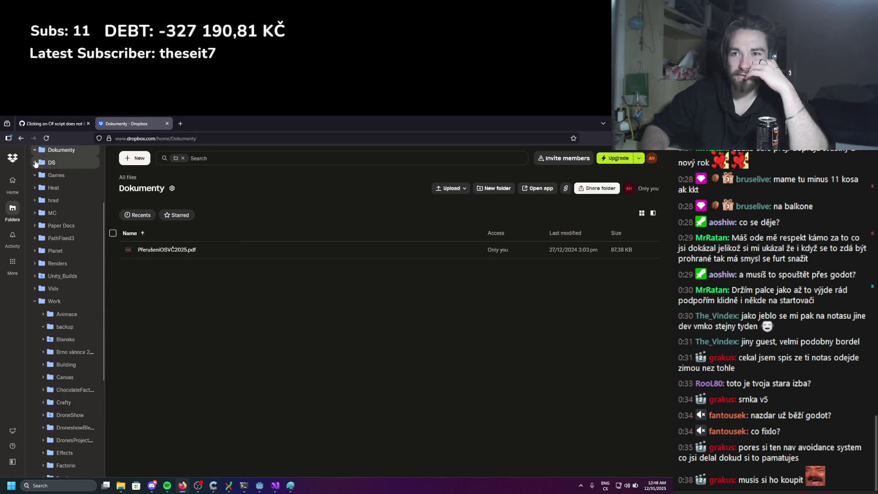
{"action": "key", "text": "alt+Left"}
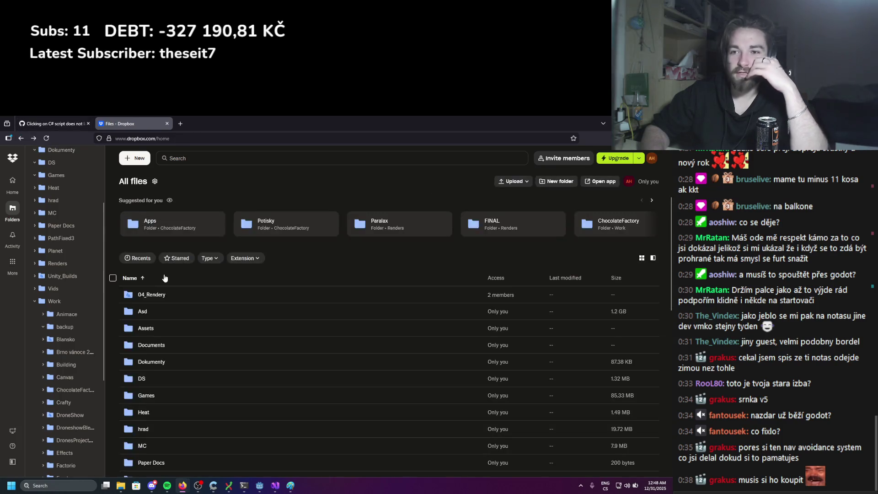
{"action": "scroll", "coordinate": [164, 397], "scroll_direction": "down", "scroll_amount": 1}
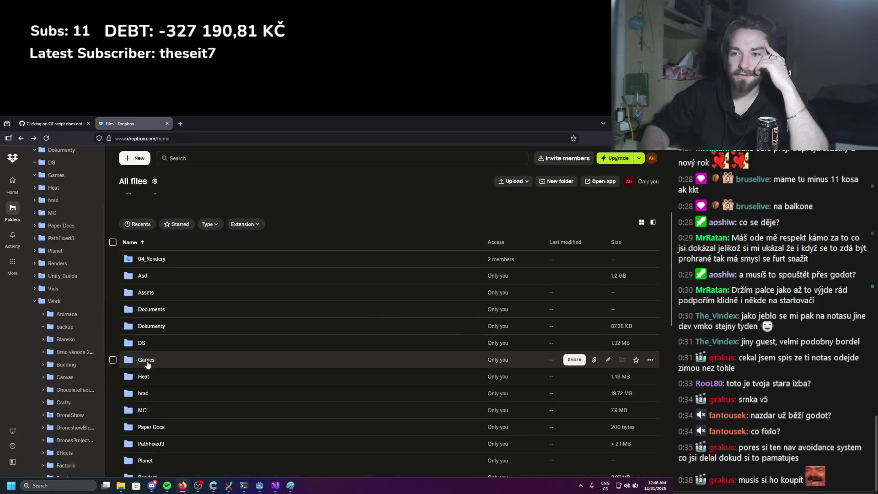
{"action": "left_click", "coordinate": [158, 311]}
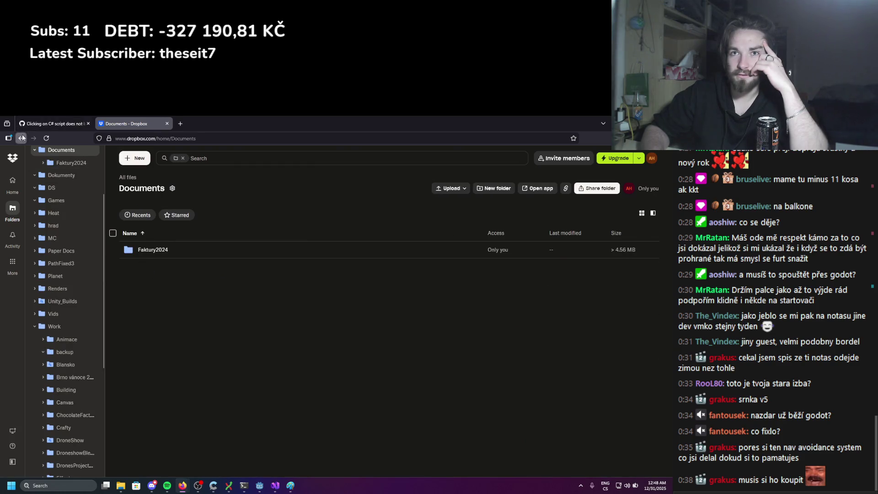
{"action": "key", "text": "alt+Left"}
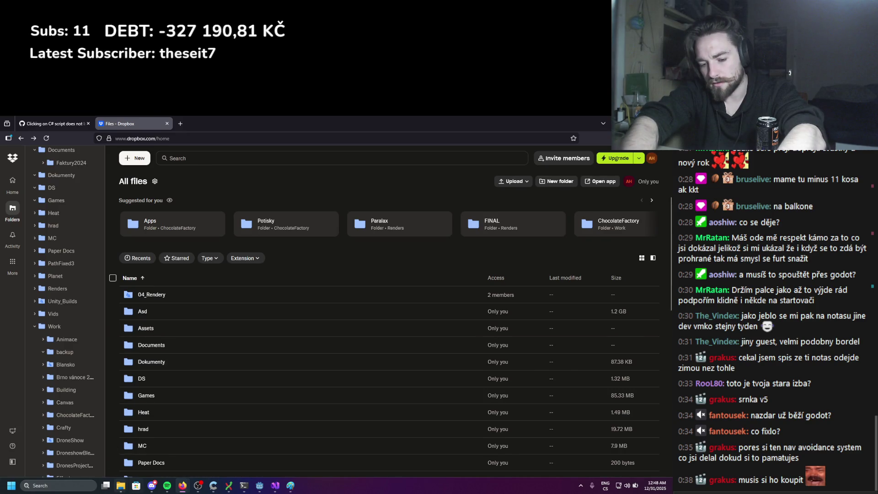
{"action": "mouse_move", "coordinate": [121, 485]}
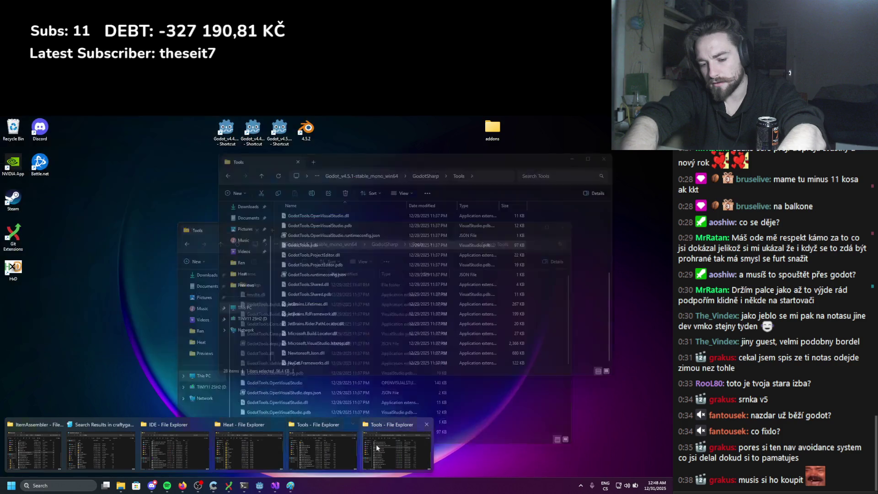
{"action": "left_click", "coordinate": [376, 446]}
{"action": "left_click", "coordinate": [245, 307]}
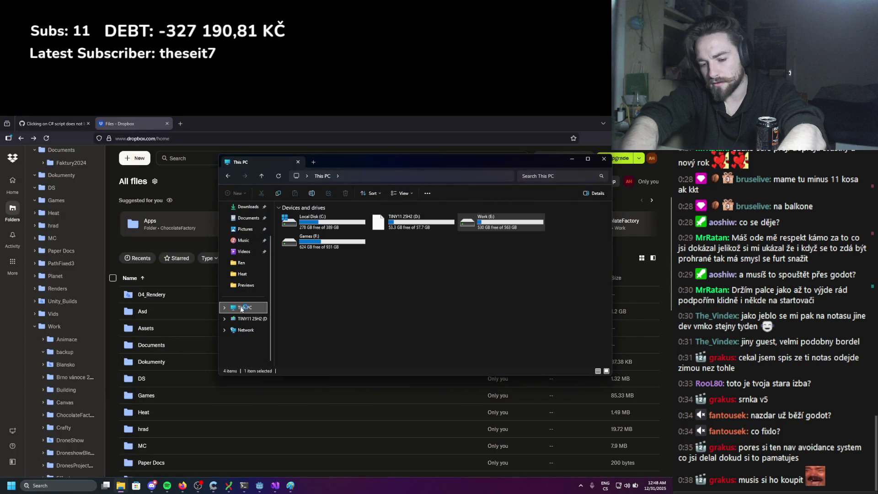
{"action": "double_click", "coordinate": [393, 239]}
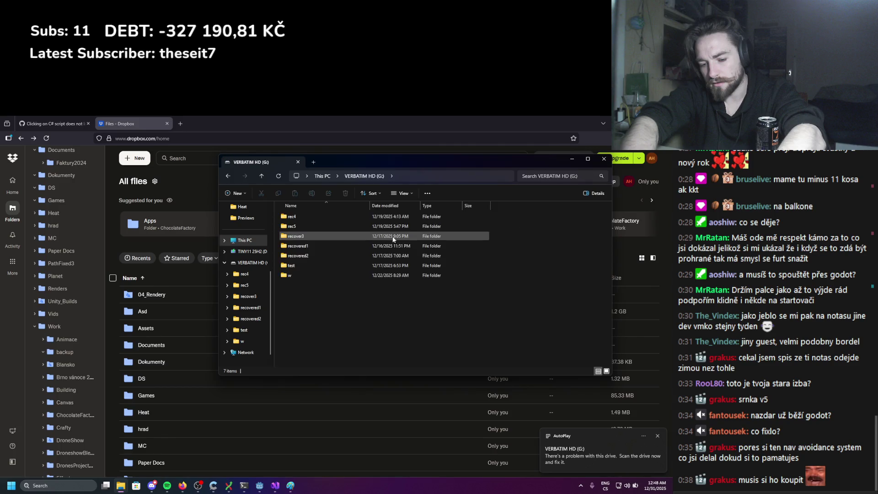
{"action": "key", "text": "ctrl+a"}
{"action": "left_click", "coordinate": [371, 304]}
{"action": "left_click", "coordinate": [303, 277]}
{"action": "double_click", "coordinate": [304, 276]}
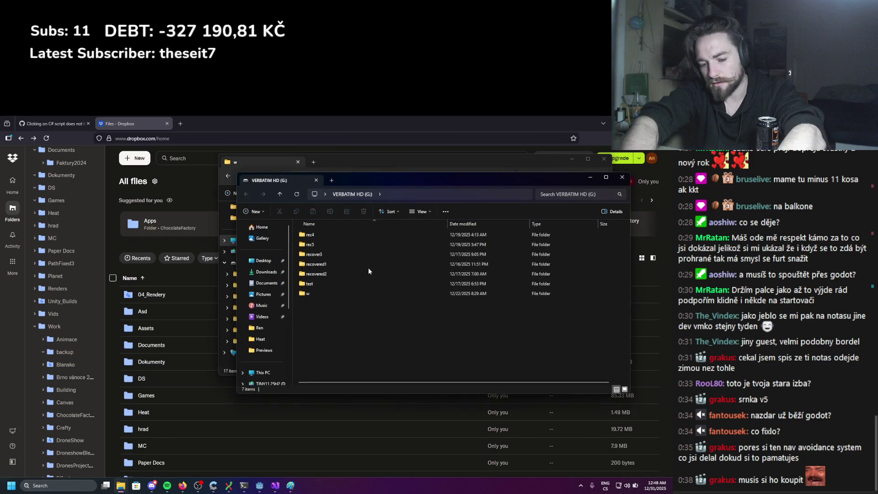
{"action": "left_click", "coordinate": [619, 179]}
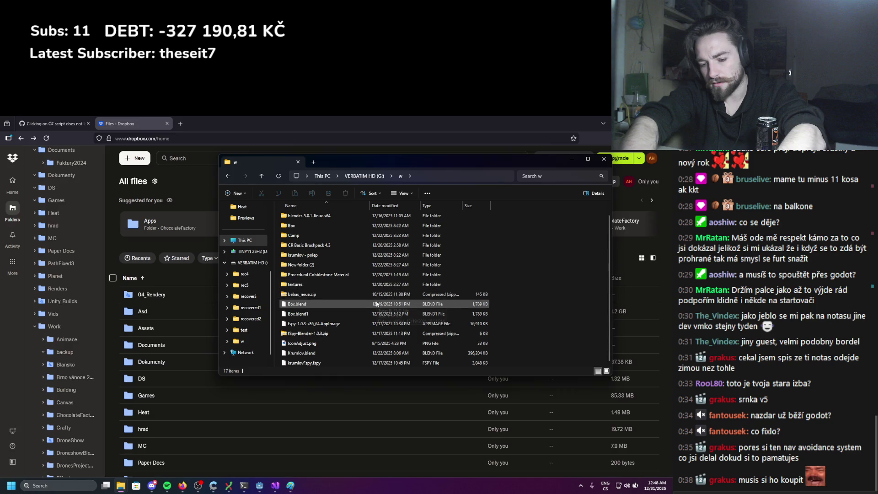
{"action": "scroll", "coordinate": [306, 287], "scroll_direction": "up", "scroll_amount": 1}
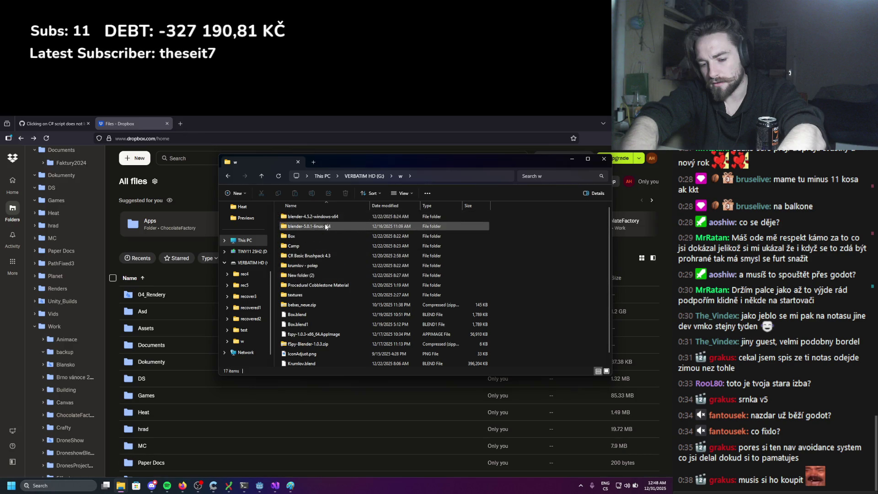
{"action": "left_click", "coordinate": [344, 178]}
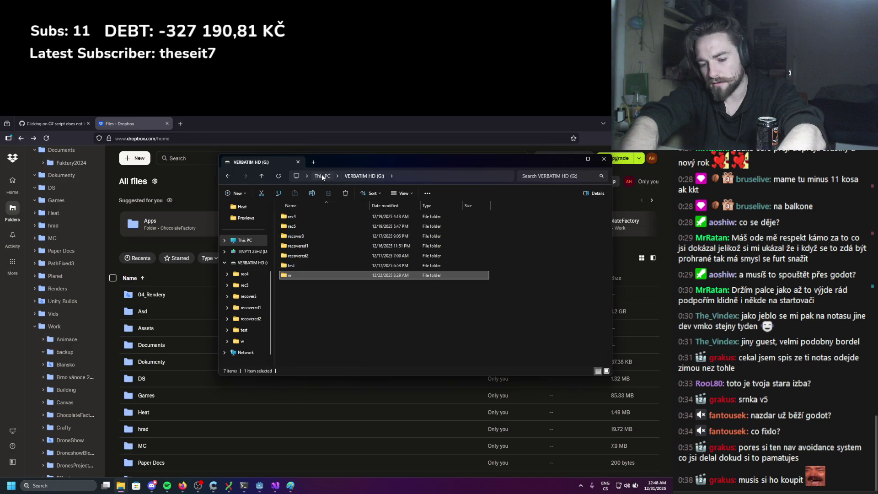
{"action": "left_click", "coordinate": [322, 177]}
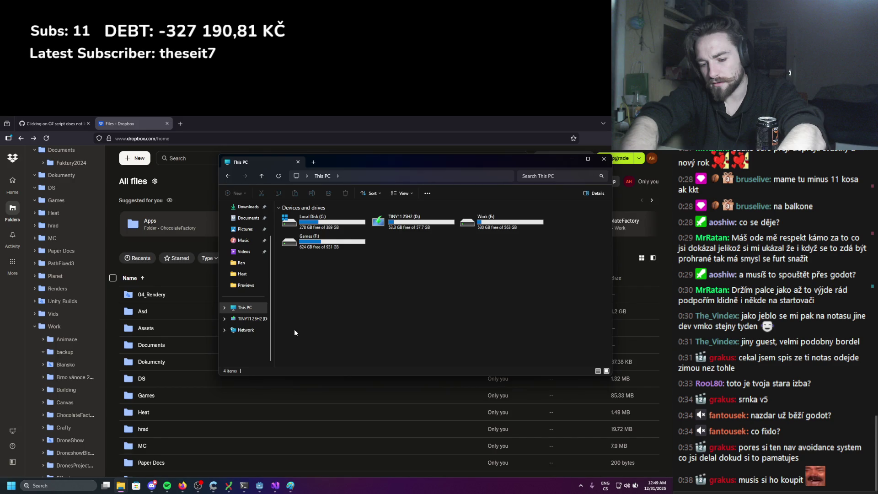
{"action": "left_click", "coordinate": [565, 157]}
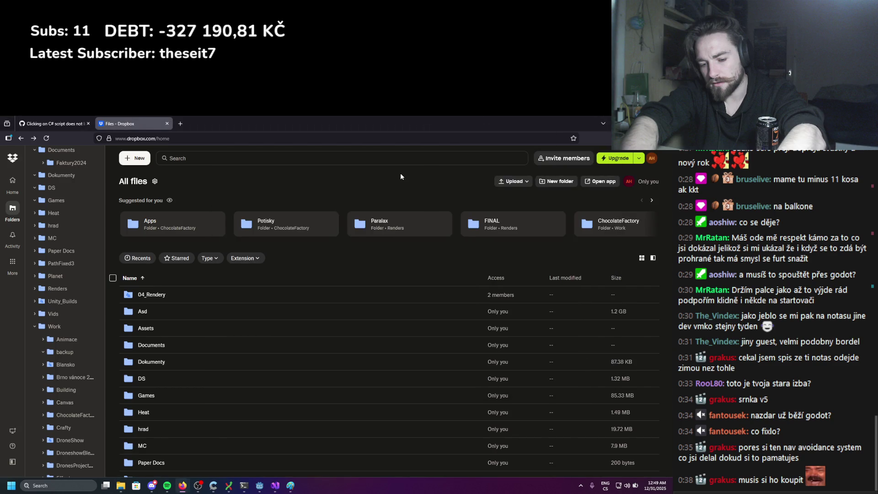
Browse into Assets > StylizedDeer > Renders in Dropbox
{"action": "scroll", "coordinate": [288, 211], "scroll_direction": "down", "scroll_amount": 5}
{"action": "scroll", "coordinate": [288, 212], "scroll_direction": "up", "scroll_amount": 5}
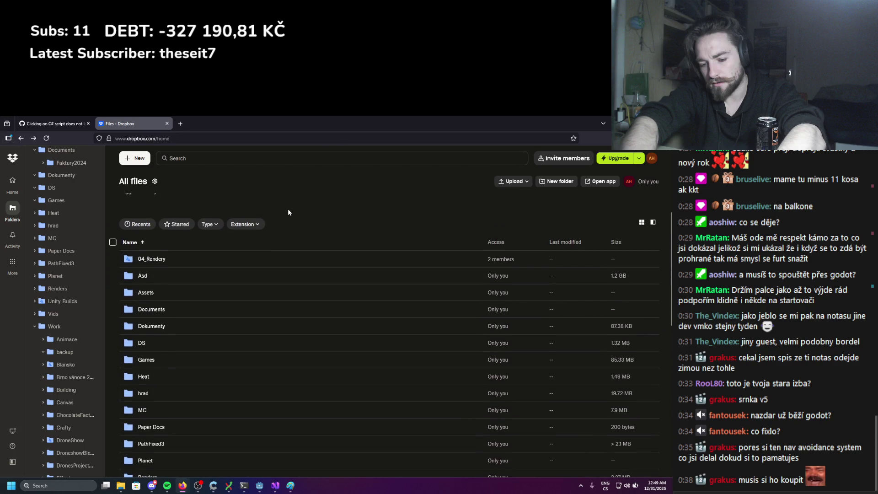
{"action": "left_click", "coordinate": [146, 292]}
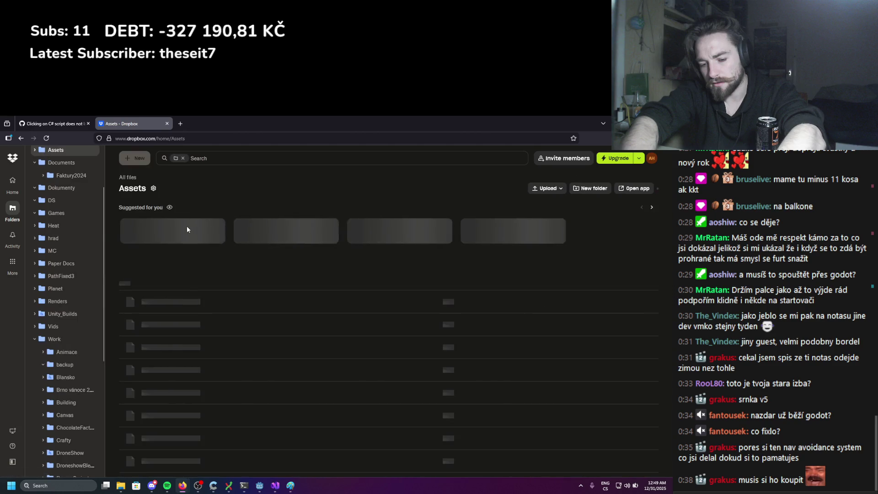
{"action": "left_click", "coordinate": [163, 250]}
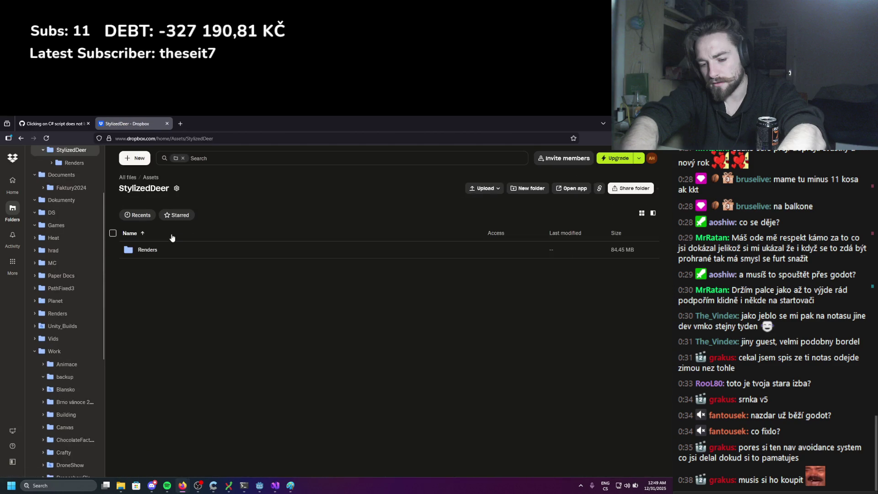
{"action": "left_click", "coordinate": [160, 249]}
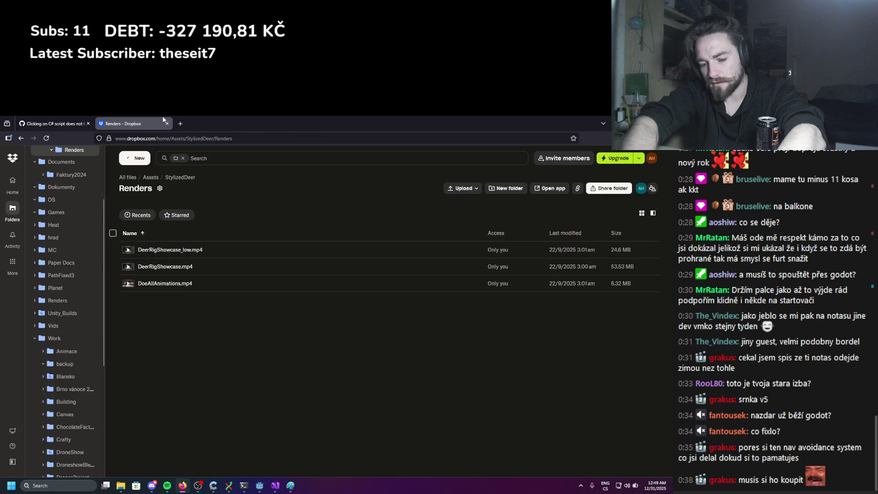
Navigate back to All files, open the Asd folder, then close the Dropbox tab
{"action": "left_click", "coordinate": [23, 136]}
{"action": "left_click", "coordinate": [23, 137]}
{"action": "left_click", "coordinate": [23, 138]}
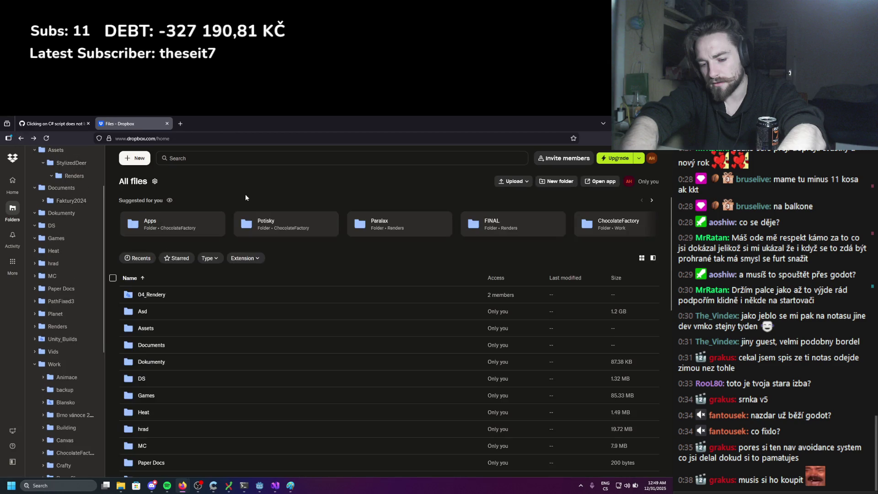
{"action": "double_click", "coordinate": [192, 311]}
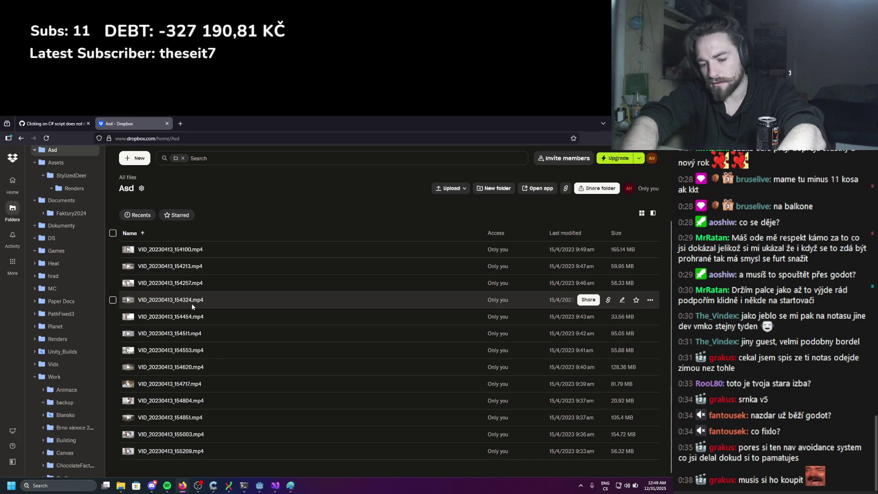
{"action": "left_click", "coordinate": [167, 123]}
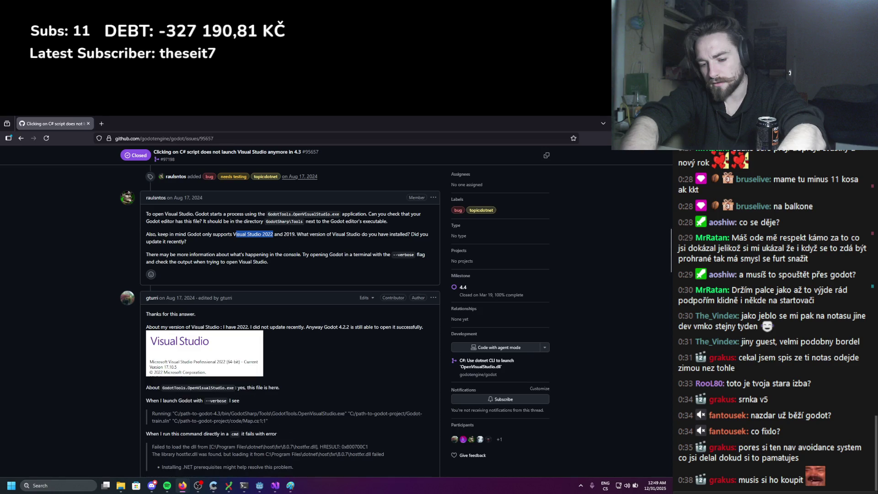
Minimize Firefox and Paint to uncover the Common7 IDE Explorer window
{"action": "key", "text": "alt+Tab"}
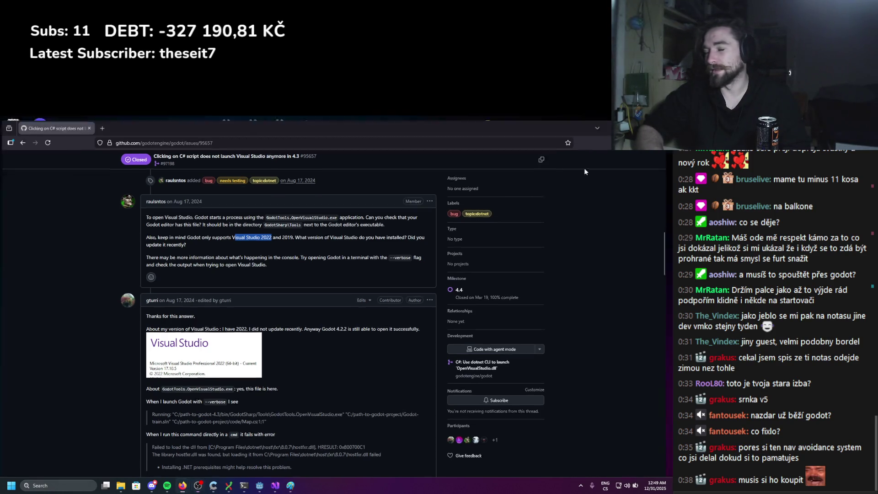
{"action": "key", "text": "super+Down"}
{"action": "left_click", "coordinate": [562, 159]}
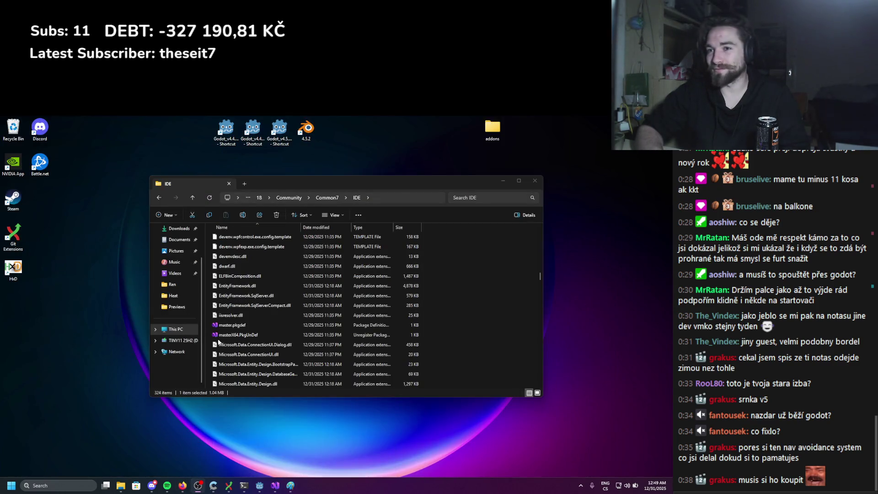
Open the Work (E:) drive from This PC and look inside Assets
{"action": "left_click_drag", "start_coordinate": [279, 180], "coordinate": [228, 195]}
{"action": "left_click", "coordinate": [123, 343]}
{"action": "mouse_move", "coordinate": [292, 206]}
{"action": "left_mouse_down"}
{"action": "mouse_move", "coordinate": [307, 187]}
{"action": "mouse_move", "coordinate": [337, 193]}
{"action": "mouse_move", "coordinate": [350, 235]}
{"action": "mouse_move", "coordinate": [293, 210]}
{"action": "mouse_move", "coordinate": [321, 185]}
{"action": "left_mouse_up"}
{"action": "double_click", "coordinate": [412, 242]}
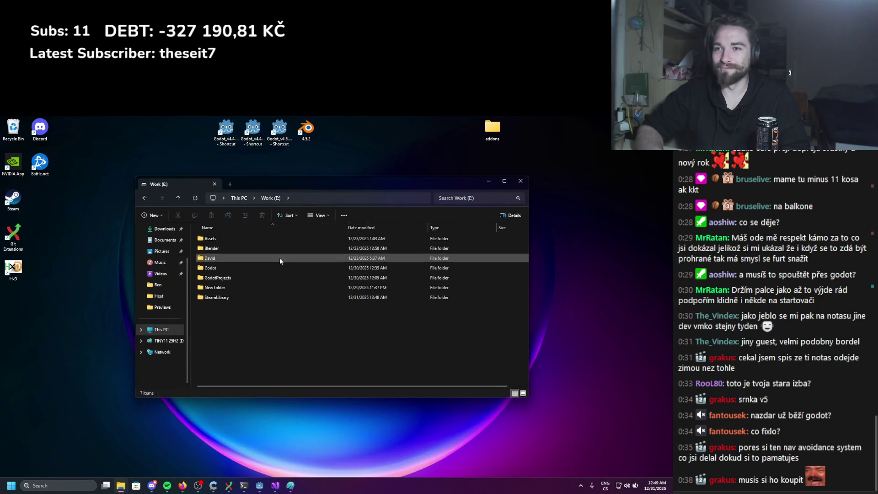
{"action": "double_click", "coordinate": [246, 236]}
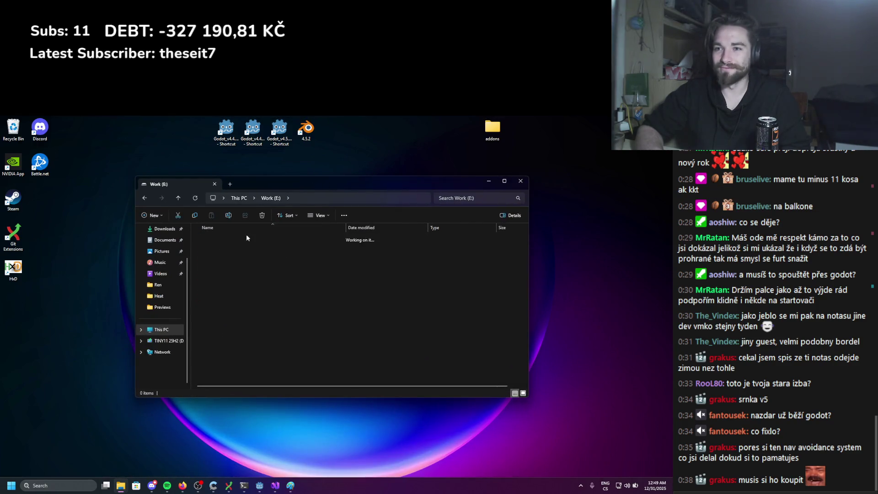
{"action": "left_click", "coordinate": [274, 197]}
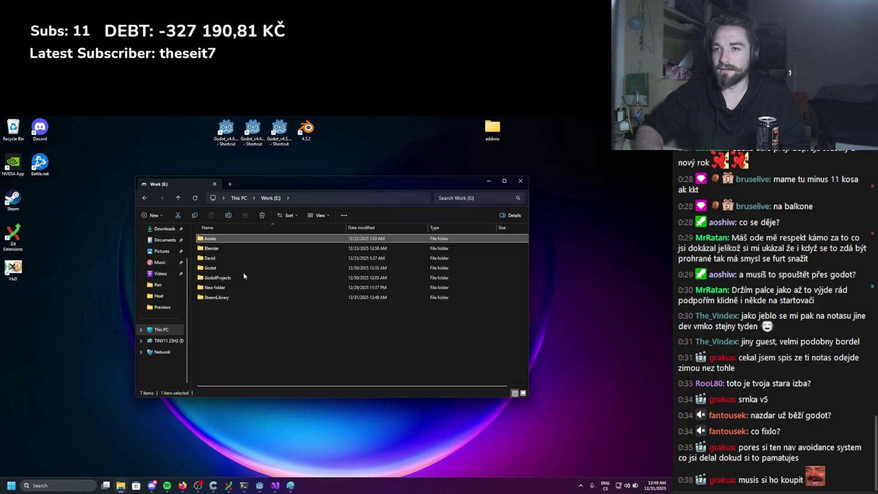
Create a new folder via the right-click menu, then check New folder (2), New folder and Assets for contents
{"action": "right_click", "coordinate": [250, 329]}
{"action": "mouse_move", "coordinate": [298, 375]}
{"action": "left_click", "coordinate": [355, 372]}
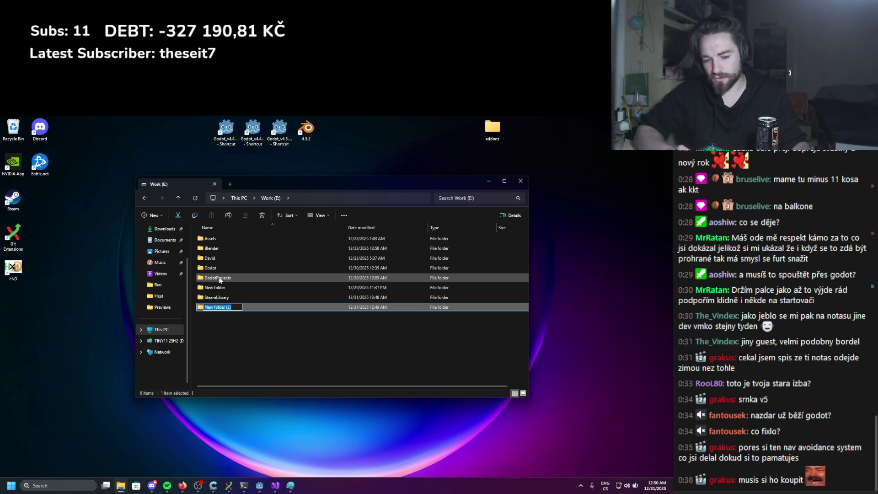
{"action": "double_click", "coordinate": [254, 239]}
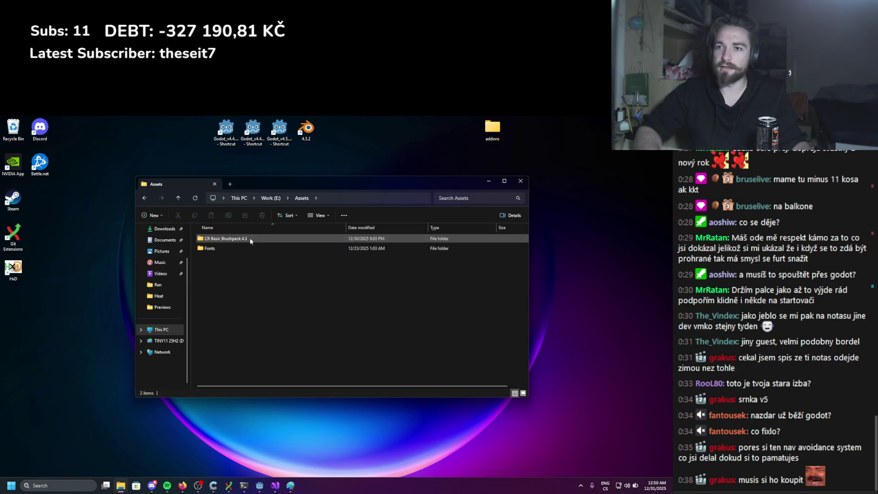
{"action": "left_click", "coordinate": [271, 198]}
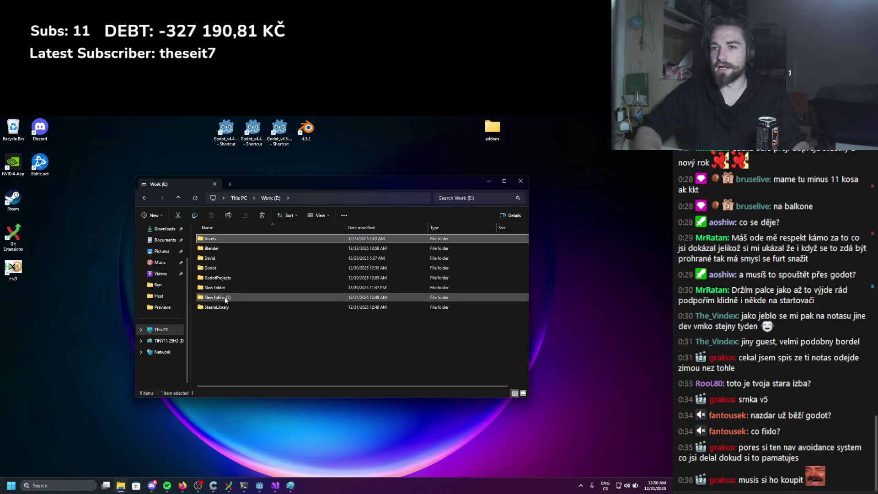
{"action": "double_click", "coordinate": [223, 298]}
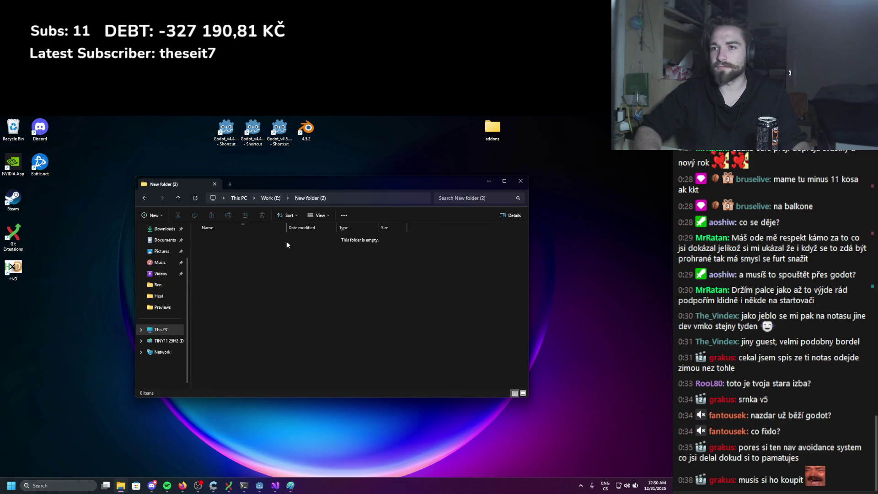
{"action": "left_click", "coordinate": [280, 199]}
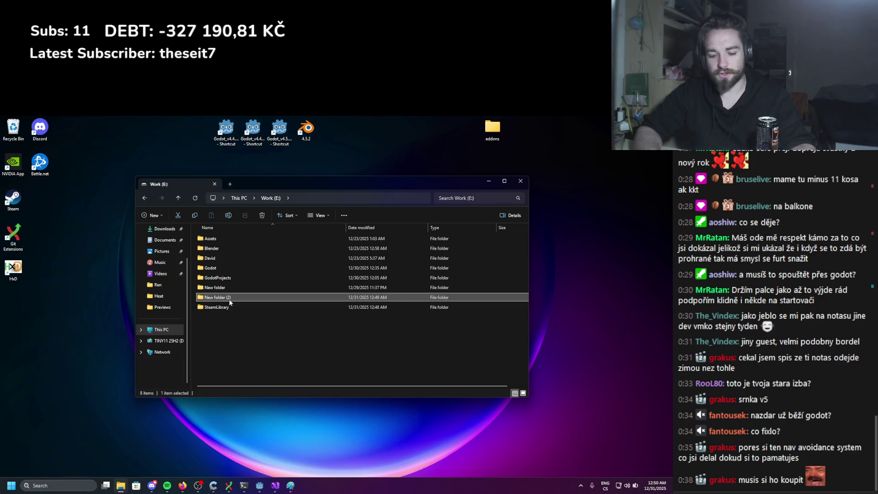
{"action": "double_click", "coordinate": [224, 287]}
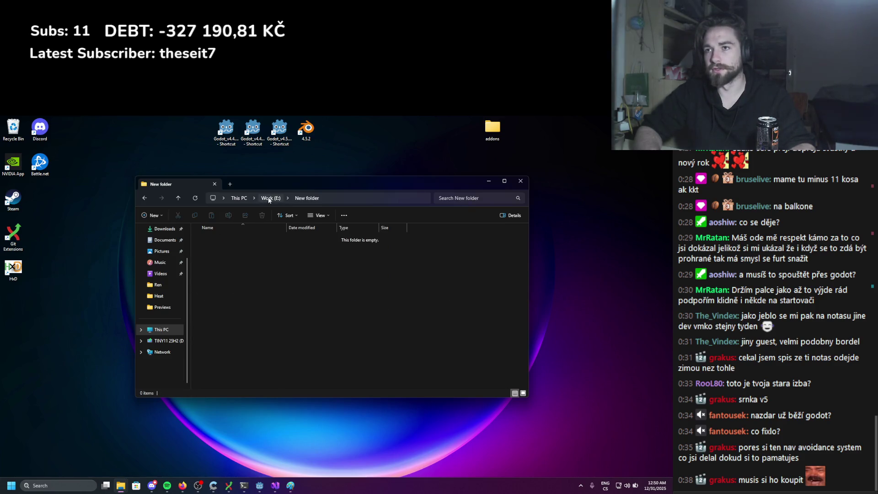
{"action": "left_click", "coordinate": [270, 199]}
{"action": "double_click", "coordinate": [221, 241]}
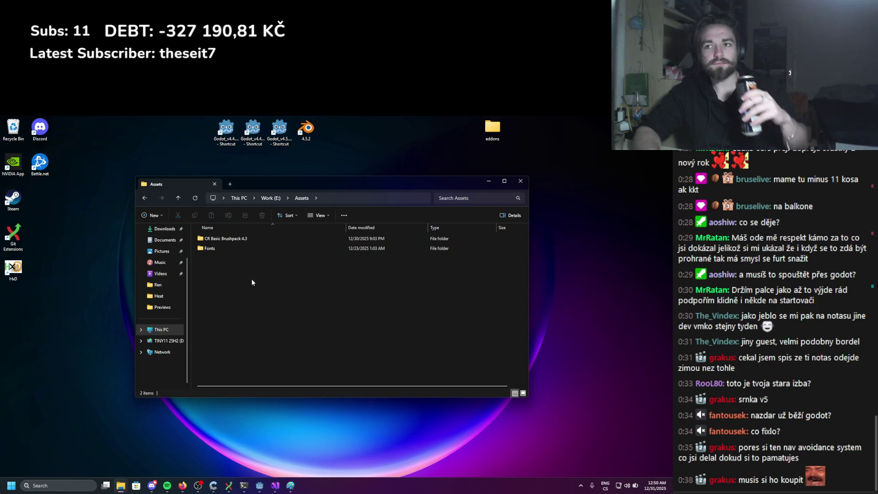
{"action": "left_click", "coordinate": [273, 200]}
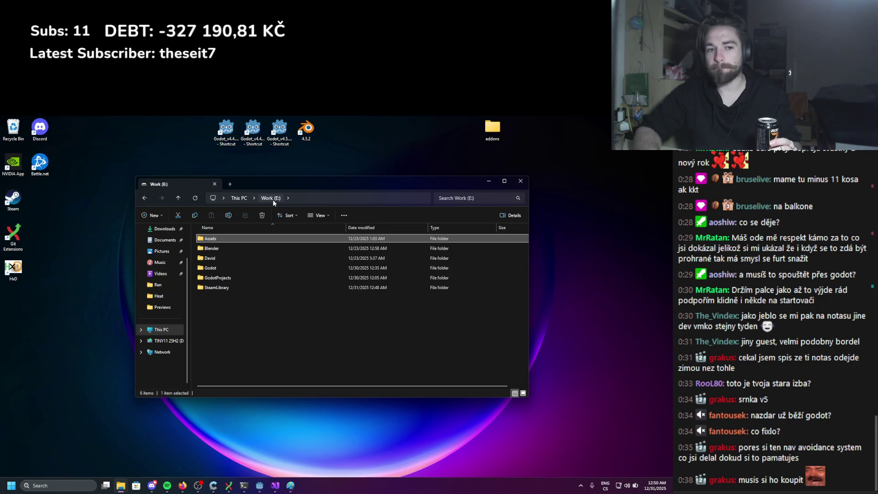
Create a folder named _MyAssets on the Work (E:) drive and open it
{"action": "right_click", "coordinate": [243, 324]}
{"action": "mouse_move", "coordinate": [285, 381]}
{"action": "left_click", "coordinate": [343, 383]}
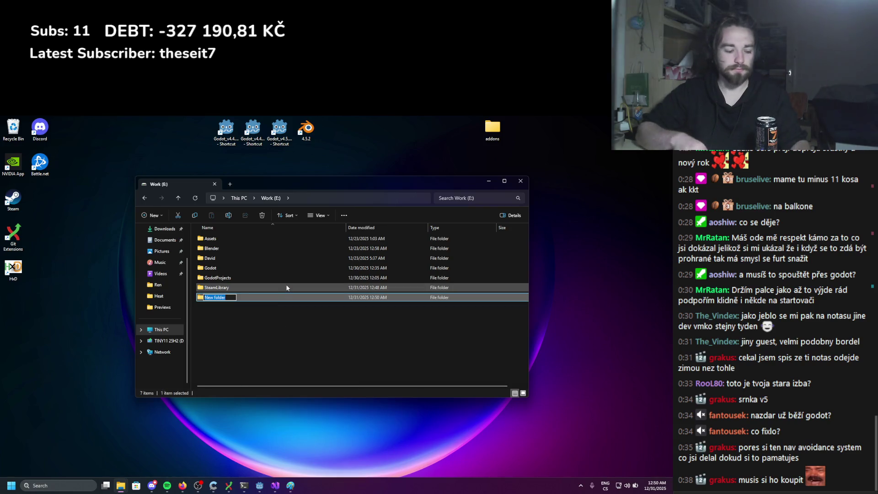
{"action": "type", "text": "MyAsset"}
{"action": "key", "text": "Return"}
{"action": "double_click", "coordinate": [256, 297]}
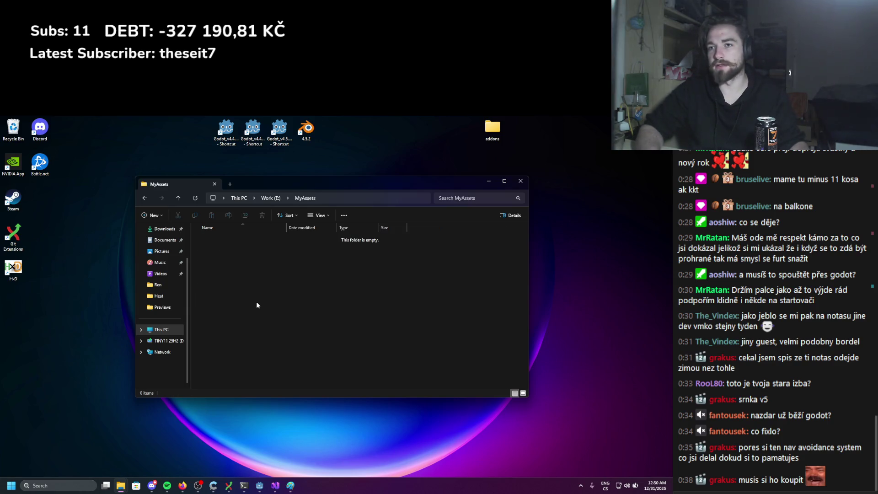
{"action": "left_click", "coordinate": [283, 203]}
{"action": "left_click", "coordinate": [242, 260]}
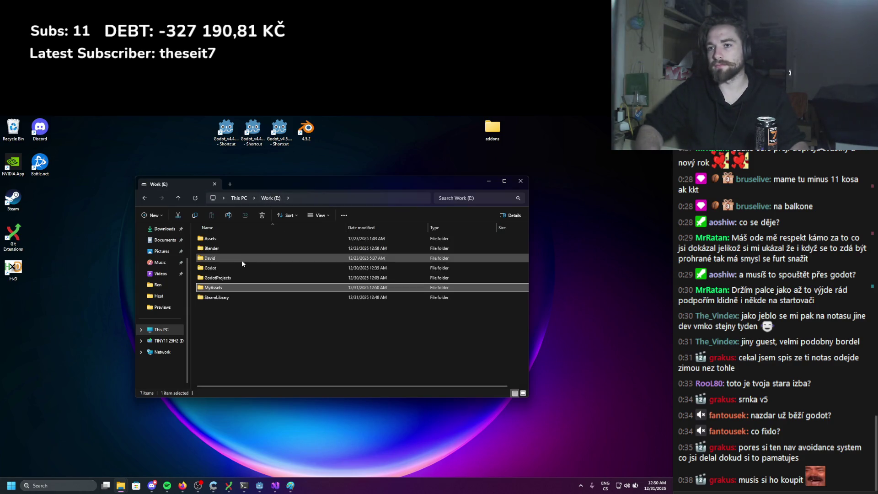
{"action": "left_click", "coordinate": [208, 289]}
{"action": "type", "text": "_"}
{"action": "key", "text": "Return"}
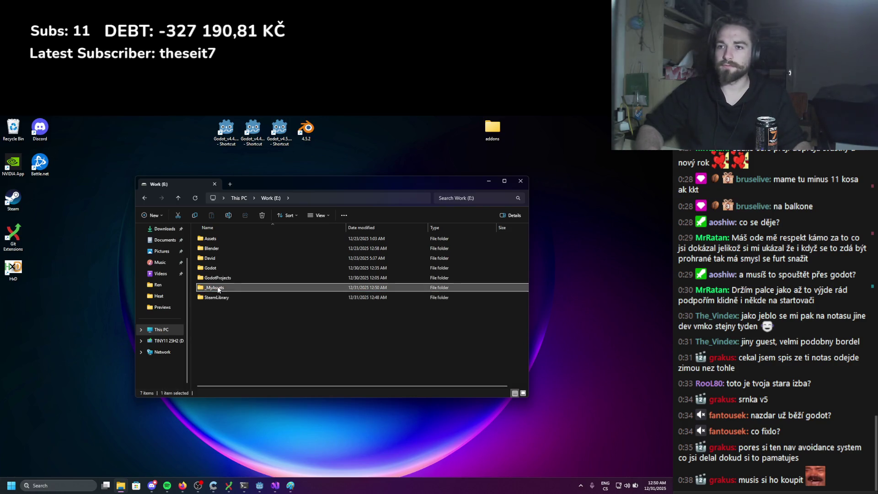
{"action": "double_click", "coordinate": [221, 288]}
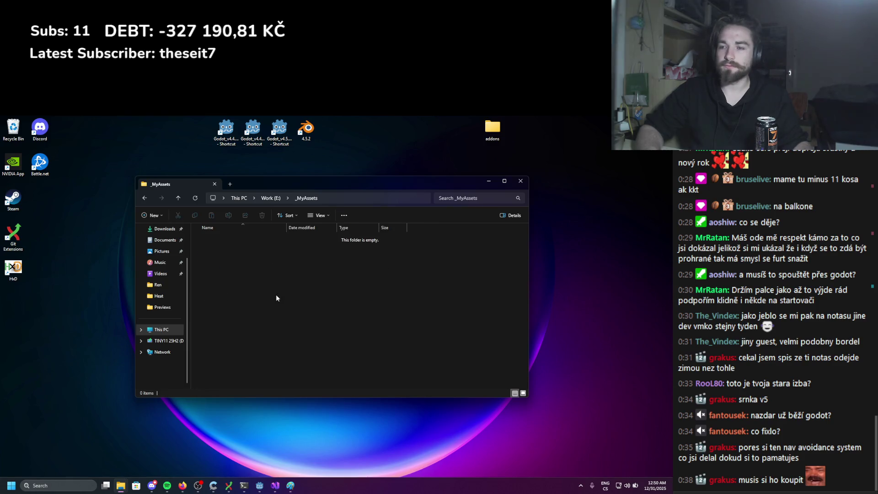
Create an Animals folder inside _MyAssets and open it
{"action": "right_click", "coordinate": [270, 293]}
{"action": "mouse_move", "coordinate": [323, 343]}
{"action": "left_click", "coordinate": [381, 347]}
{"action": "type", "text": "Animals"}
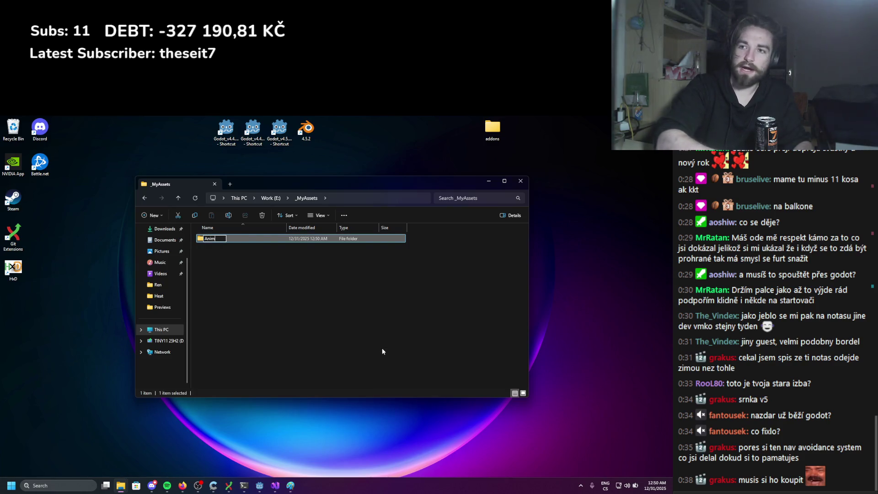
{"action": "key", "text": "Return"}
{"action": "double_click", "coordinate": [247, 239]}
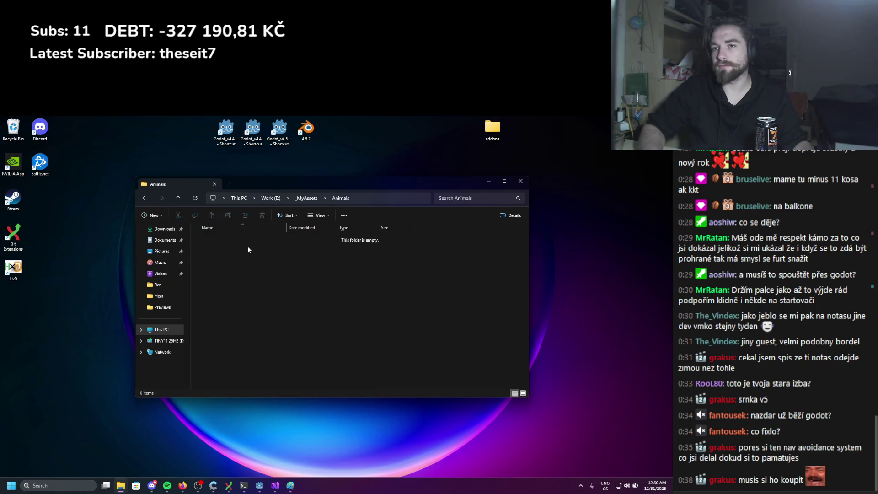
Create a Doe folder inside Animals and open a second File Explorer window
{"action": "right_click", "coordinate": [248, 246]}
{"action": "left_click", "coordinate": [332, 303]}
{"action": "type", "text": "Doe"}
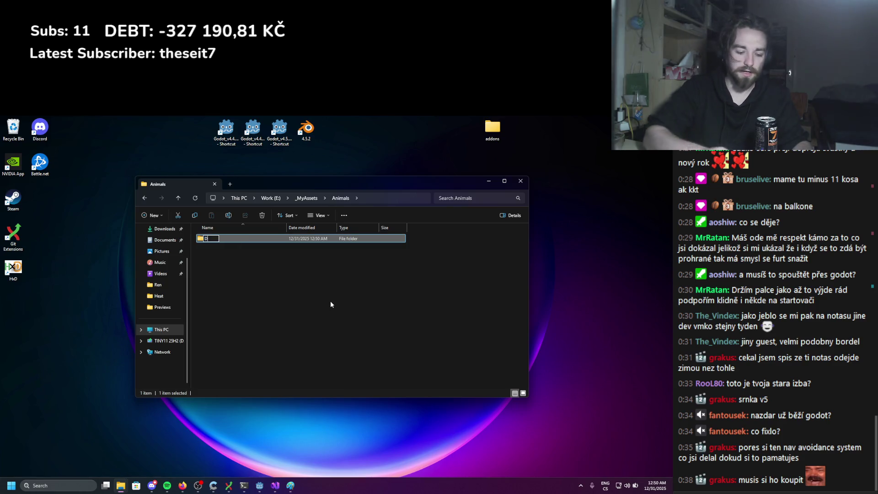
{"action": "key", "text": "Return"}
{"action": "mouse_move", "coordinate": [289, 184]}
{"action": "left_mouse_down"}
{"action": "mouse_move", "coordinate": [286, 350]}
{"action": "mouse_move", "coordinate": [290, 187]}
{"action": "left_mouse_up"}
{"action": "middle_click", "coordinate": [123, 486]}
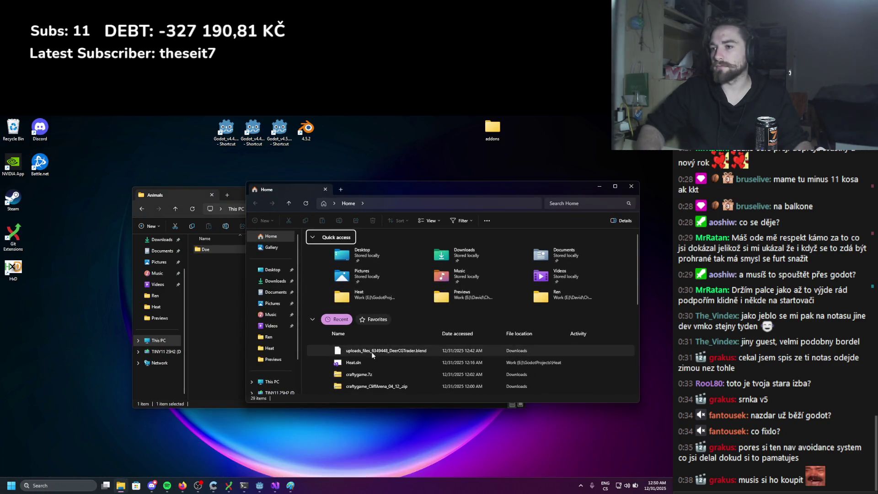
Move the deer .blend into Animals, rename it DoeCGTrader.blend, and open it in Blender 4.5.2
{"action": "mouse_move", "coordinate": [361, 352]}
{"action": "left_mouse_down"}
{"action": "mouse_move", "coordinate": [236, 300]}
{"action": "mouse_move", "coordinate": [243, 302]}
{"action": "left_mouse_up"}
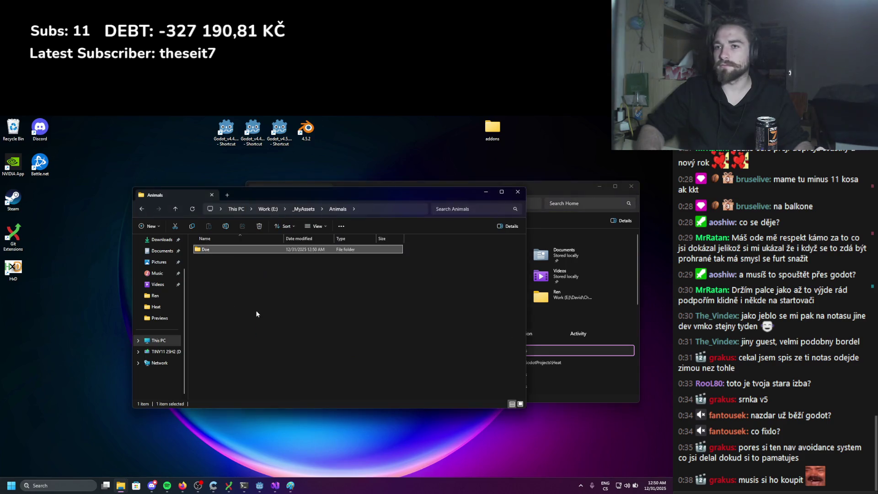
{"action": "left_click", "coordinate": [235, 262]}
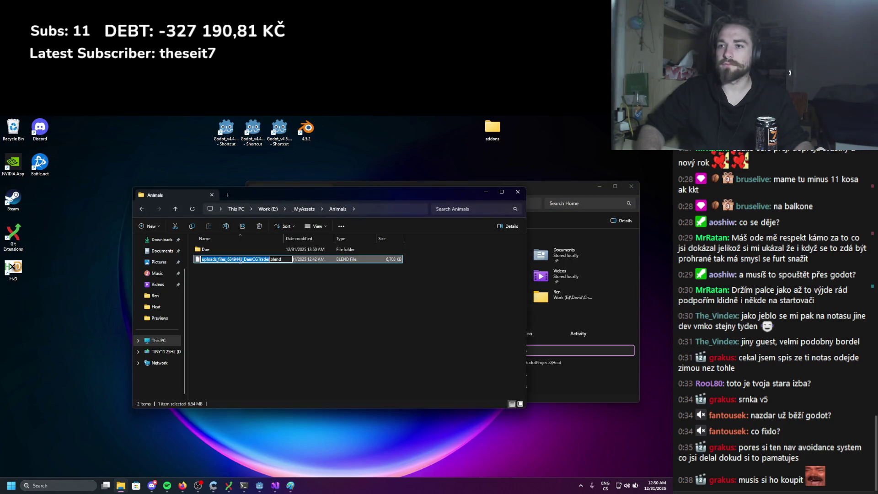
{"action": "key", "text": "shift+Home"}
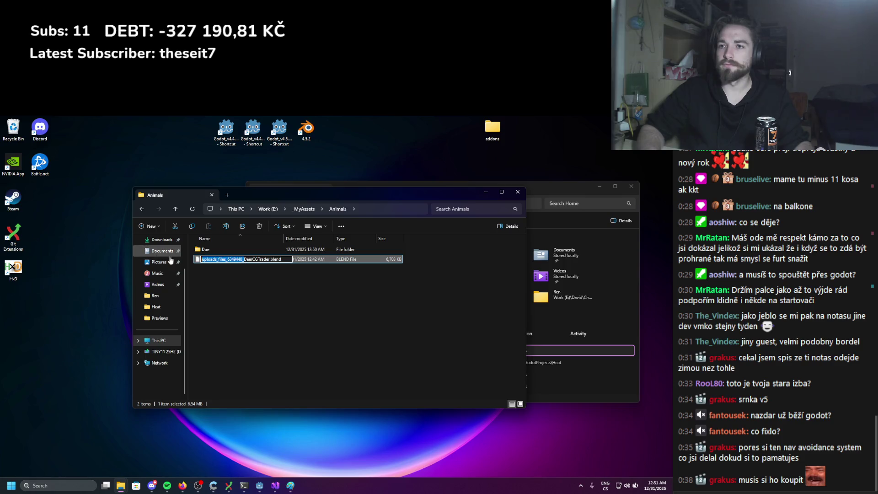
{"action": "key", "text": "BackSpace"}
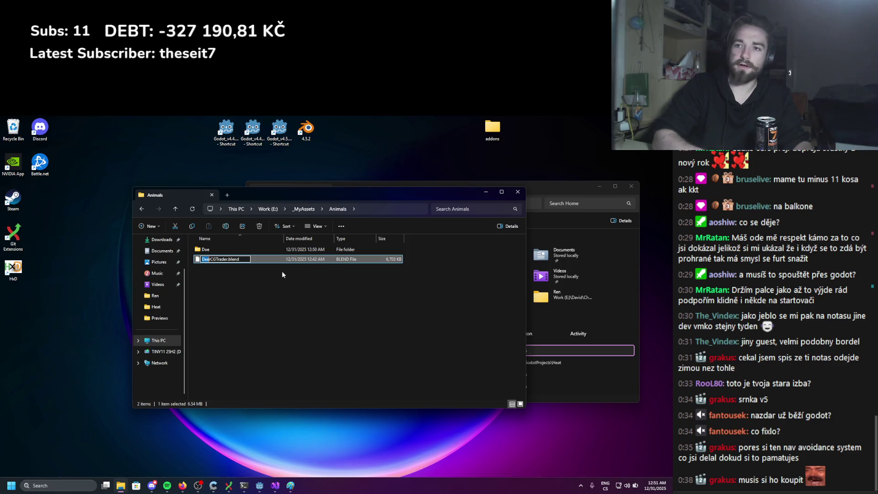
{"action": "type", "text": "Doe"}
{"action": "key", "text": "Return"}
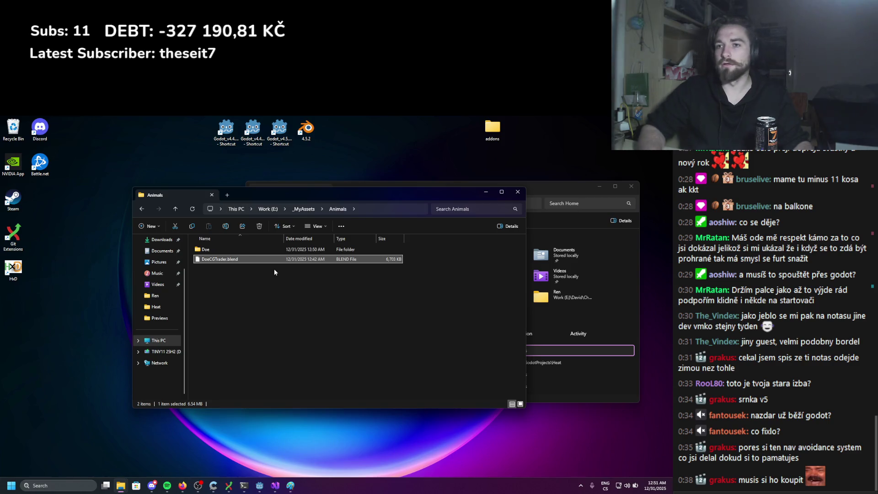
{"action": "mouse_move", "coordinate": [227, 261]}
{"action": "left_mouse_down"}
{"action": "mouse_move", "coordinate": [331, 135]}
{"action": "mouse_move", "coordinate": [305, 130]}
{"action": "left_mouse_up"}
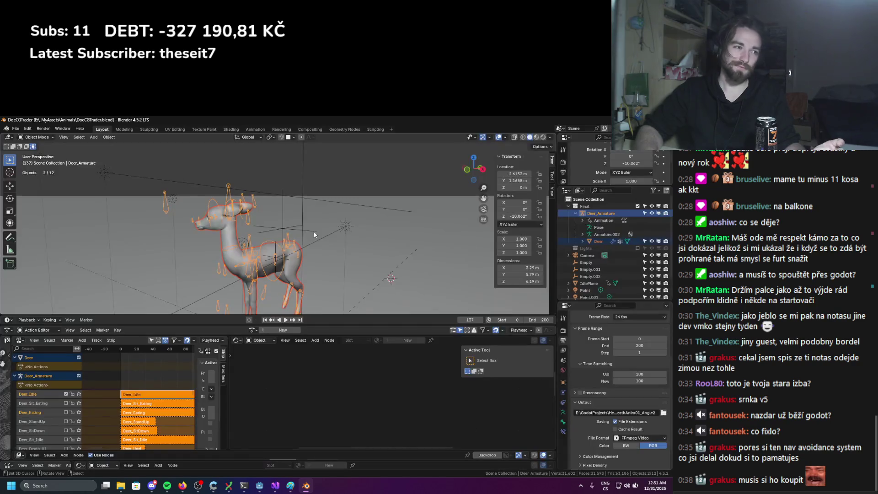
Play the doe's animation and restart it, orbiting around the deer as it runs
{"action": "scroll", "coordinate": [297, 268], "scroll_direction": "down", "scroll_amount": 3}
{"action": "key", "text": "space"}
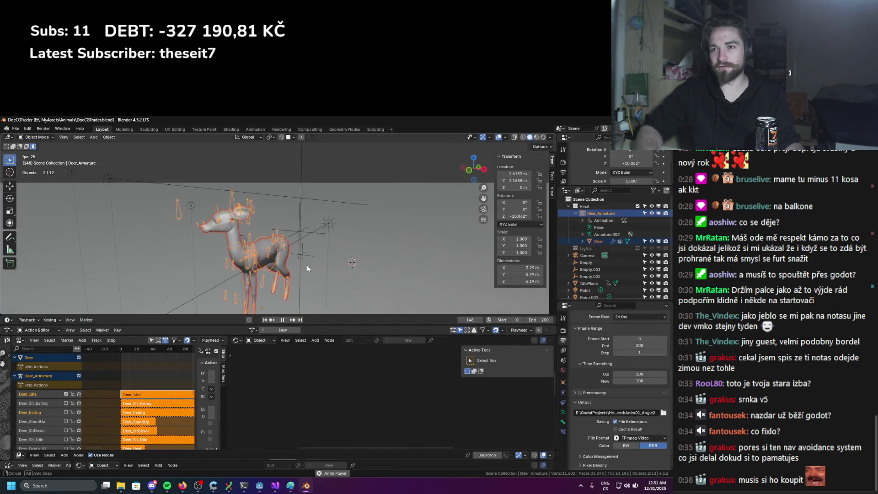
{"action": "scroll", "coordinate": [306, 265], "scroll_direction": "up", "scroll_amount": 5}
{"action": "middle_click_drag", "start_coordinate": [289, 260], "coordinate": [306, 291]}
{"action": "key", "text": "space"}
{"action": "key", "text": "space"}
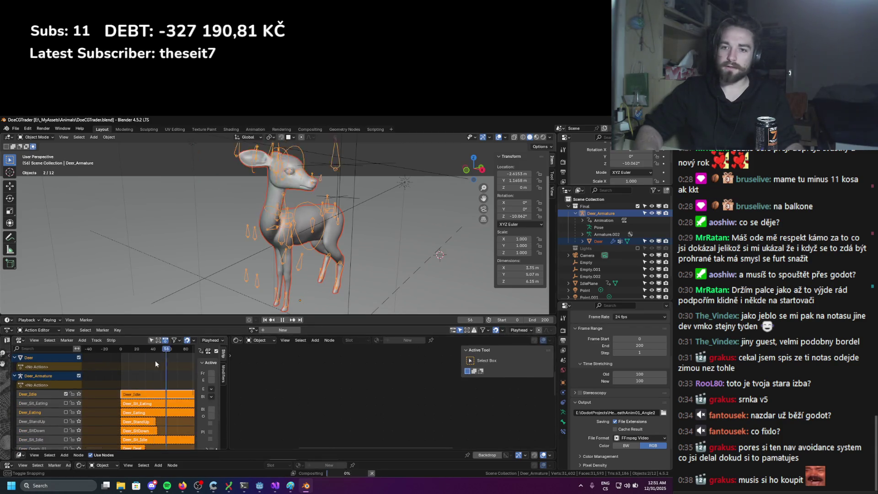
{"action": "key", "text": "space"}
{"action": "mouse_move", "coordinate": [275, 229]}
{"action": "middle_mouse_down"}
{"action": "mouse_move", "coordinate": [339, 210]}
{"action": "mouse_move", "coordinate": [293, 197]}
{"action": "middle_mouse_up"}
{"action": "scroll", "coordinate": [321, 216], "scroll_direction": "down", "scroll_amount": 2}
Save DoeCGTrader.blend and orbit to a three-quarter front view of the deer
{"action": "key", "text": "ctrl+s"}
{"action": "scroll", "coordinate": [365, 215], "scroll_direction": "up", "scroll_amount": 2}
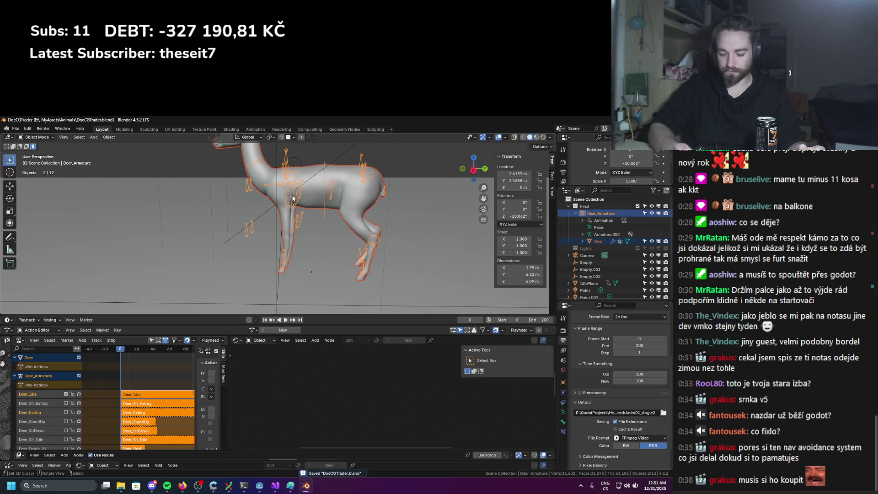
{"action": "scroll", "coordinate": [302, 238], "scroll_direction": "down", "scroll_amount": 3}
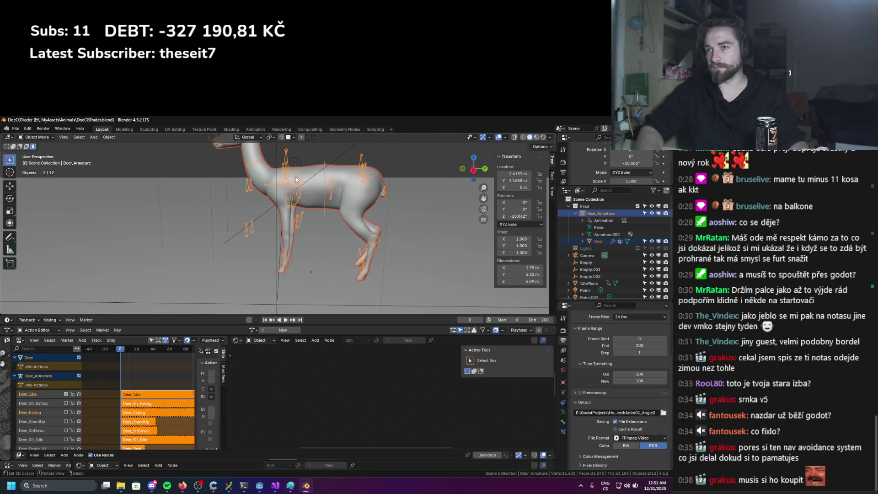
{"action": "scroll", "coordinate": [302, 247], "scroll_direction": "up", "scroll_amount": 2}
{"action": "scroll", "coordinate": [302, 252], "scroll_direction": "down", "scroll_amount": 2}
{"action": "middle_click_drag", "start_coordinate": [293, 247], "coordinate": [325, 250]}
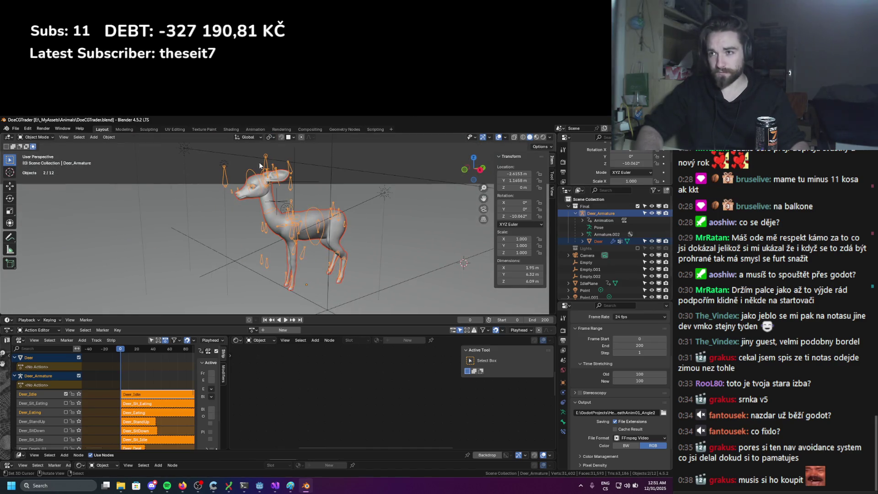
{"action": "scroll", "coordinate": [279, 233], "scroll_direction": "up", "scroll_amount": 4}
{"action": "scroll", "coordinate": [279, 232], "scroll_direction": "down", "scroll_amount": 5}
{"action": "scroll", "coordinate": [296, 204], "scroll_direction": "up", "scroll_amount": 3}
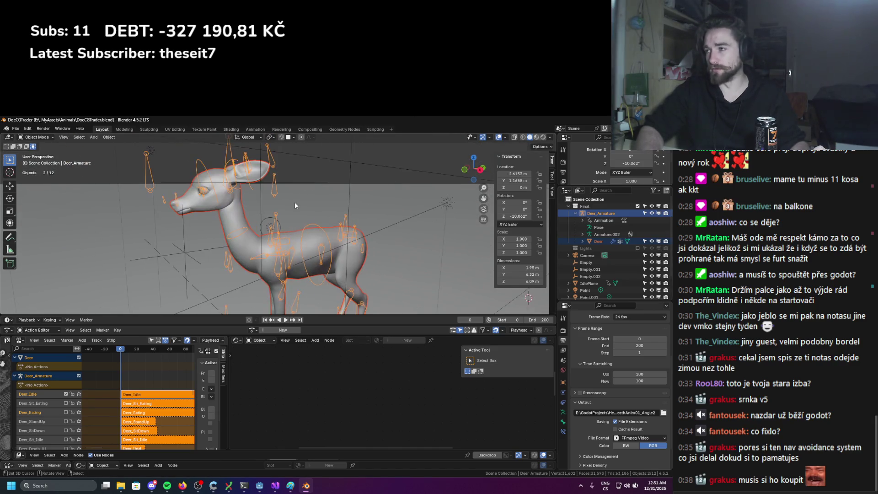
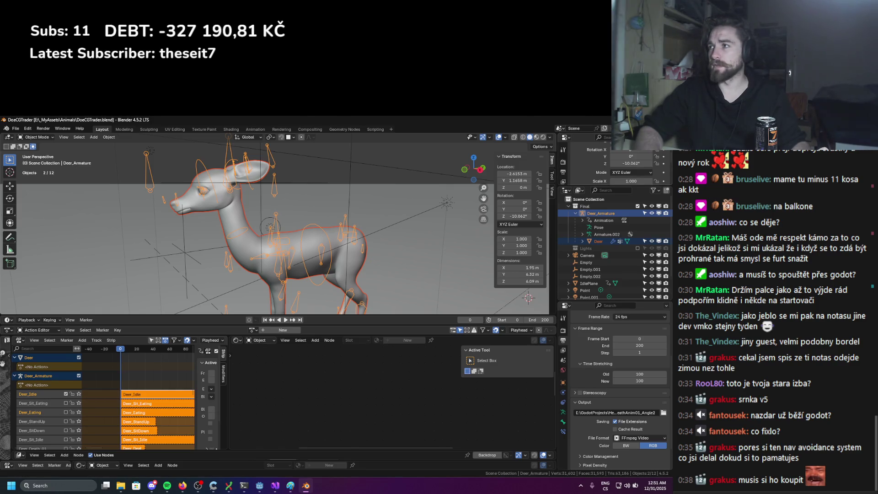
Quit Blender and select DoeCGTrader.blend in the Animals folder
{"action": "key", "text": "ctrl+q"}
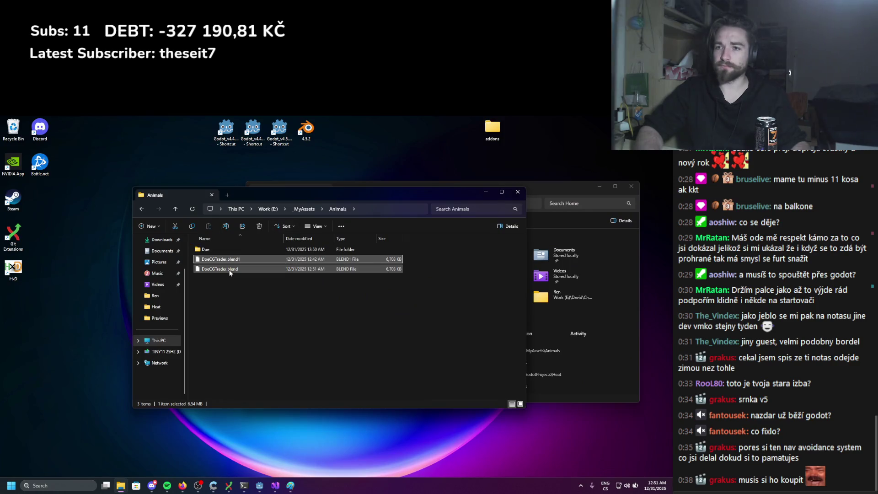
{"action": "left_click", "coordinate": [229, 270]}
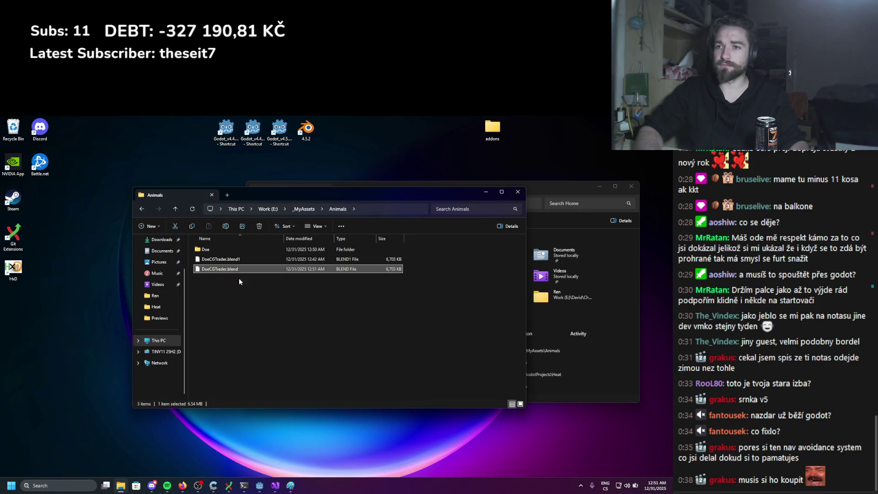
Move DoeCGTrader.blend and its .blend1 backup into the Doe folder
{"action": "left_click", "coordinate": [305, 209]}
{"action": "double_click", "coordinate": [210, 250]}
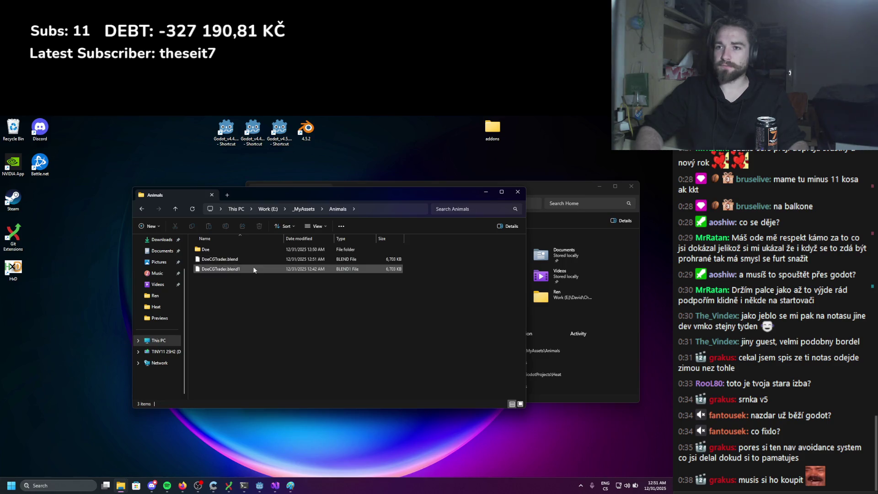
{"action": "left_click", "coordinate": [307, 209]}
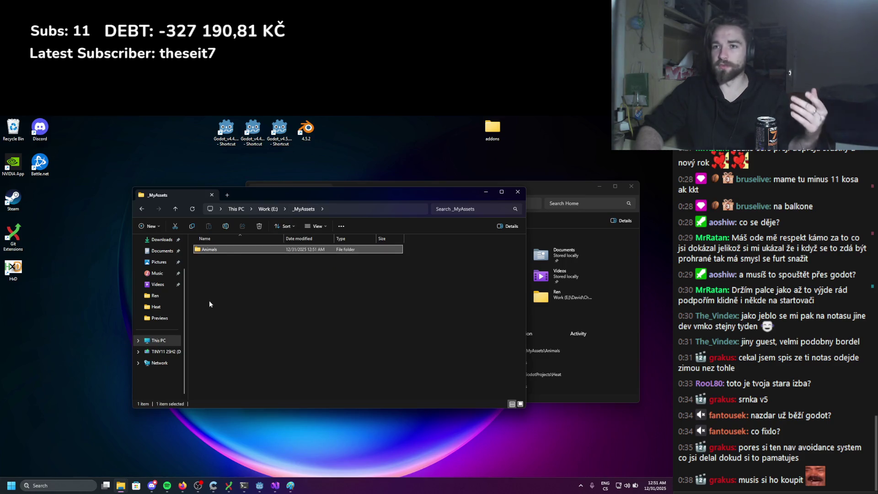
{"action": "double_click", "coordinate": [223, 250]}
{"action": "left_click", "coordinate": [215, 271]}
{"action": "left_click", "coordinate": [218, 261], "text": "shift"}
{"action": "mouse_move", "coordinate": [218, 261]}
{"action": "left_mouse_down"}
{"action": "mouse_move", "coordinate": [231, 267]}
{"action": "mouse_move", "coordinate": [206, 250]}
{"action": "left_mouse_up"}
Rename the Doe folder to Doe_Stylized and open it
{"action": "right_click", "coordinate": [229, 274]}
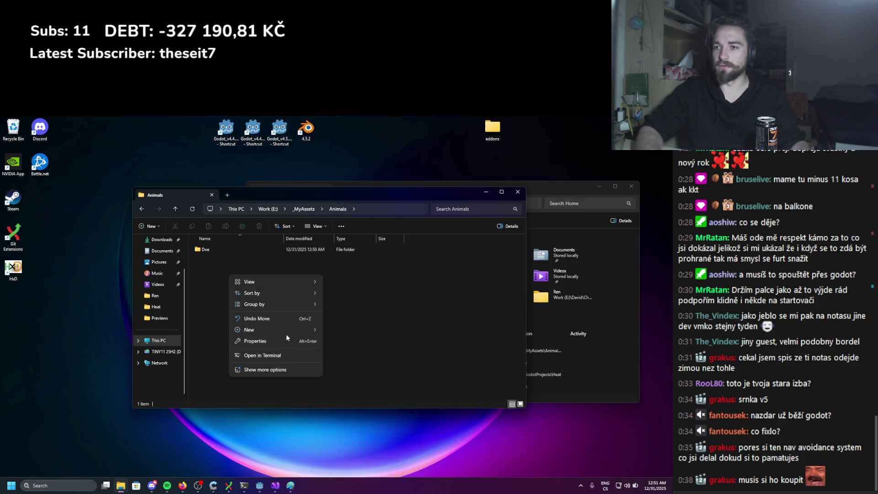
{"action": "left_click", "coordinate": [210, 252]}
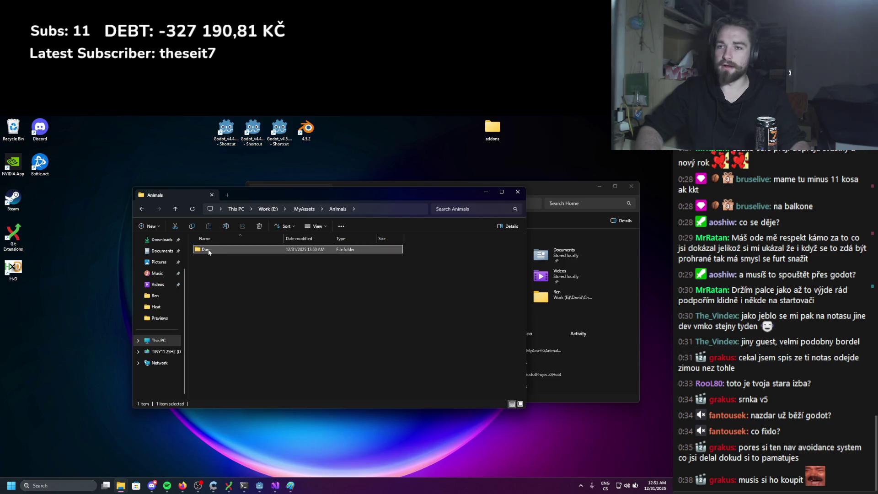
{"action": "left_click", "coordinate": [209, 251]}
{"action": "type", "text": "_S"}
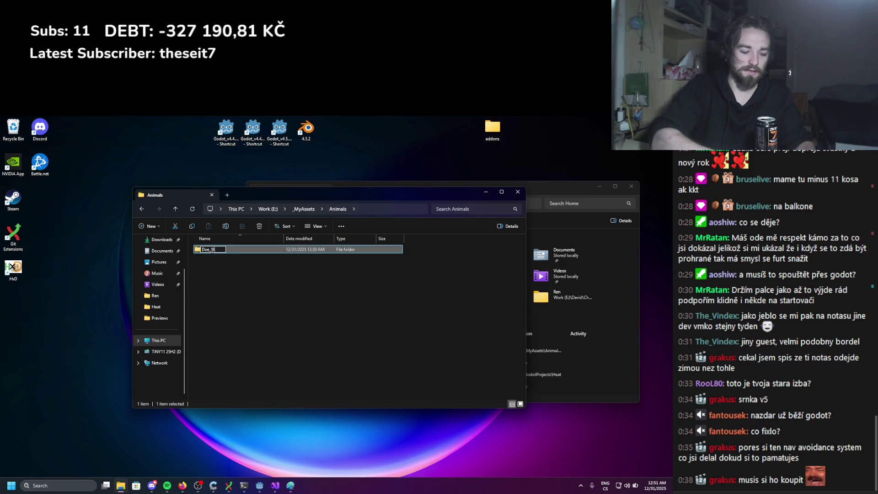
{"action": "type", "text": "tylized"}
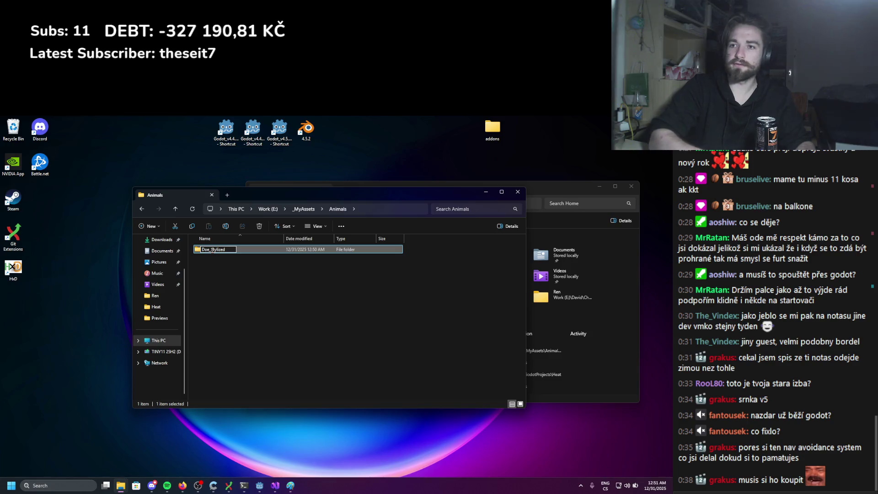
{"action": "key", "text": "Return"}
{"action": "double_click", "coordinate": [212, 252]}
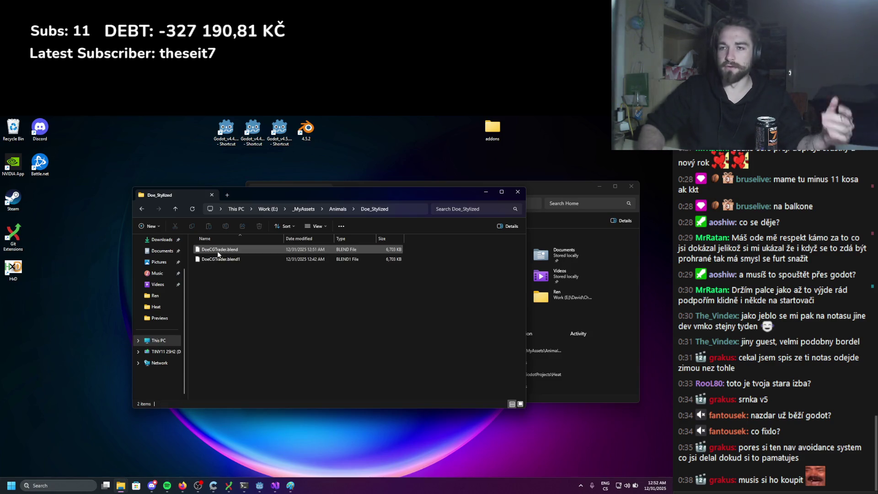
Delete the .blend1 backup and rename the blend file to Doe_Stylized.blend
{"action": "left_click", "coordinate": [211, 251]}
{"action": "left_click", "coordinate": [229, 260]}
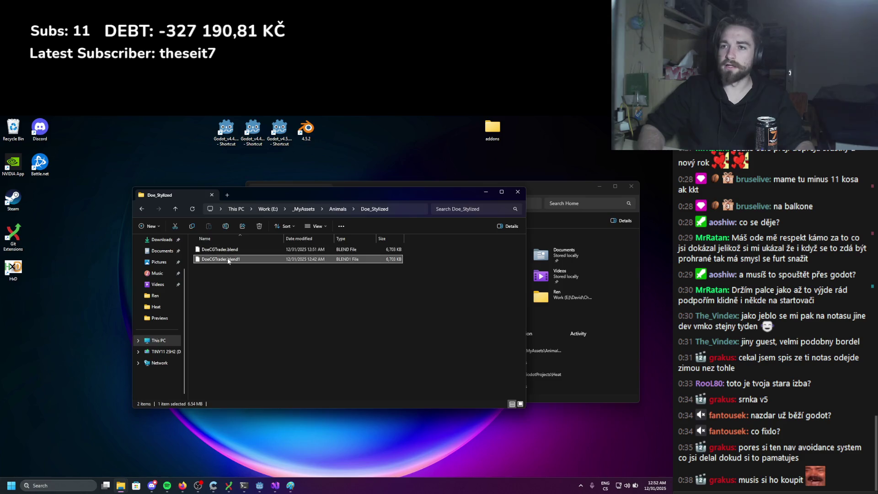
{"action": "key", "text": "Delete"}
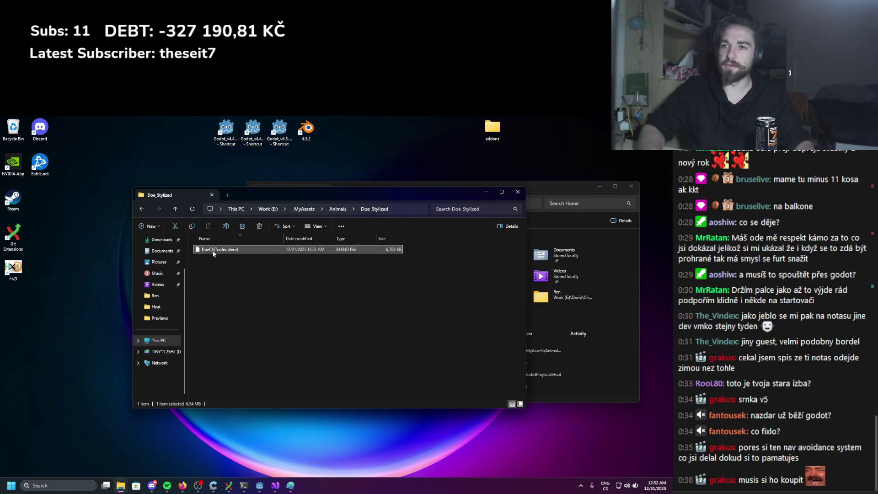
{"action": "left_click", "coordinate": [211, 251]}
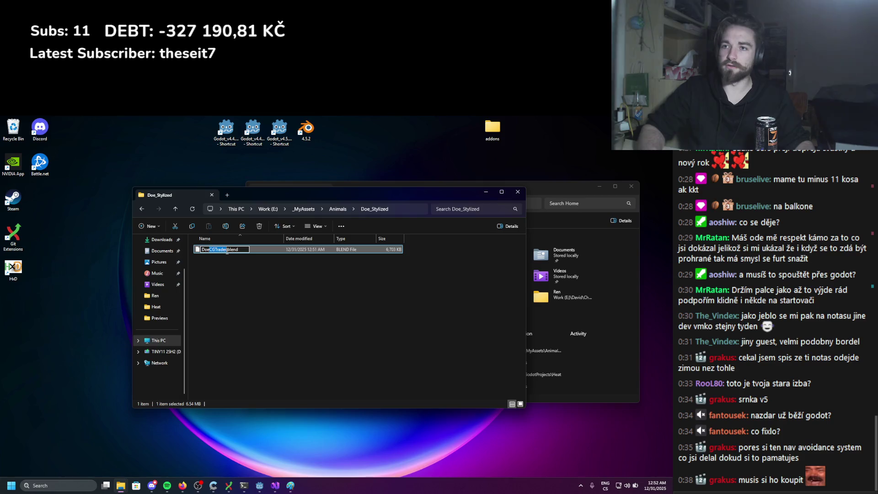
{"action": "type", "text": "_Stylize"}
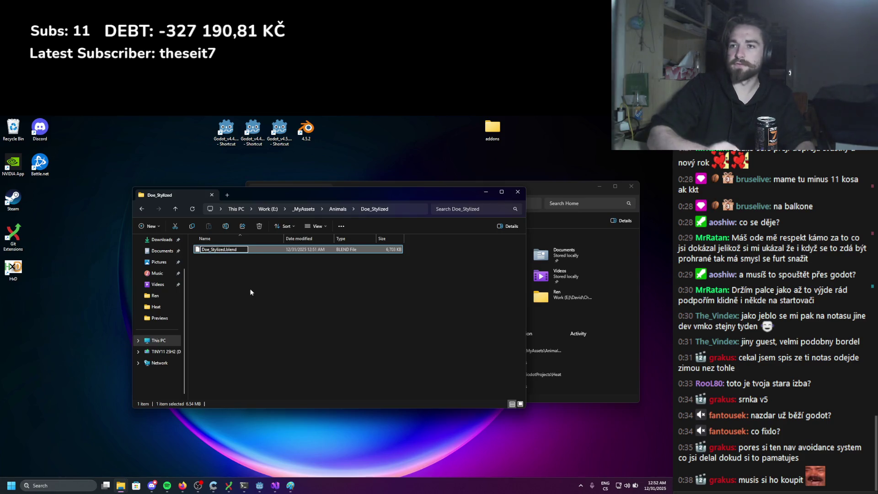
{"action": "key", "text": "Return"}
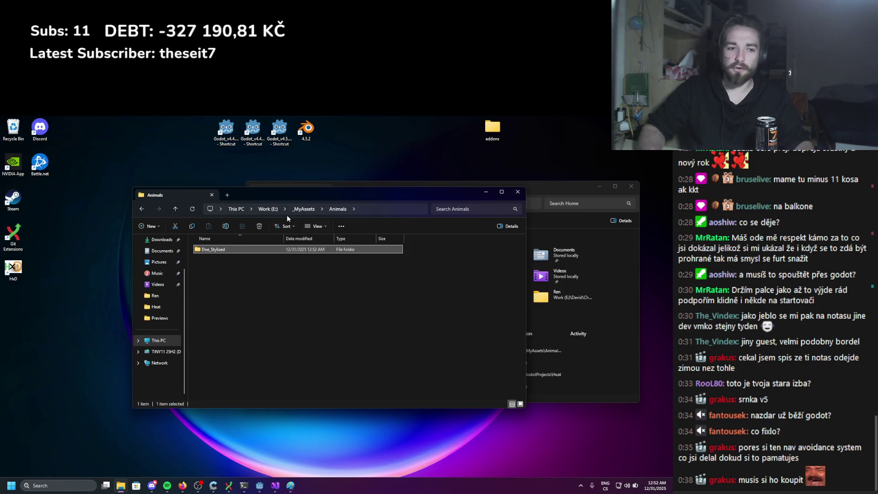
Create a new Deer_Stylized folder in Animals, then switch to the CGTrader My Models page
{"action": "right_click", "coordinate": [315, 276]}
{"action": "mouse_move", "coordinate": [314, 337]}
{"action": "left_click", "coordinate": [402, 339]}
{"action": "type", "text": "Deer_Styliz"}
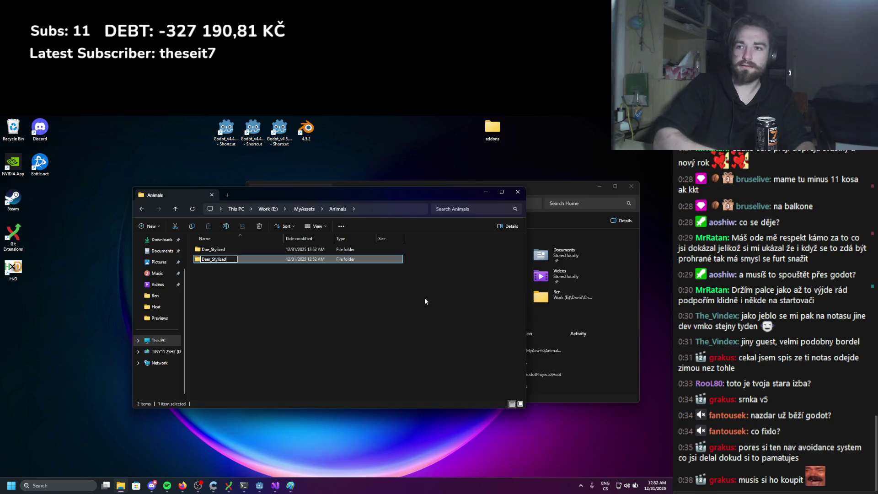
{"action": "type", "text": "ed"}
{"action": "key", "text": "Return"}
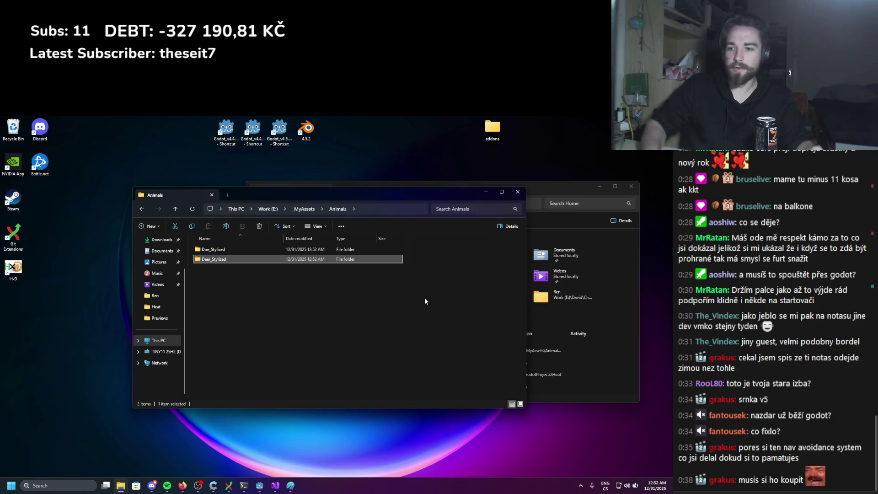
{"action": "mouse_move", "coordinate": [183, 490]}
{"action": "left_click", "coordinate": [257, 446]}
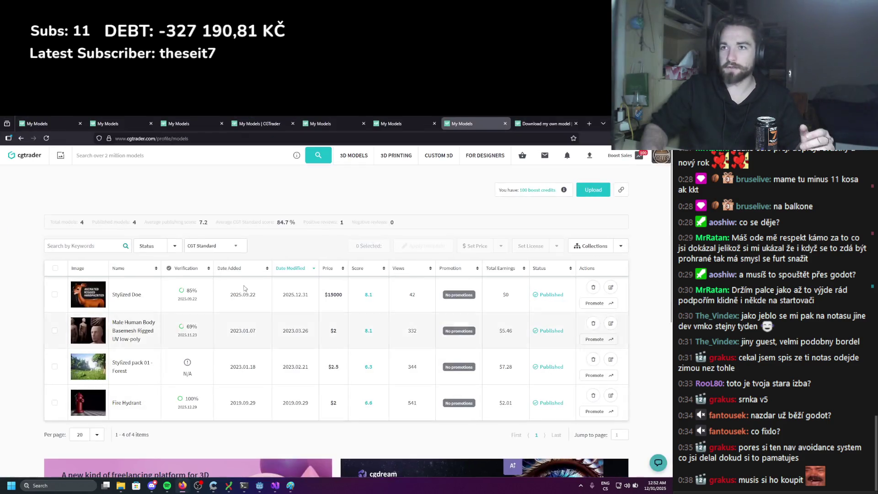
{"action": "left_click", "coordinate": [590, 124]}
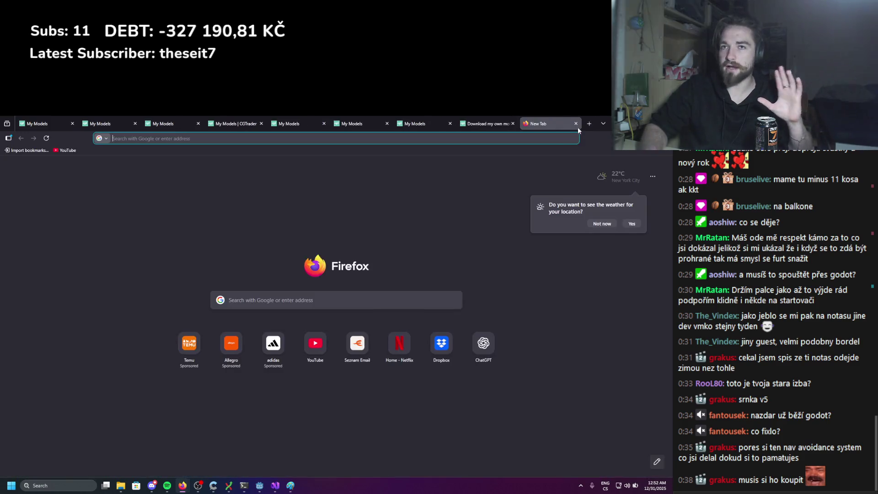
{"action": "type", "text": "tr"}
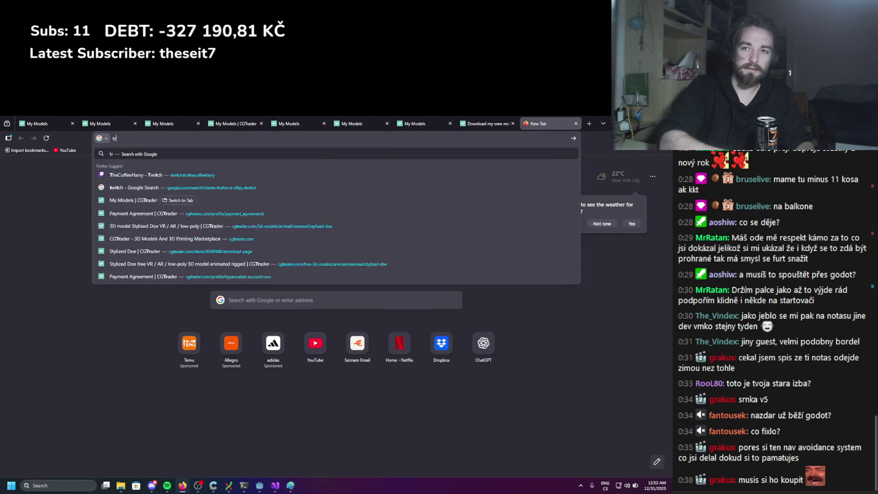
{"action": "type", "text": "anslator"}
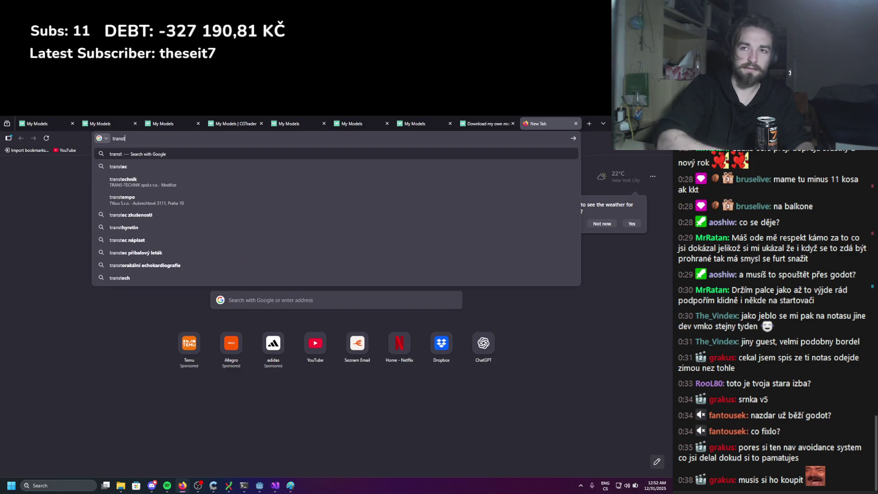
{"action": "key", "text": "Return"}
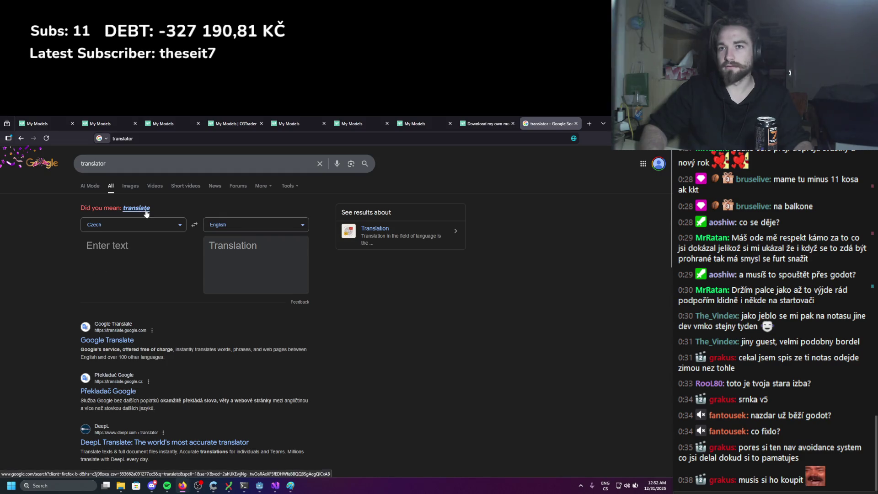
{"action": "left_click", "coordinate": [188, 223]}
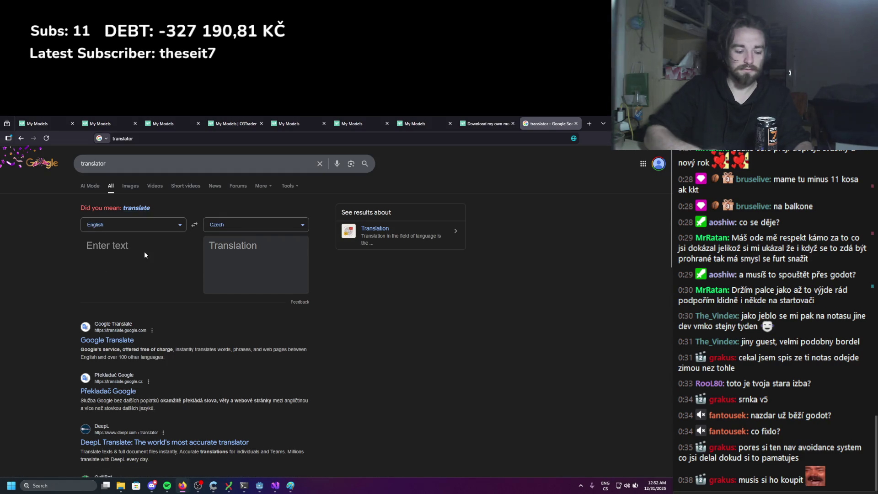
{"action": "type", "text": "deer"}
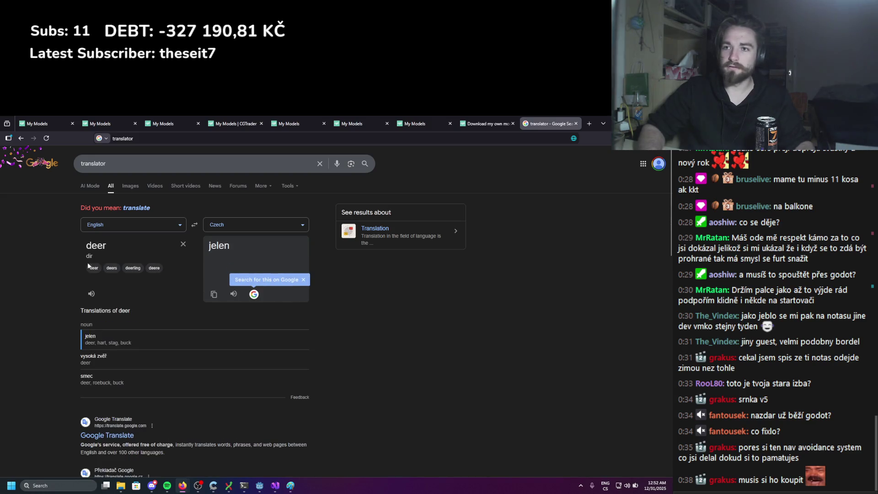
{"action": "type", "text": "doe"}
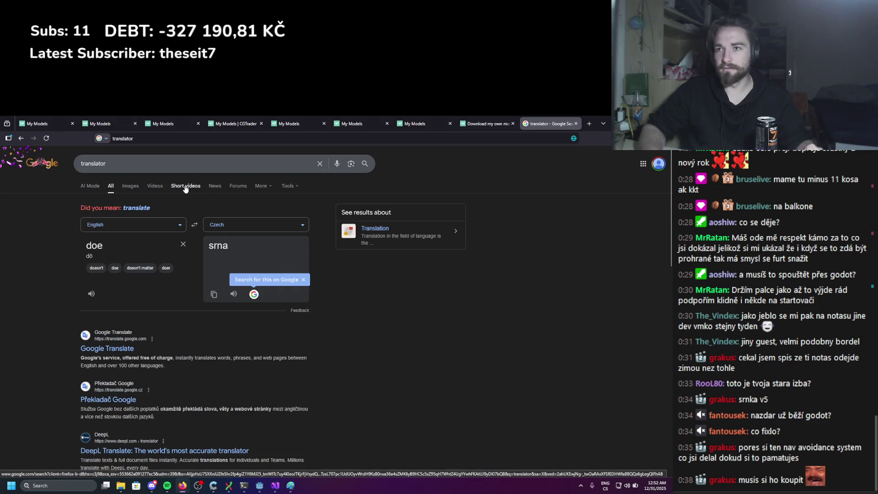
{"action": "left_click", "coordinate": [576, 123]}
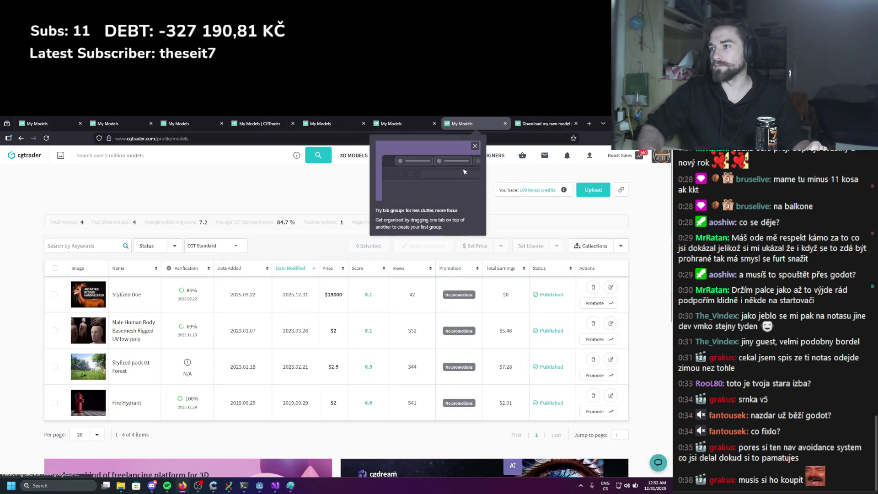
{"action": "key", "text": "super+Down"}
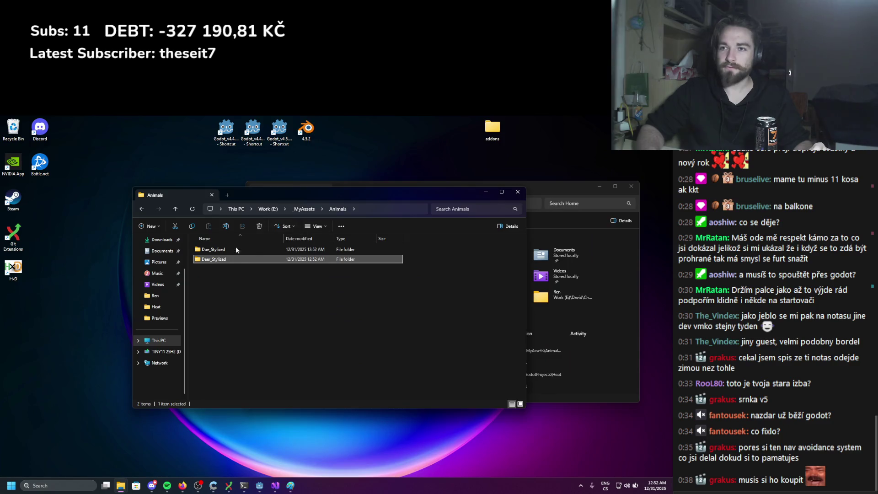
Paste the blend copy into Deer_Stylized and rename it Deer_Stylized.blend
{"action": "double_click", "coordinate": [233, 249]}
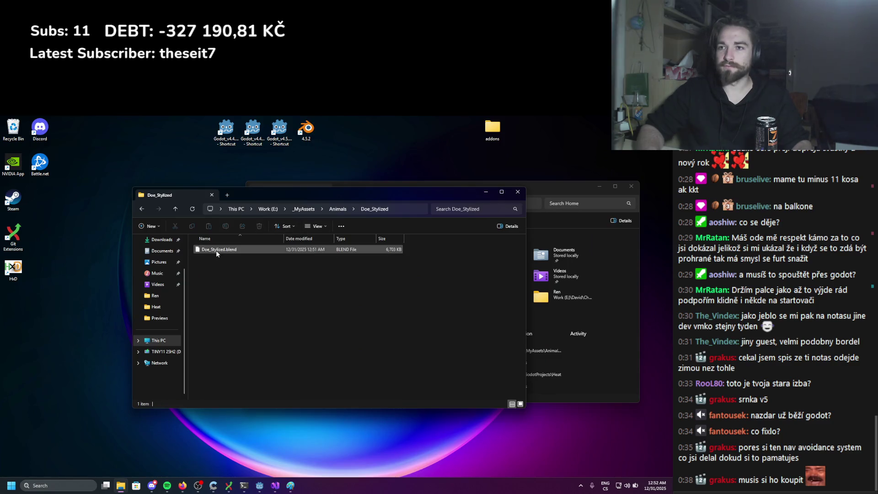
{"action": "key", "text": "alt+Up"}
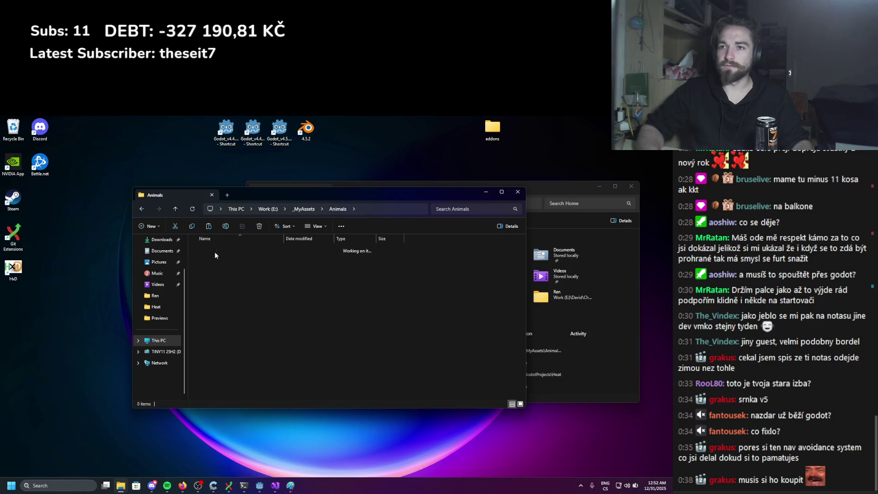
{"action": "key", "text": "ctrl+v"}
{"action": "left_click", "coordinate": [209, 251]}
{"action": "type", "text": "eer"}
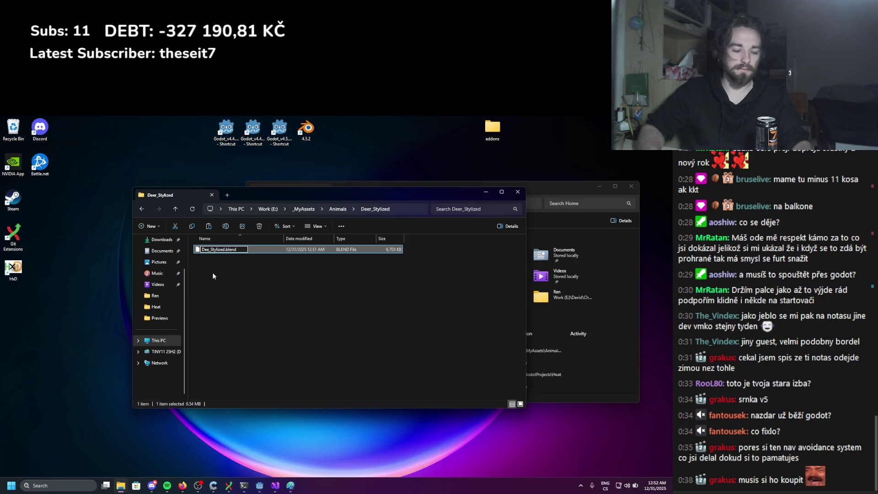
{"action": "key", "text": "Return"}
Open Deer_Stylized.blend in Blender 4.5.2 from the Deer_Stylized folder
{"action": "left_click", "coordinate": [604, 188]}
{"action": "left_click_drag", "start_coordinate": [312, 195], "coordinate": [369, 169]}
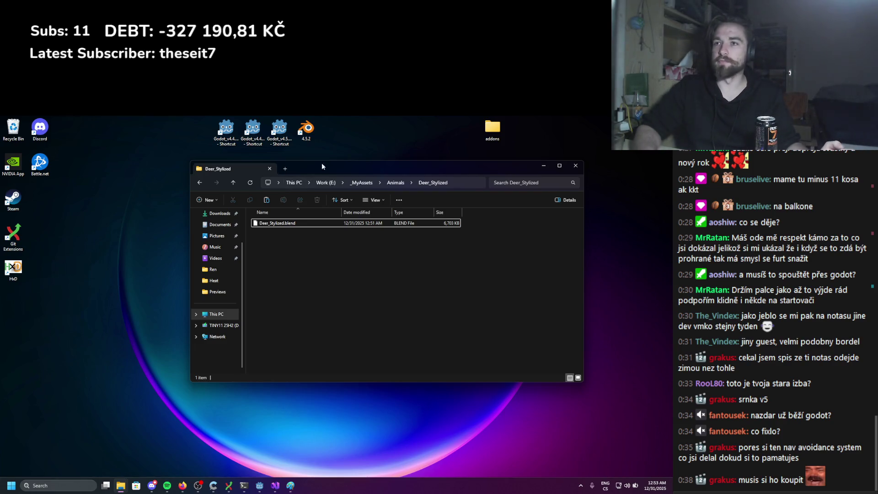
{"action": "mouse_move", "coordinate": [347, 167]}
{"action": "left_mouse_down"}
{"action": "mouse_move", "coordinate": [415, 157]}
{"action": "mouse_move", "coordinate": [434, 124]}
{"action": "mouse_move", "coordinate": [416, 176]}
{"action": "left_mouse_up"}
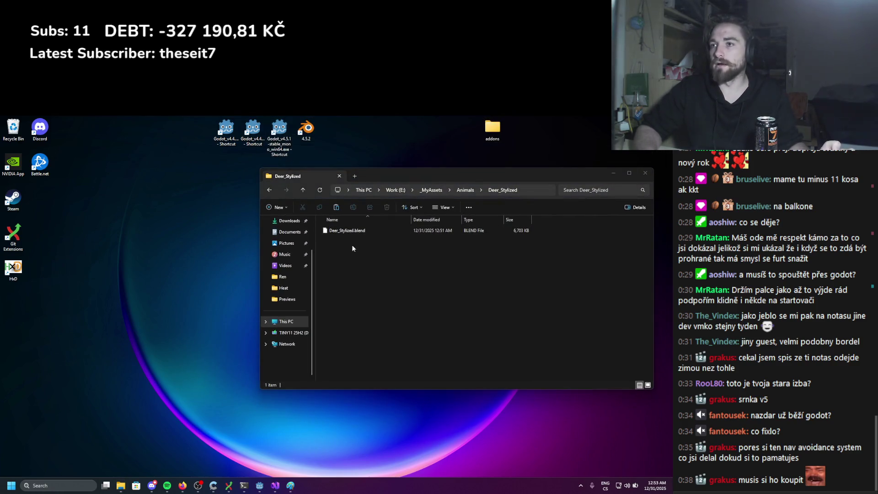
{"action": "left_click", "coordinate": [350, 230]}
{"action": "left_click_drag", "start_coordinate": [338, 230], "coordinate": [306, 131]}
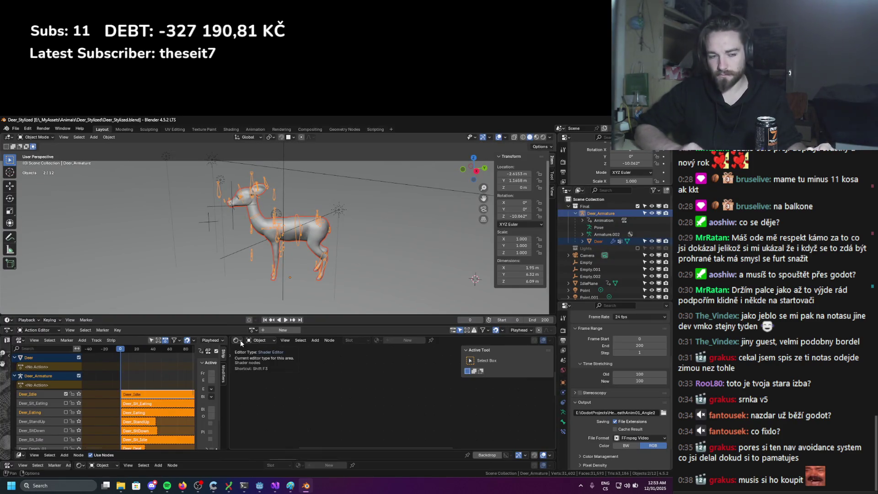
Resize the timeline, preview the deer animation and save the deer file
{"action": "mouse_move", "coordinate": [242, 256]}
{"action": "middle_mouse_down"}
{"action": "mouse_move", "coordinate": [227, 166]}
{"action": "mouse_move", "coordinate": [278, 284]}
{"action": "middle_mouse_up"}
{"action": "left_click_drag", "start_coordinate": [312, 335], "coordinate": [311, 369]}
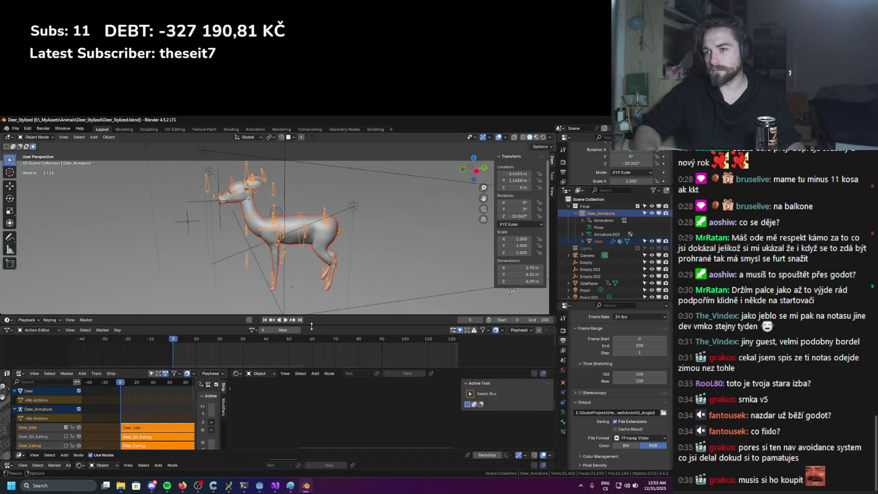
{"action": "left_click_drag", "start_coordinate": [313, 316], "coordinate": [313, 349]}
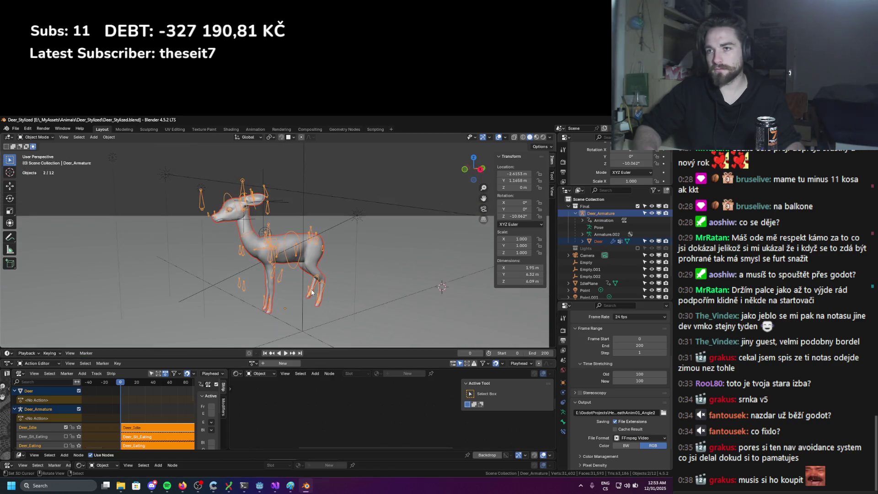
{"action": "key", "text": "ctrl+s"}
{"action": "scroll", "coordinate": [297, 291], "scroll_direction": "up", "scroll_amount": 5}
{"action": "mouse_move", "coordinate": [306, 297]}
{"action": "middle_mouse_down"}
{"action": "mouse_move", "coordinate": [284, 252]}
{"action": "mouse_move", "coordinate": [315, 239]}
{"action": "mouse_move", "coordinate": [236, 270]}
{"action": "middle_mouse_up"}
{"action": "scroll", "coordinate": [315, 240], "scroll_direction": "down", "scroll_amount": 3}
{"action": "key", "text": "space"}
{"action": "scroll", "coordinate": [315, 251], "scroll_direction": "down", "scroll_amount": 3}
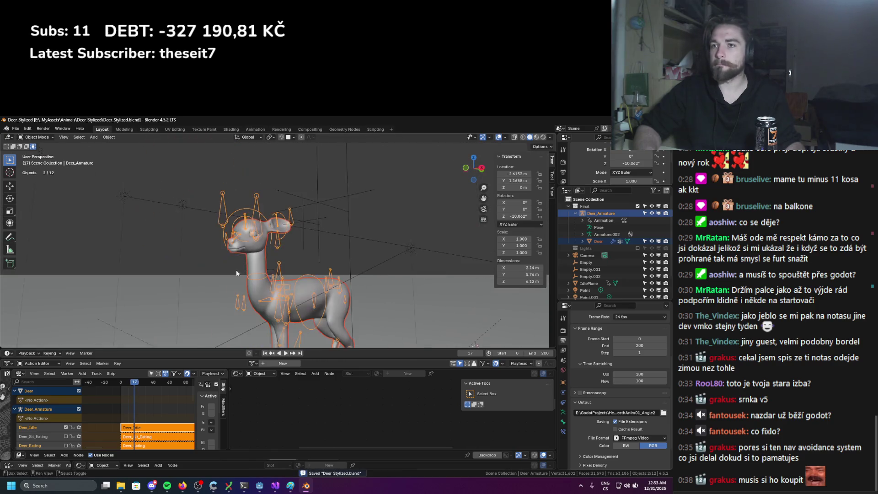
{"action": "scroll", "coordinate": [59, 404], "scroll_direction": "down", "scroll_amount": 3}
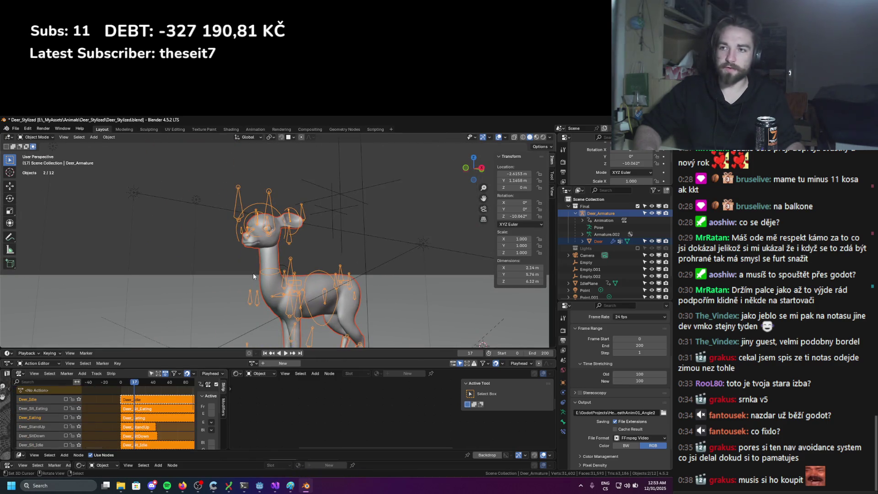
{"action": "key", "text": "Escape"}
{"action": "mouse_move", "coordinate": [65, 300]}
{"action": "middle_mouse_down"}
{"action": "mouse_move", "coordinate": [175, 268]}
{"action": "mouse_move", "coordinate": [143, 288]}
{"action": "mouse_move", "coordinate": [7, 287]}
{"action": "mouse_move", "coordinate": [323, 289]}
{"action": "mouse_move", "coordinate": [123, 289]}
{"action": "middle_mouse_up"}
{"action": "key", "text": "ctrl+s"}
Enable the Deer_Death_01 NLA track and play the death animation
{"action": "scroll", "coordinate": [131, 412], "scroll_direction": "down", "scroll_amount": 2}
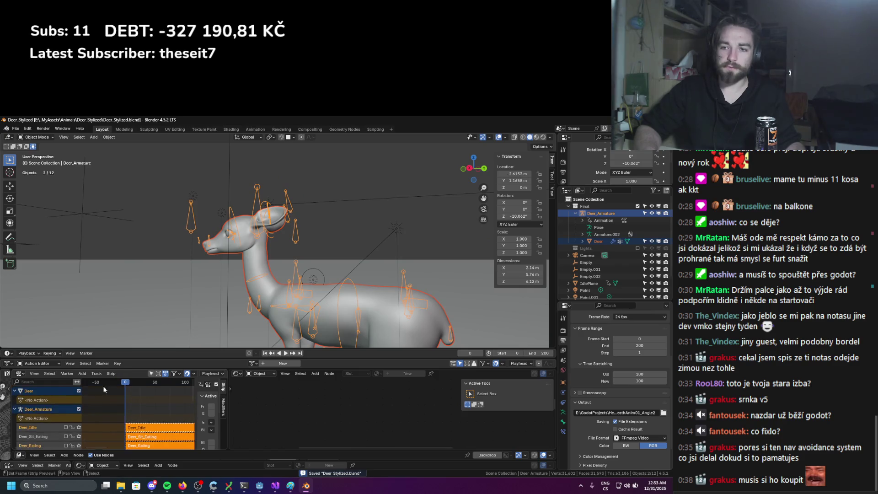
{"action": "scroll", "coordinate": [103, 386], "scroll_direction": "up", "scroll_amount": 3, "text": "shift"}
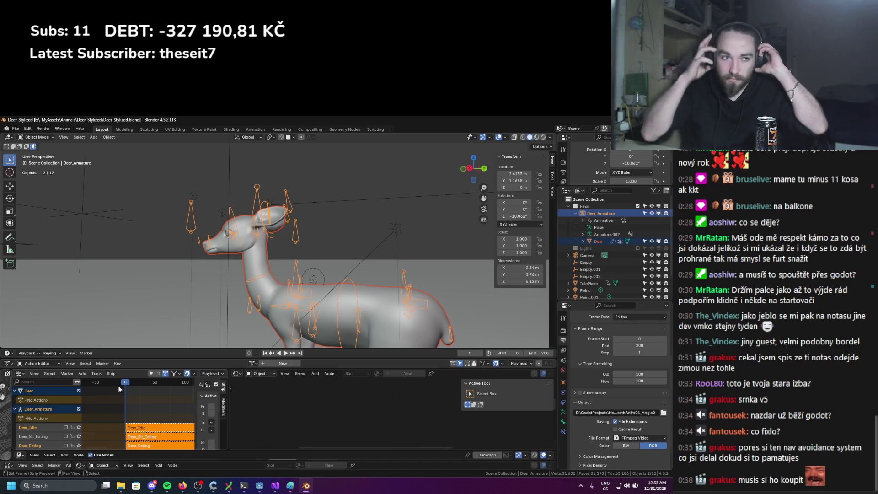
{"action": "scroll", "coordinate": [42, 409], "scroll_direction": "down", "scroll_amount": 5}
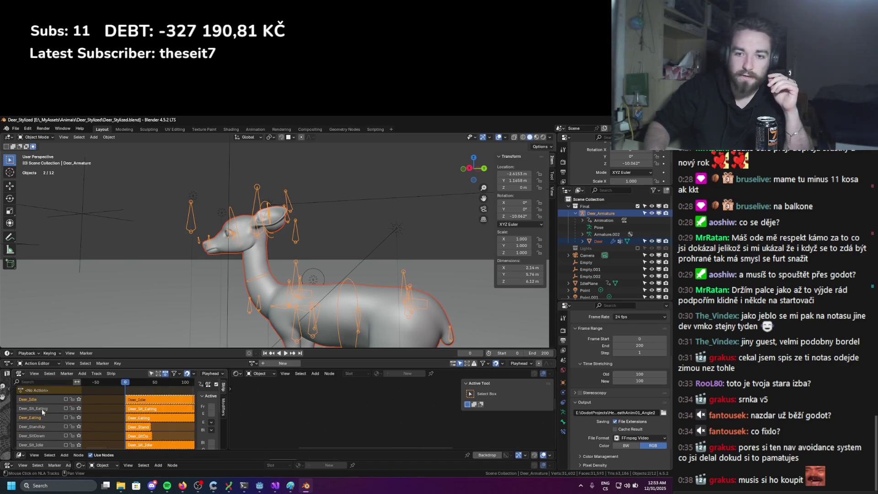
{"action": "scroll", "coordinate": [68, 419], "scroll_direction": "up", "scroll_amount": 2}
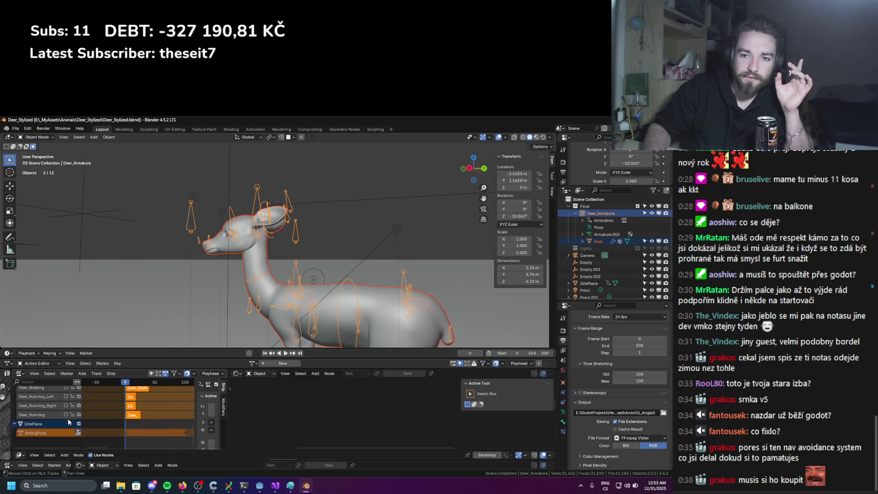
{"action": "scroll", "coordinate": [68, 418], "scroll_direction": "up", "scroll_amount": 3}
{"action": "left_click", "coordinate": [66, 426]}
{"action": "mouse_move", "coordinate": [293, 274]}
{"action": "middle_mouse_down"}
{"action": "mouse_move", "coordinate": [317, 321]}
{"action": "mouse_move", "coordinate": [296, 260]}
{"action": "middle_mouse_up"}
{"action": "key", "text": "space"}
{"action": "key", "text": "space"}
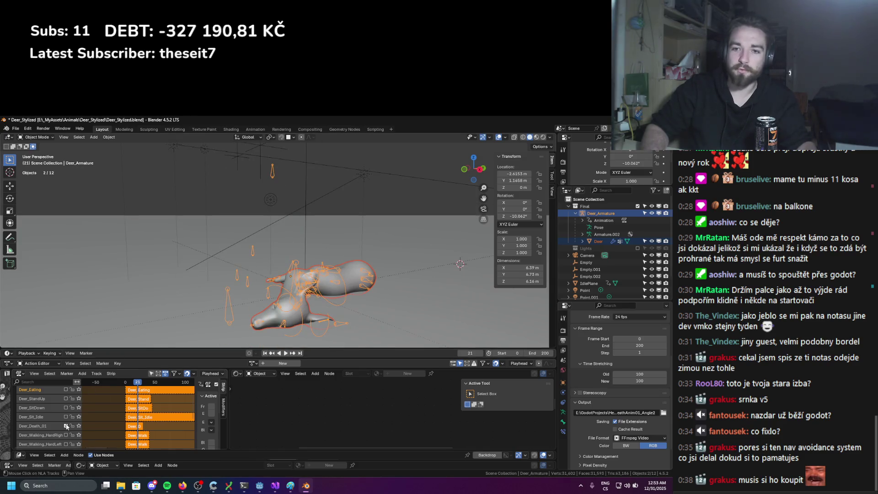
{"action": "scroll", "coordinate": [55, 411], "scroll_direction": "down", "scroll_amount": 5}
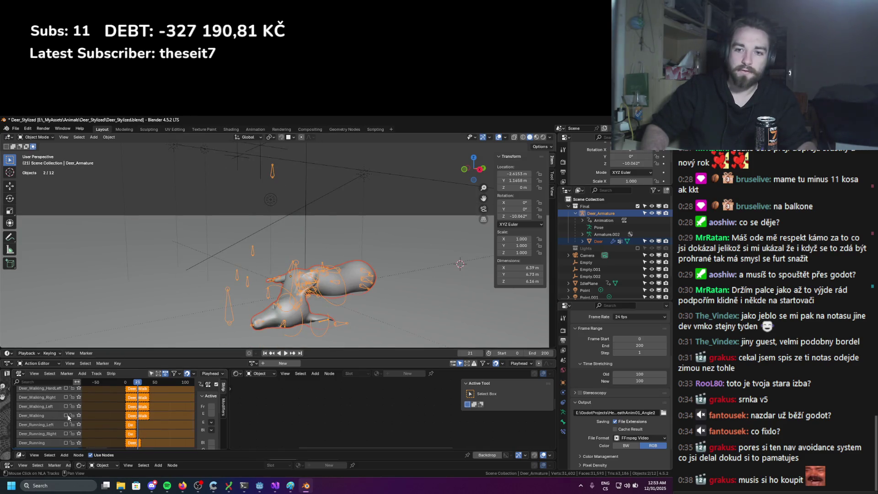
Enable the Deer_Walking NLA track and preview the walk from several angles
{"action": "left_click", "coordinate": [66, 415]}
{"action": "scroll", "coordinate": [308, 234], "scroll_direction": "up", "scroll_amount": 5}
{"action": "key", "text": "space"}
{"action": "mouse_move", "coordinate": [308, 234]}
{"action": "middle_mouse_down"}
{"action": "mouse_move", "coordinate": [304, 228]}
{"action": "mouse_move", "coordinate": [274, 296]}
{"action": "middle_mouse_up"}
{"action": "key", "text": "space"}
{"action": "scroll", "coordinate": [369, 163], "scroll_direction": "down", "scroll_amount": 5}
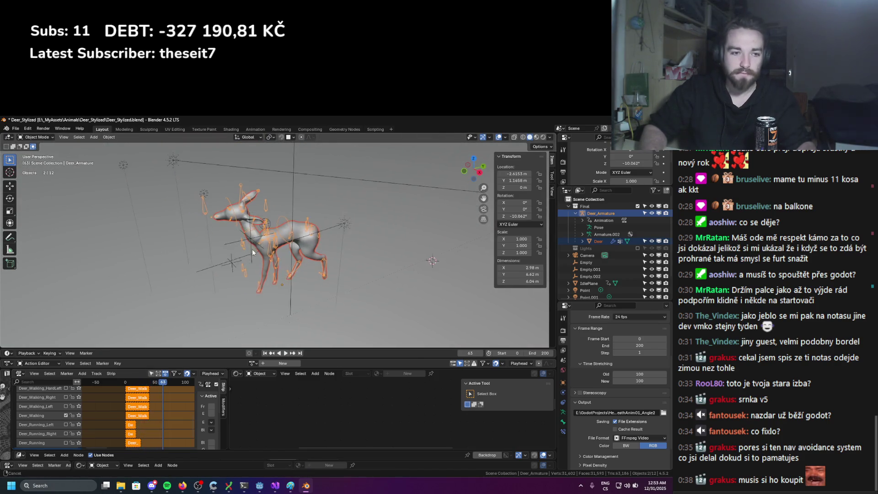
{"action": "middle_click_drag", "start_coordinate": [304, 234], "coordinate": [272, 210]}
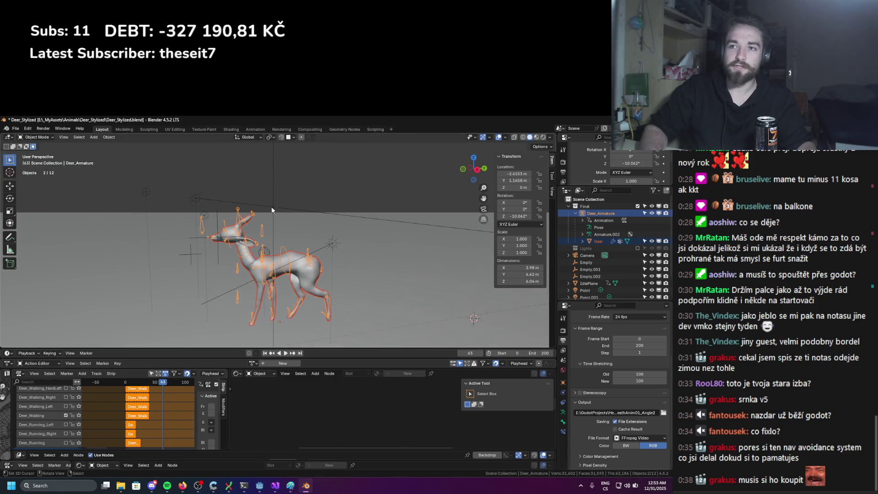
{"action": "scroll", "coordinate": [269, 203], "scroll_direction": "up", "scroll_amount": 4}
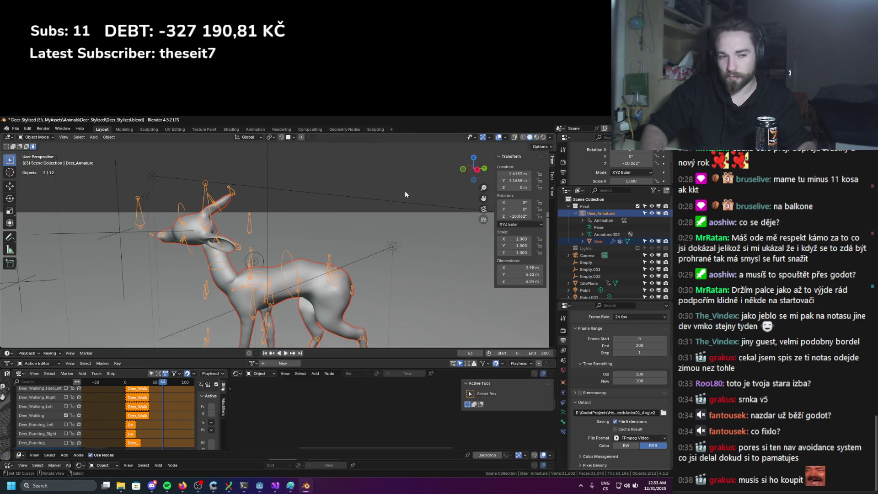
Quit Blender without saving and open Doe_Stylized.blend from its folder
{"action": "key", "text": "ctrl+q"}
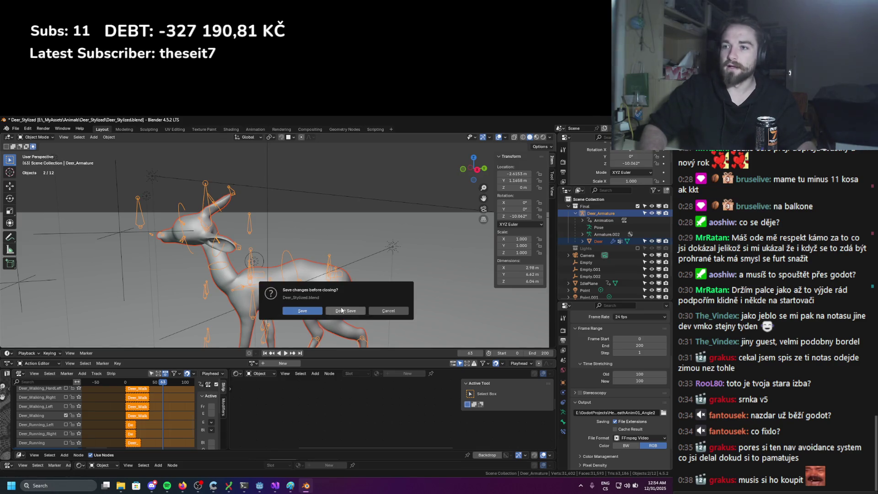
{"action": "left_click", "coordinate": [341, 310]}
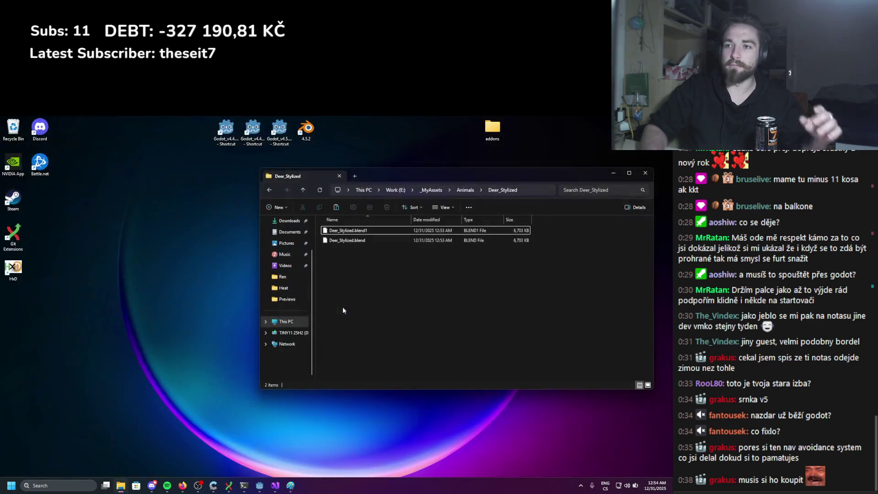
{"action": "left_click", "coordinate": [459, 188]}
{"action": "double_click", "coordinate": [352, 241]}
{"action": "left_click", "coordinate": [338, 231]}
{"action": "left_click_drag", "start_coordinate": [328, 235], "coordinate": [307, 132]}
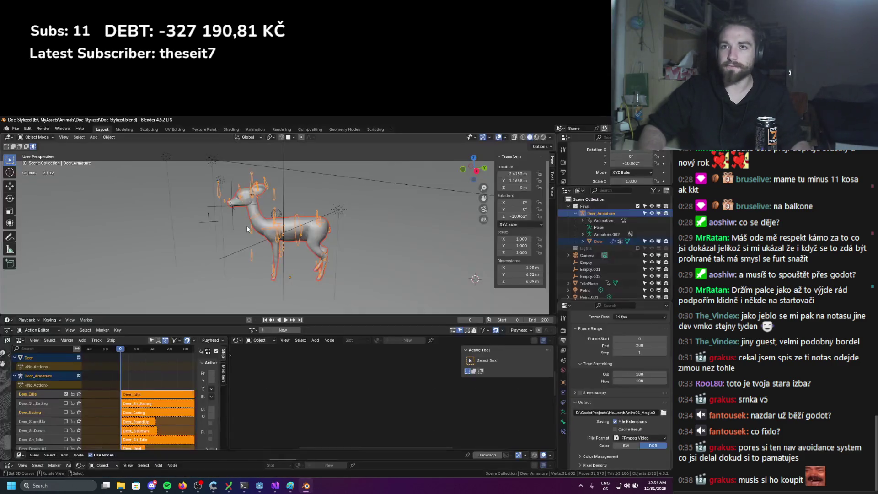
Select the Deer_Armature NLA tracks from Deer_StandUp through Deer_Walking_HardLeft
{"action": "key", "text": "ctrl+Tab"}
{"action": "scroll", "coordinate": [284, 251], "scroll_direction": "up", "scroll_amount": 5}
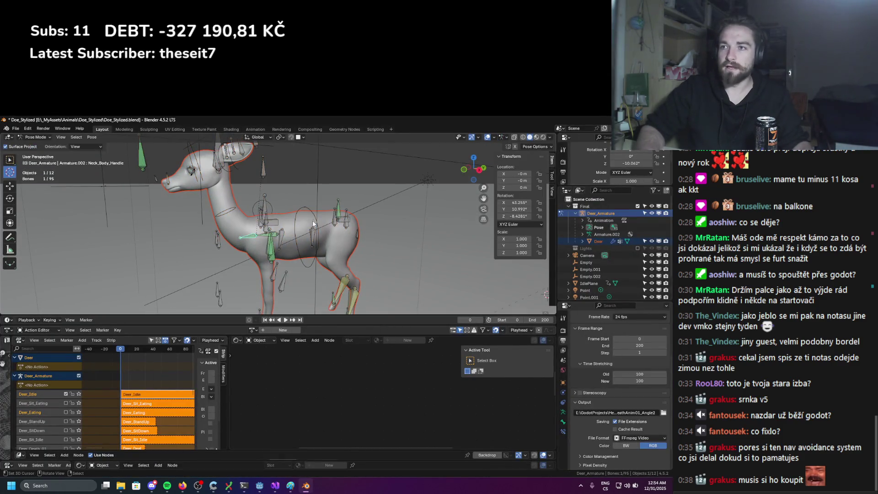
{"action": "key", "text": "ctrl+Tab"}
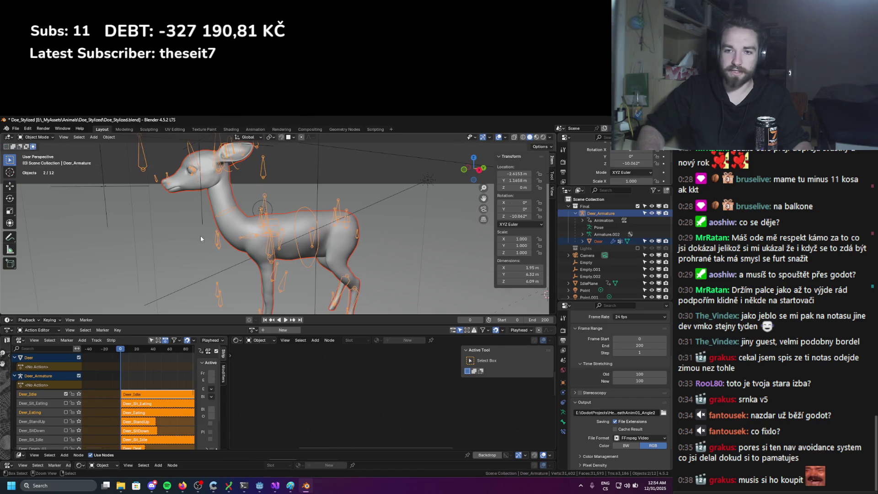
{"action": "scroll", "coordinate": [92, 393], "scroll_direction": "down", "scroll_amount": 2}
{"action": "scroll", "coordinate": [32, 385], "scroll_direction": "down", "scroll_amount": 1}
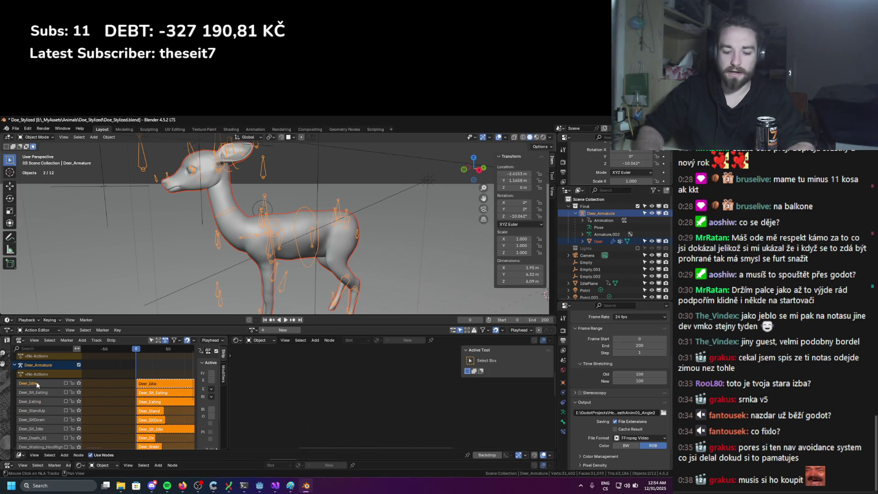
{"action": "scroll", "coordinate": [36, 387], "scroll_direction": "down", "scroll_amount": 3}
{"action": "double_click", "coordinate": [37, 389]}
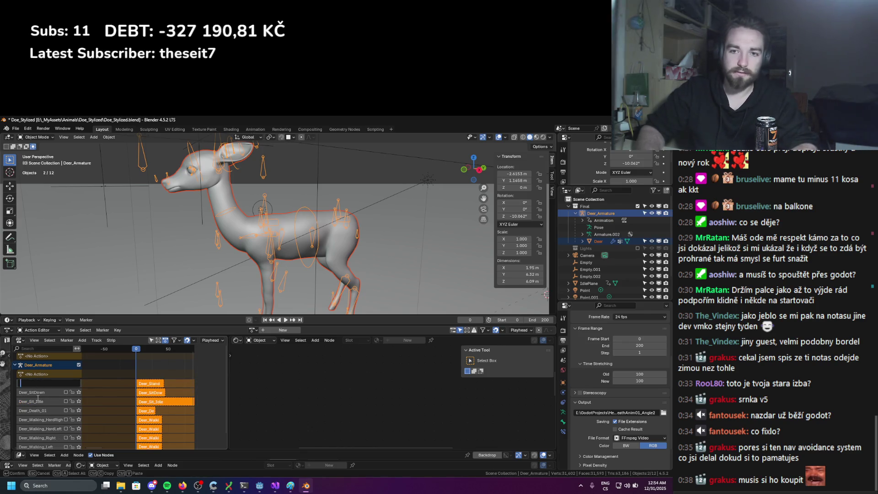
{"action": "scroll", "coordinate": [51, 383], "scroll_direction": "down", "scroll_amount": 5}
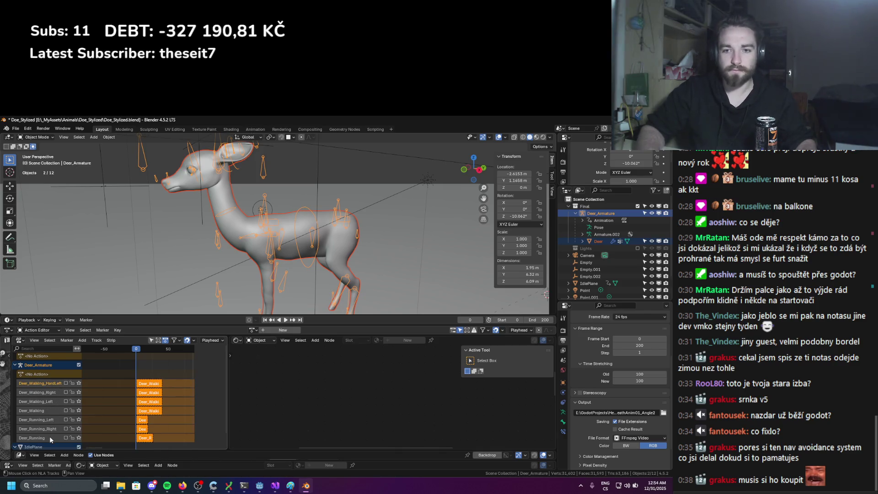
{"action": "left_click", "coordinate": [56, 383], "text": "shift"}
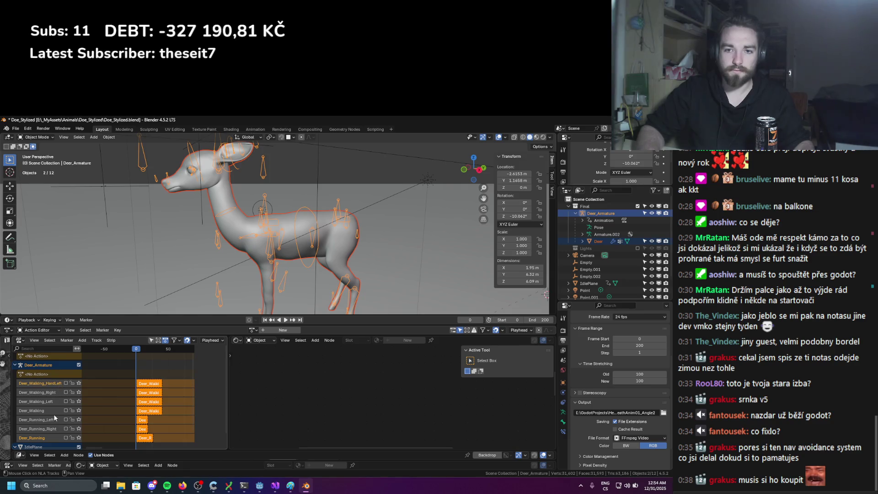
Delete the walking and running NLA tracks, including Deer_Running_Right, from Deer_Armature
{"action": "key", "text": "x"}
{"action": "key", "text": "x"}
{"action": "key", "text": "x"}
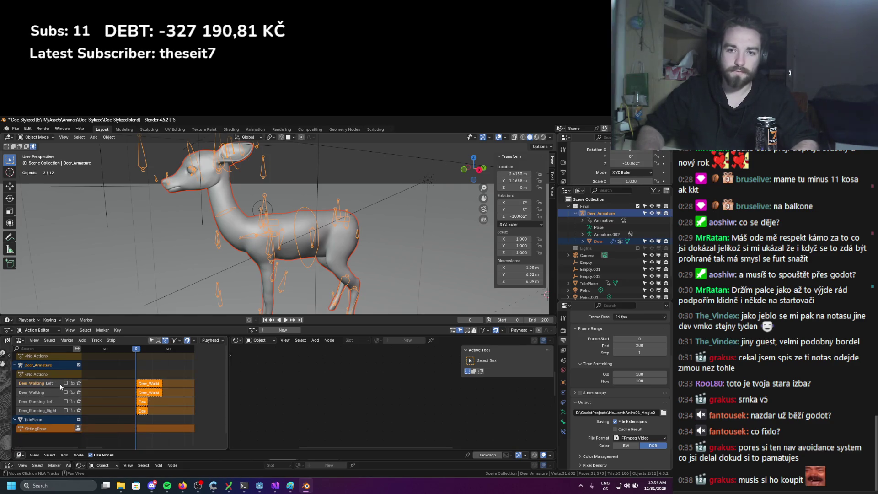
{"action": "key", "text": "x"}
{"action": "key", "text": "x"}
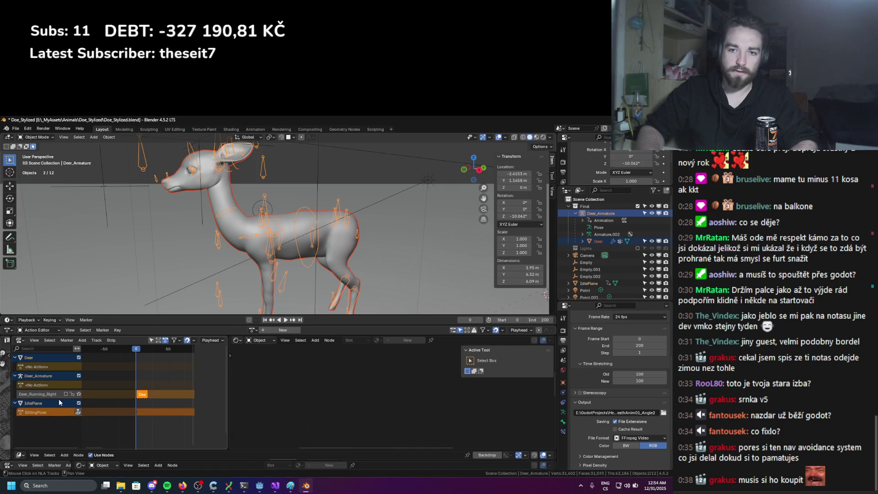
{"action": "key", "text": "x"}
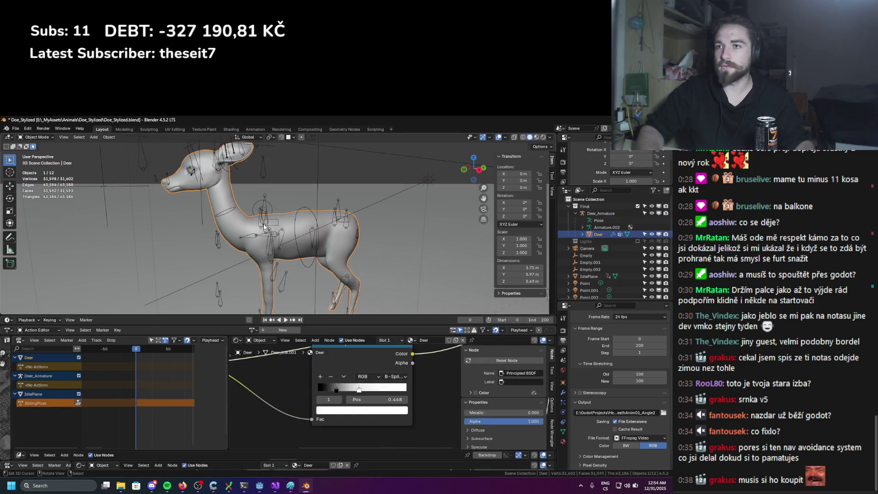
{"action": "left_click", "coordinate": [364, 258]}
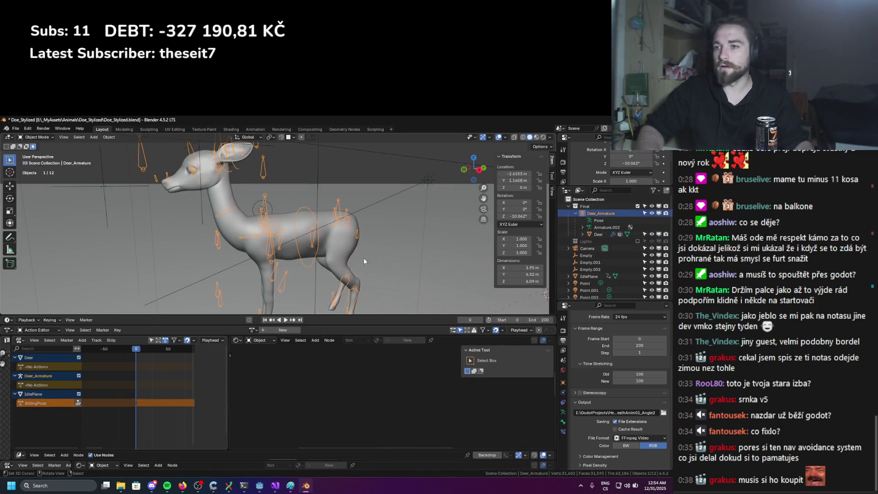
Unlink SittingPose from IdlePlane, assign Deer_Death_01 to Deer_Armature and play it
{"action": "left_click", "coordinate": [50, 394]}
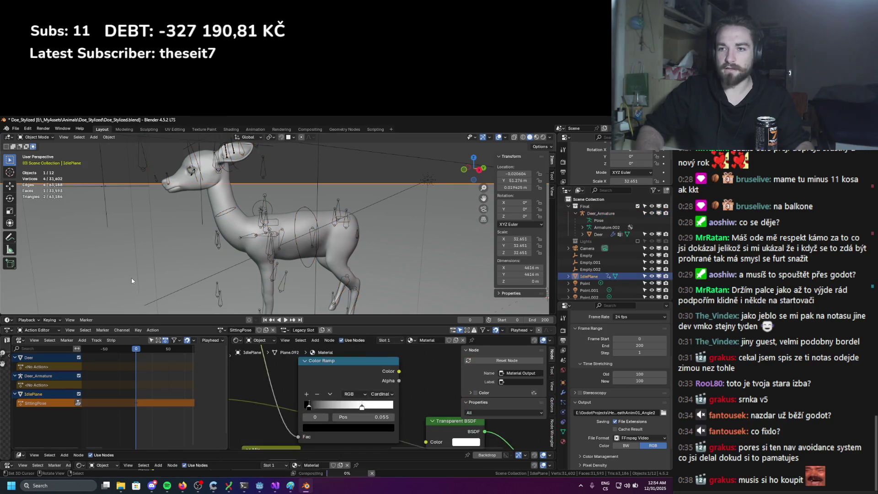
{"action": "left_click", "coordinate": [273, 330]}
{"action": "left_click", "coordinate": [252, 293]}
{"action": "left_click", "coordinate": [251, 331]}
{"action": "scroll", "coordinate": [284, 374], "scroll_direction": "down", "scroll_amount": 3}
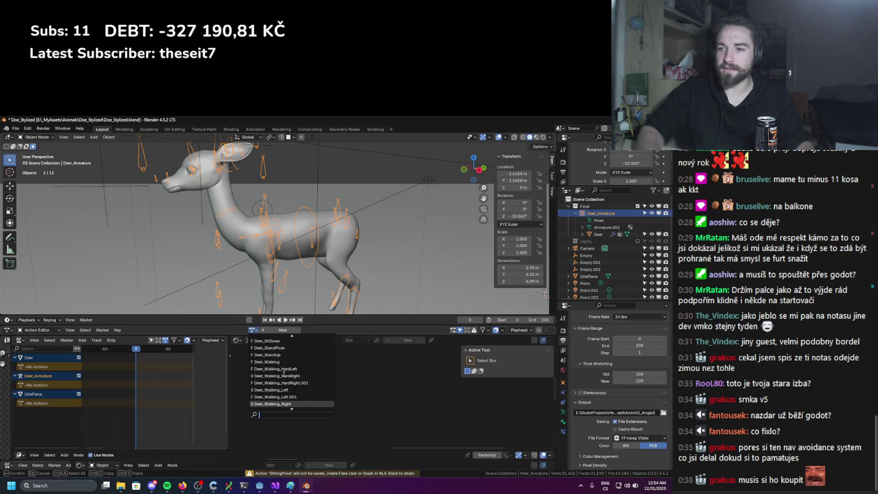
{"action": "scroll", "coordinate": [292, 373], "scroll_direction": "down", "scroll_amount": 2}
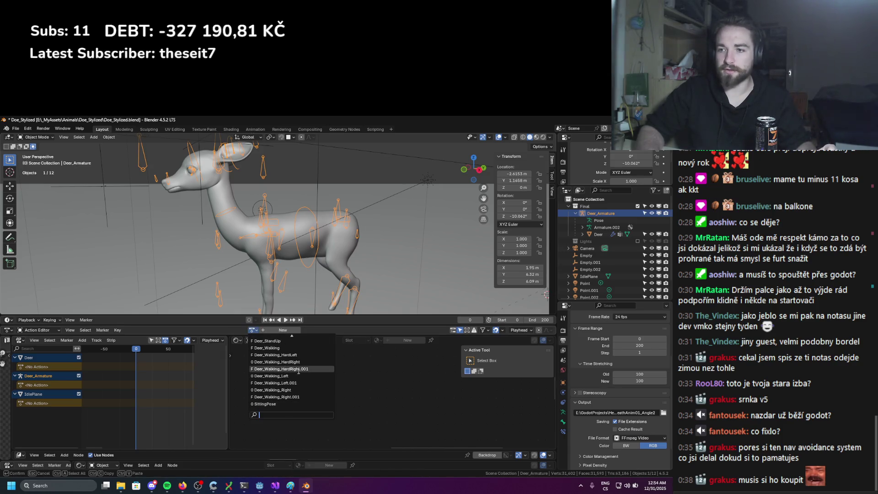
{"action": "scroll", "coordinate": [280, 391], "scroll_direction": "up", "scroll_amount": 10}
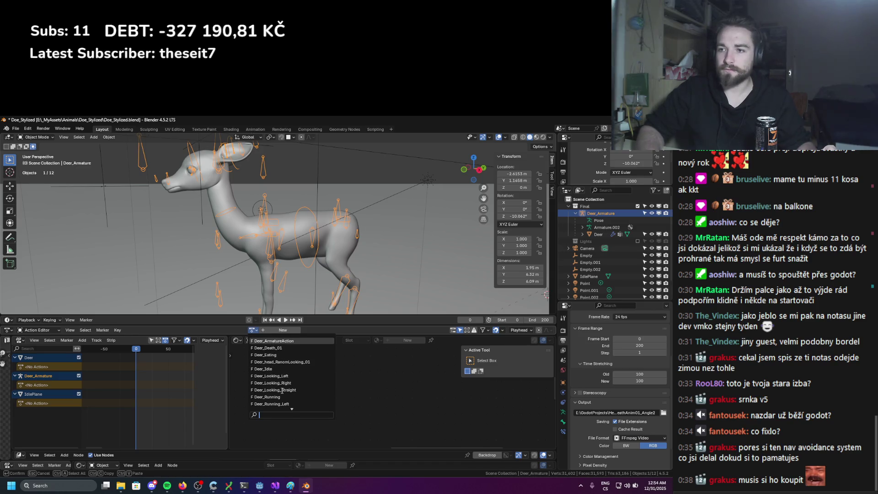
{"action": "left_click", "coordinate": [275, 348]}
{"action": "key", "text": "space"}
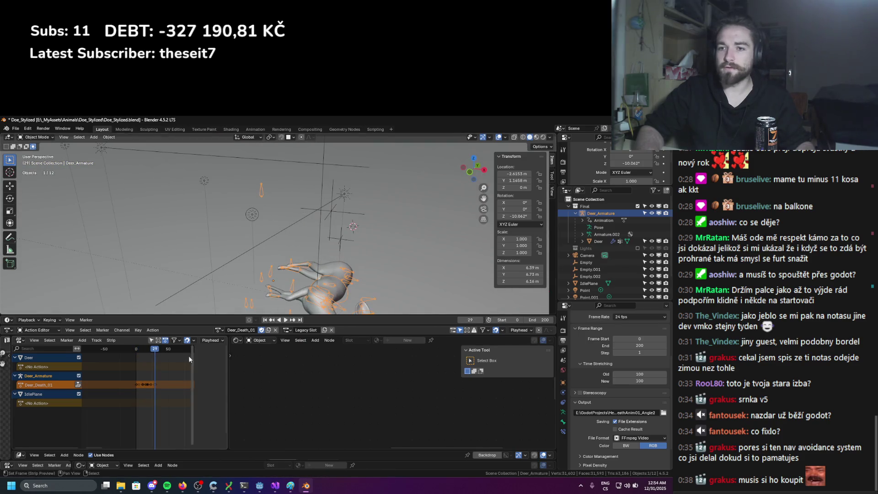
Stop at frame 0, enlarge the action editor and inspect Deer_Death_01 keys in Pose Mode
{"action": "key", "text": "Escape"}
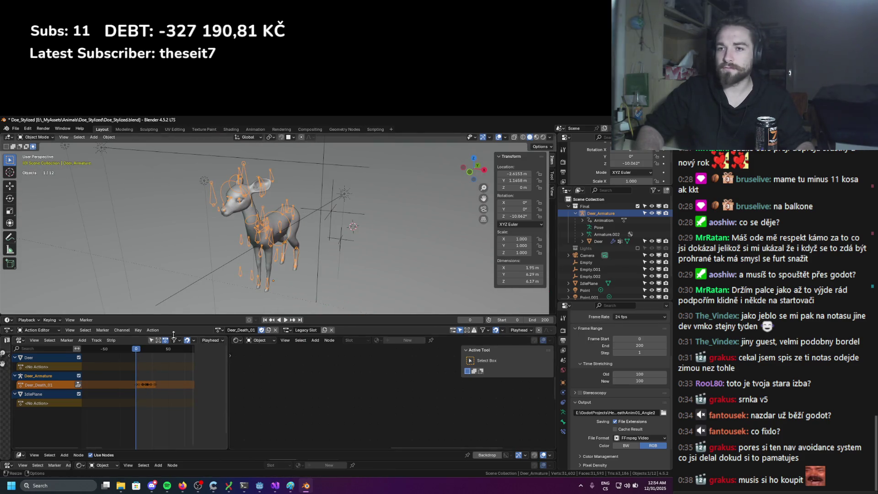
{"action": "left_click_drag", "start_coordinate": [287, 335], "coordinate": [287, 387]}
{"action": "key", "text": "ctrl+Tab"}
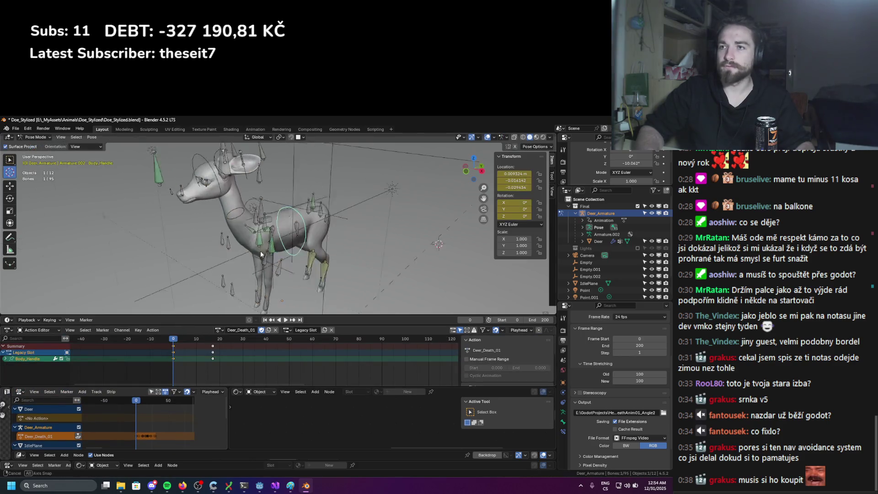
{"action": "scroll", "coordinate": [260, 251], "scroll_direction": "up", "scroll_amount": 5}
{"action": "scroll", "coordinate": [161, 339], "scroll_direction": "up", "scroll_amount": 5}
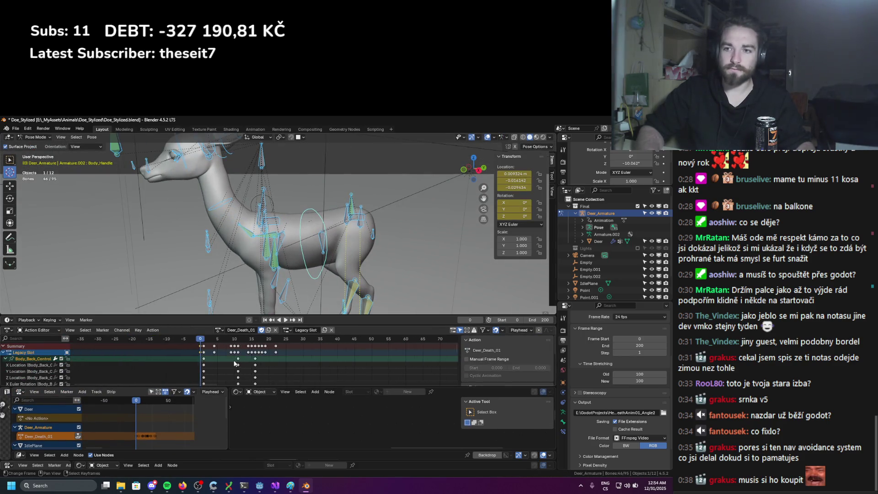
{"action": "scroll", "coordinate": [293, 238], "scroll_direction": "down", "scroll_amount": 4}
{"action": "middle_click_drag", "start_coordinate": [292, 238], "coordinate": [301, 244]}
{"action": "right_click", "coordinate": [301, 241]}
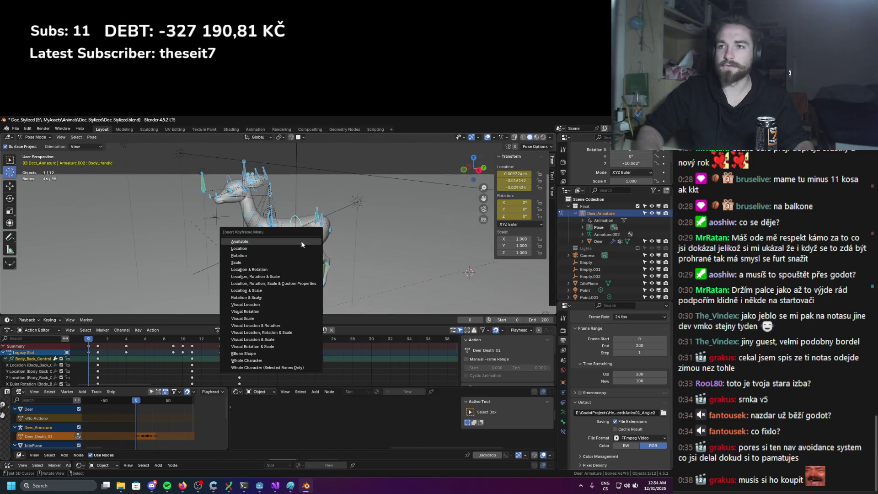
{"action": "left_click", "coordinate": [251, 237]}
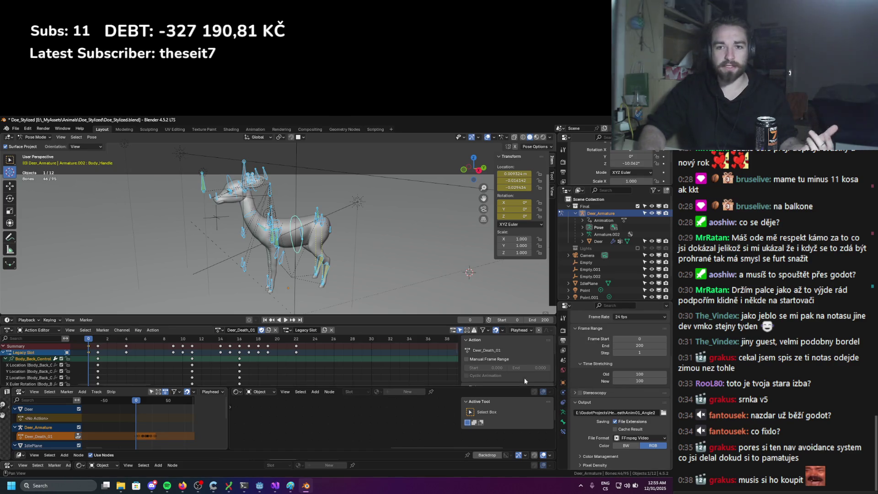
Check Body_Handle bone properties, return to Object Mode and save Doe_Stylized.blend
{"action": "left_click", "coordinate": [563, 412]}
{"action": "left_click", "coordinate": [563, 422]}
{"action": "left_click", "coordinate": [563, 341]}
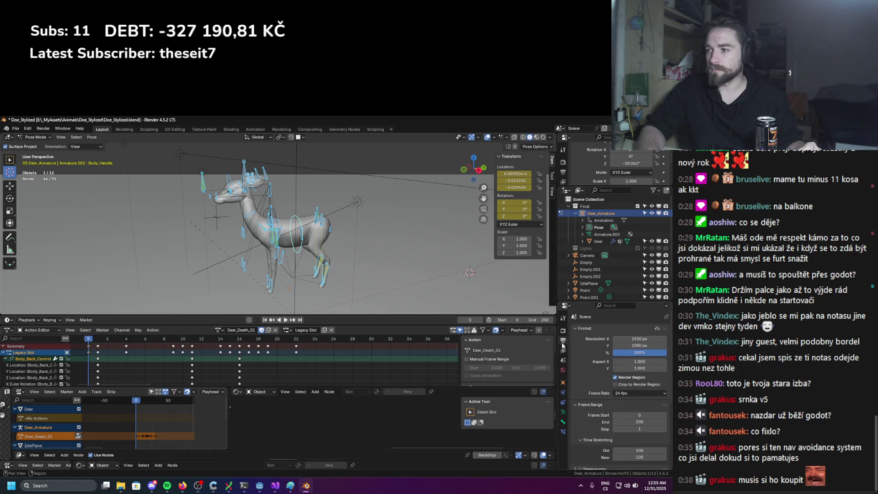
{"action": "mouse_move", "coordinate": [455, 287]}
{"action": "middle_mouse_down"}
{"action": "mouse_move", "coordinate": [388, 271]}
{"action": "mouse_move", "coordinate": [371, 246]}
{"action": "middle_mouse_up"}
{"action": "key", "text": "Tab"}
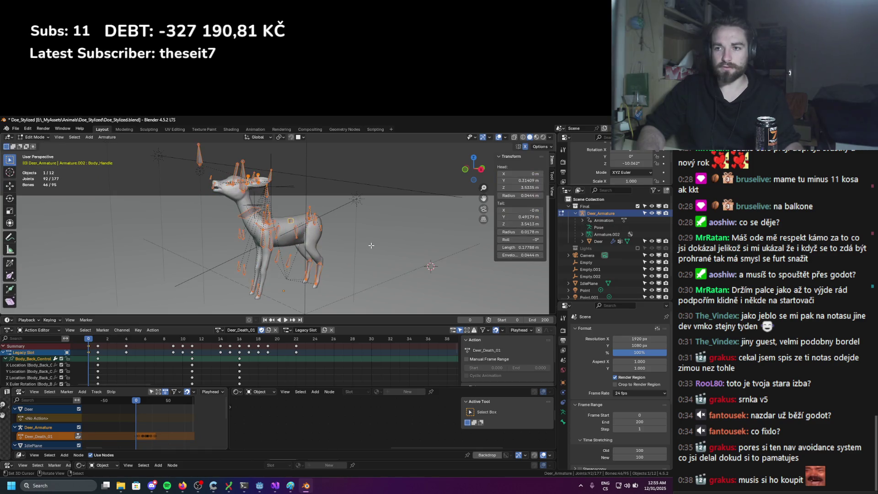
{"action": "key", "text": "Tab"}
{"action": "key", "text": "ctrl+s"}
{"action": "middle_click_drag", "start_coordinate": [347, 244], "coordinate": [331, 245]}
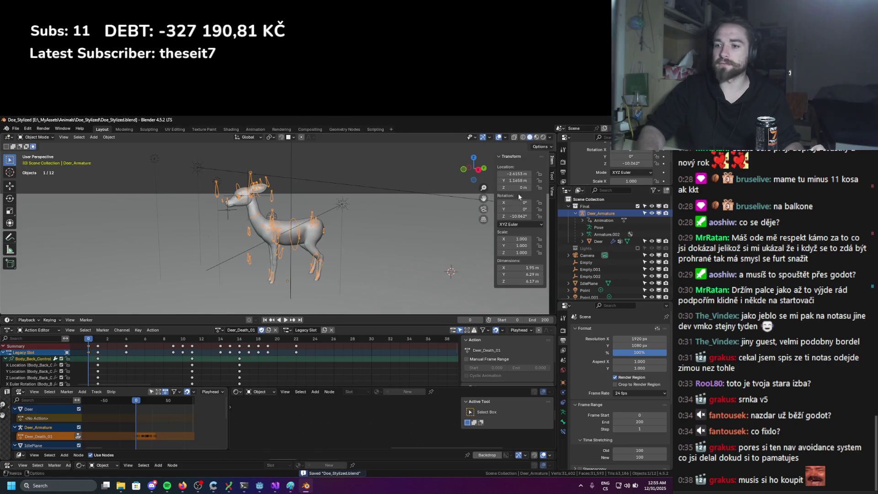
{"action": "scroll", "coordinate": [428, 207], "scroll_direction": "up", "scroll_amount": 4}
{"action": "middle_click_drag", "start_coordinate": [428, 206], "coordinate": [412, 215]}
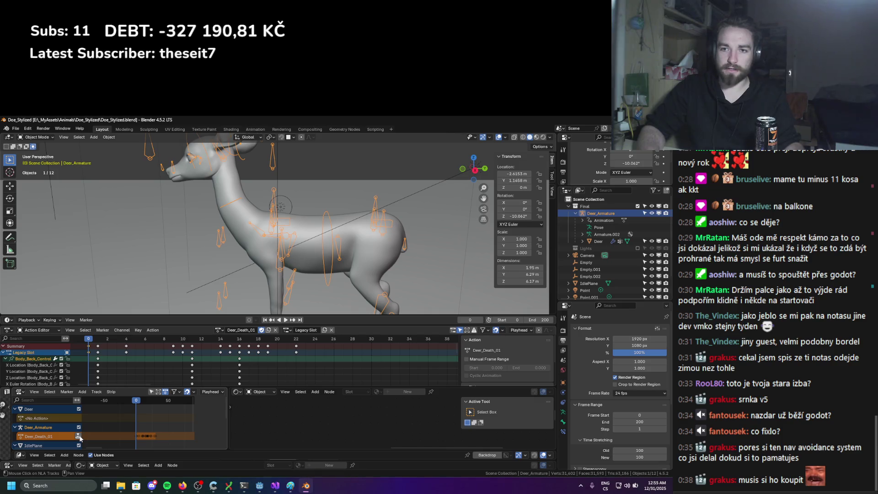
Push Deer_Death_01 down into an NLA strip, then select the Deer mesh and open the File menu
{"action": "left_click", "coordinate": [78, 436]}
{"action": "left_click", "coordinate": [253, 330]}
{"action": "type", "text": "DEA"}
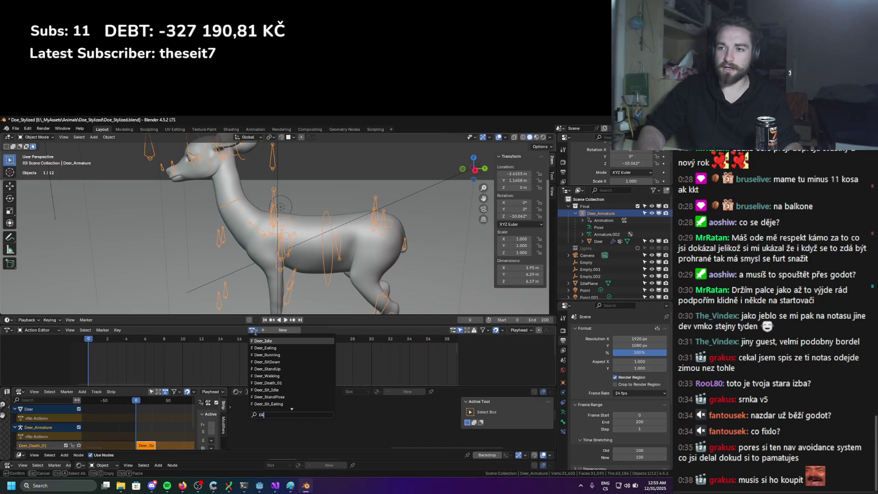
{"action": "left_click", "coordinate": [279, 341]}
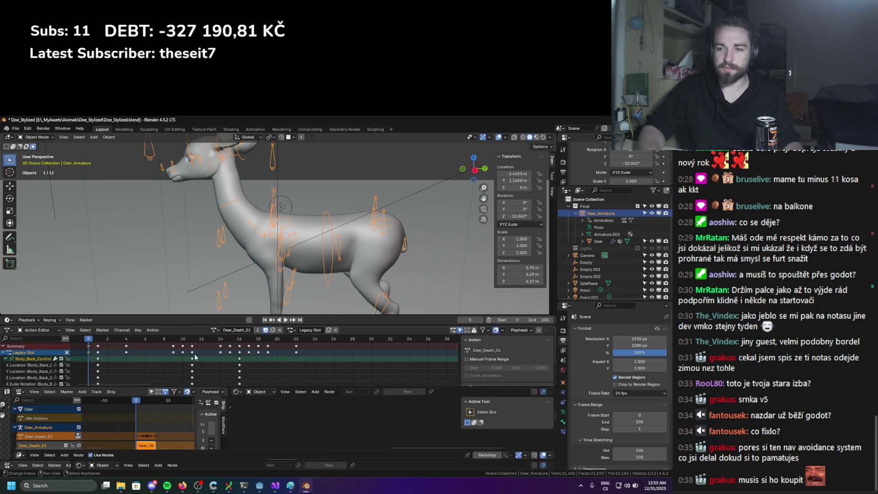
{"action": "key", "text": "ctrl+z"}
{"action": "left_click", "coordinate": [245, 252]}
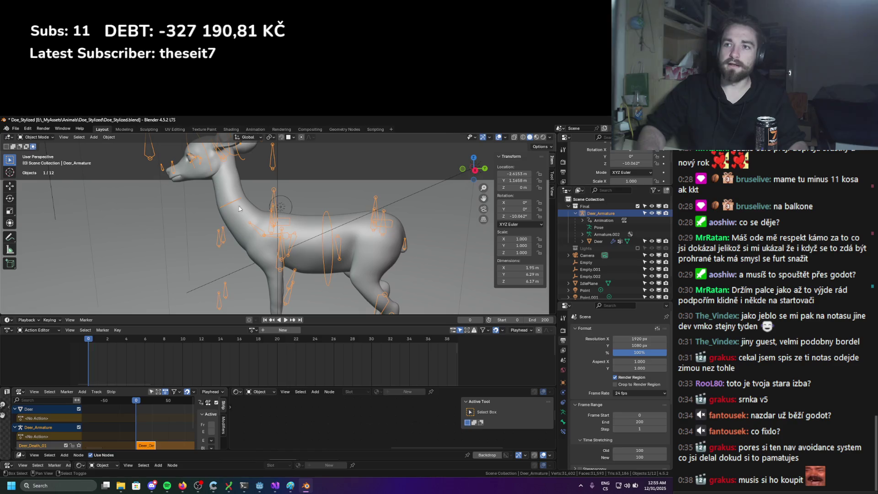
{"action": "left_click", "coordinate": [15, 130]}
Start a glTF 2.0 export and create an Export folder as the destination
{"action": "mouse_move", "coordinate": [36, 237]}
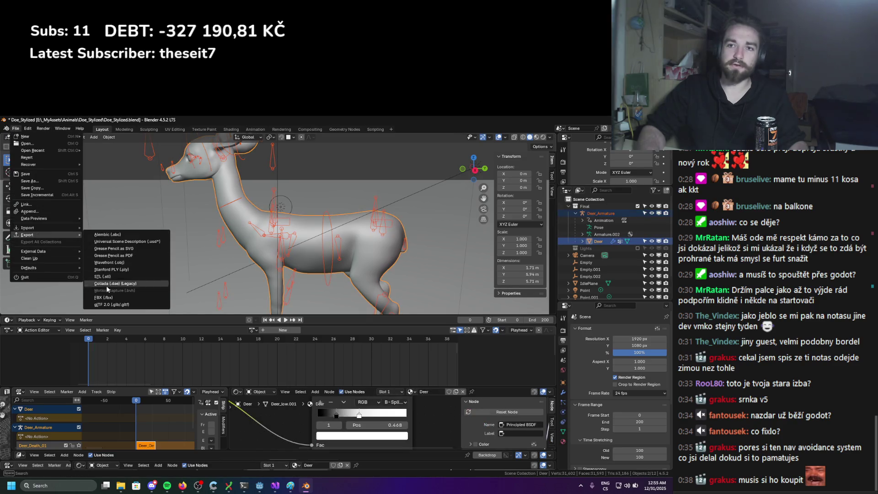
{"action": "left_click", "coordinate": [125, 306]}
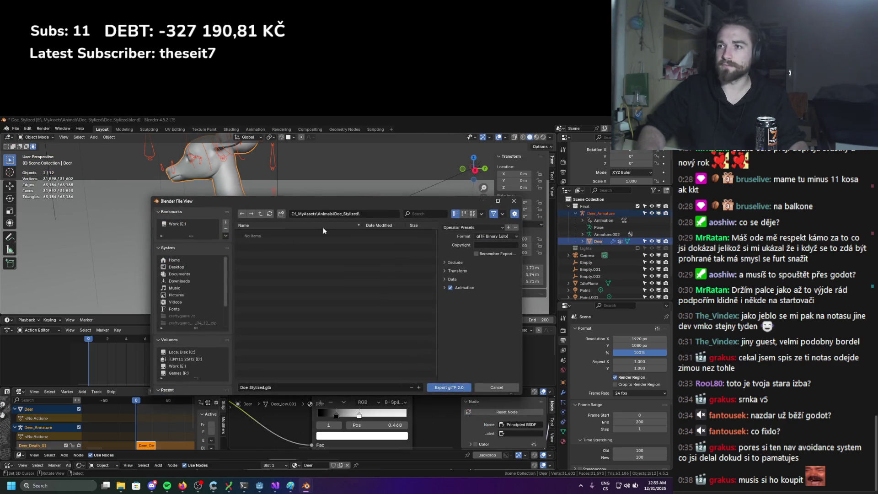
{"action": "left_click", "coordinate": [281, 214]}
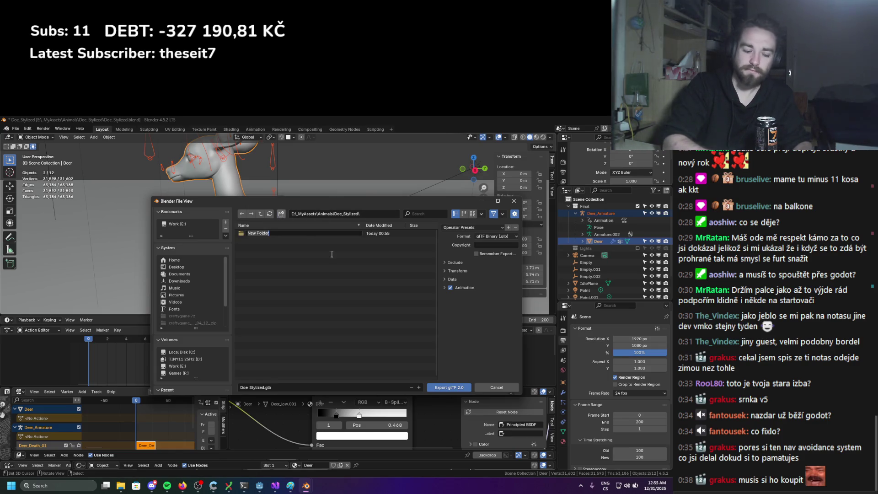
{"action": "type", "text": "eXPOExport"}
{"action": "key", "text": "Return"}
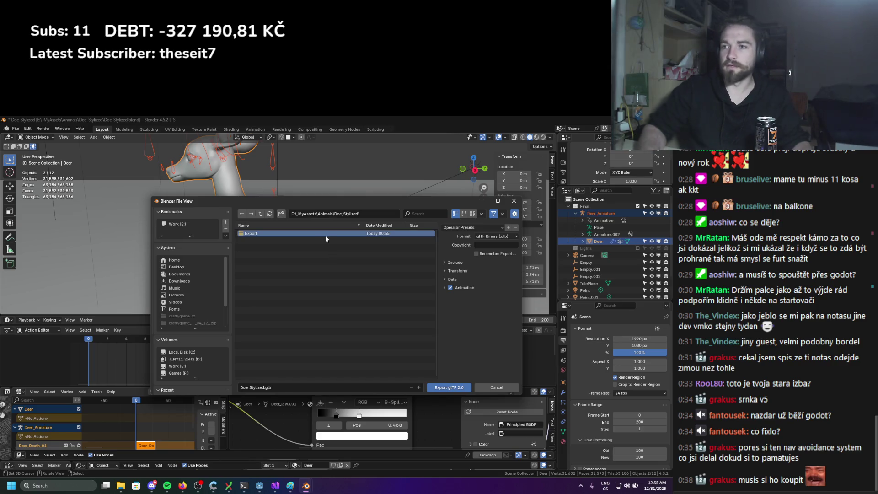
{"action": "left_click", "coordinate": [321, 233]}
Name the export file 'deatchTest' and include only Selected Objects
{"action": "left_click", "coordinate": [273, 387]}
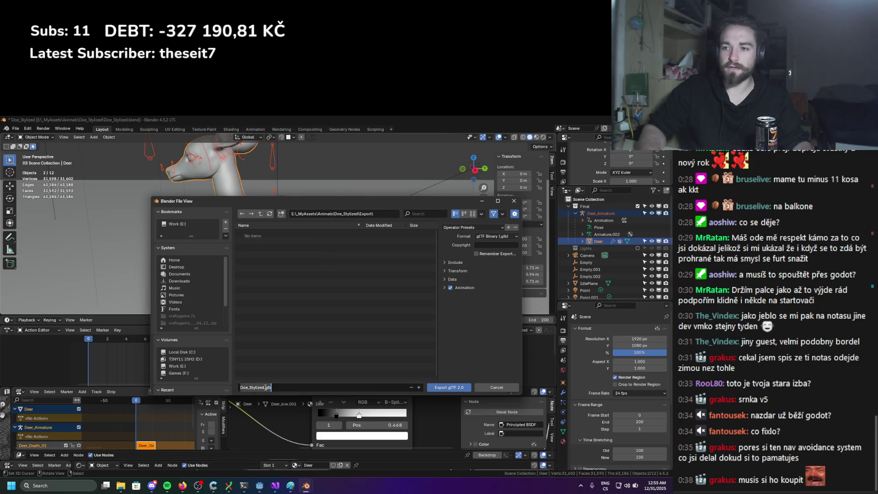
{"action": "type", "text": "deatch"}
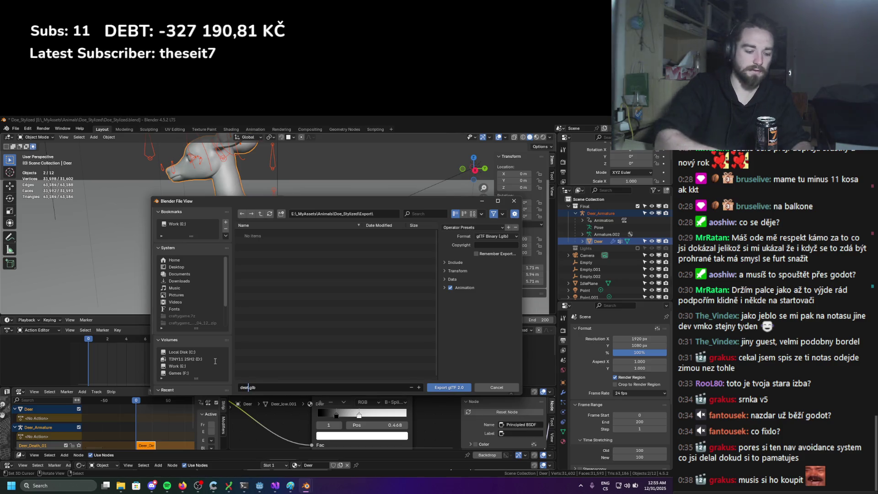
{"action": "type", "text": "Test"}
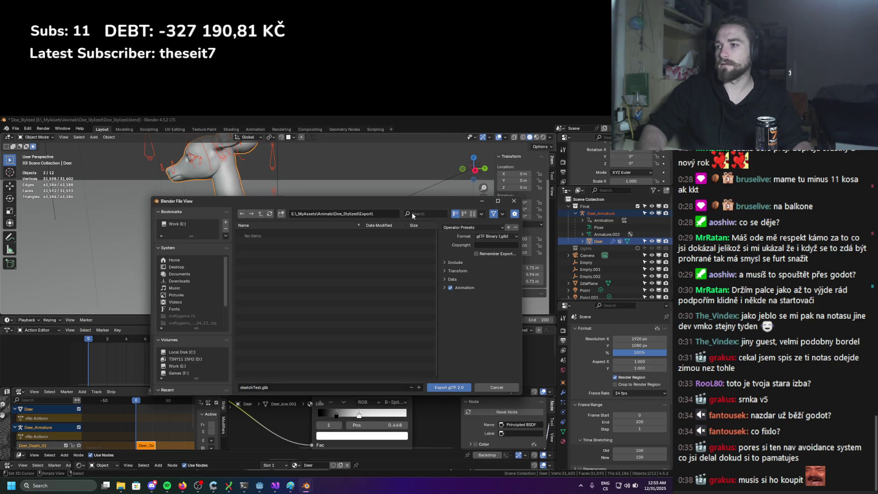
{"action": "left_click", "coordinate": [456, 262]}
{"action": "left_click", "coordinate": [486, 273]}
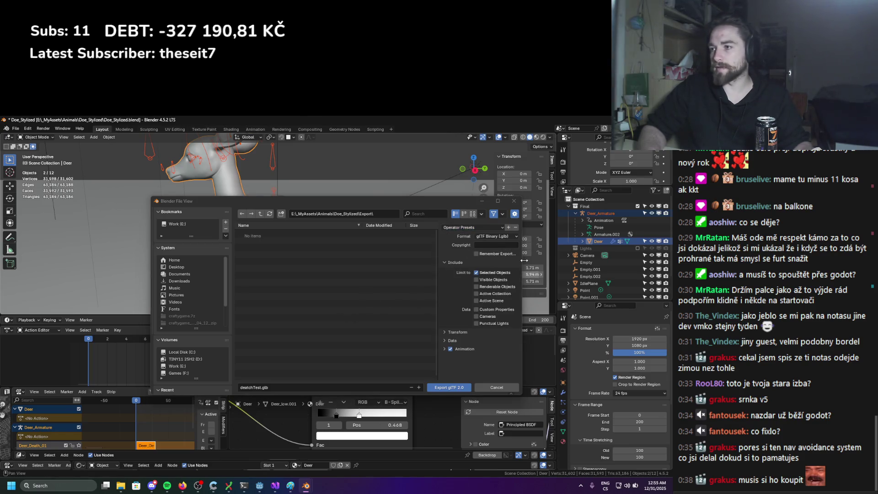
{"action": "left_click_drag", "start_coordinate": [466, 341], "coordinate": [465, 333]}
{"action": "scroll", "coordinate": [466, 333], "scroll_direction": "down", "scroll_amount": 3}
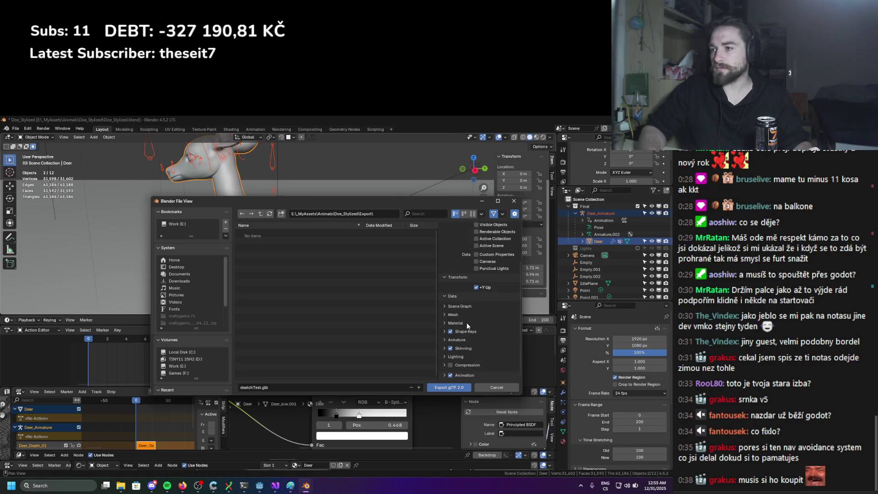
Set animation merging to NLA Track Names, enable Action Filter, then cancel the export
{"action": "left_click", "coordinate": [463, 373]}
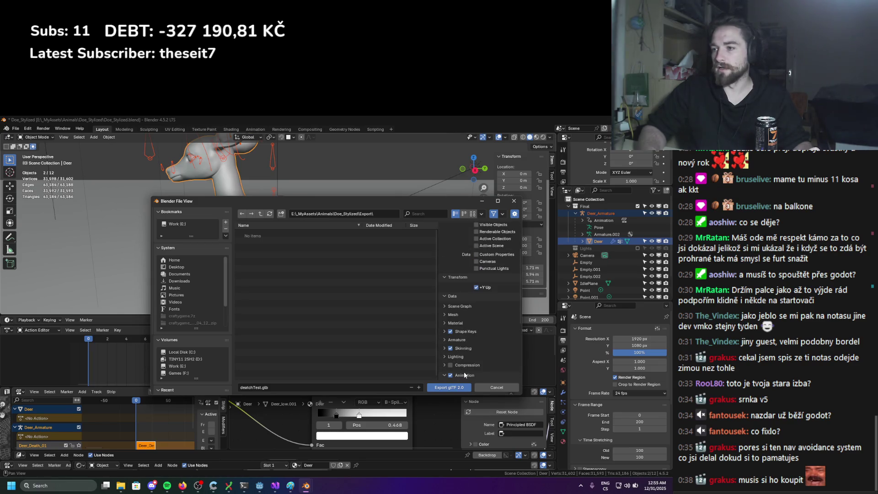
{"action": "scroll", "coordinate": [476, 346], "scroll_direction": "down", "scroll_amount": 6}
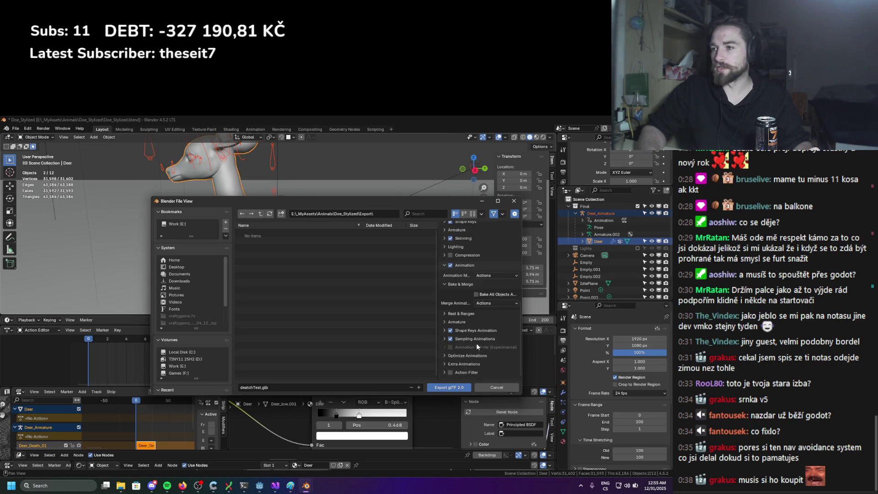
{"action": "left_click", "coordinate": [490, 303]}
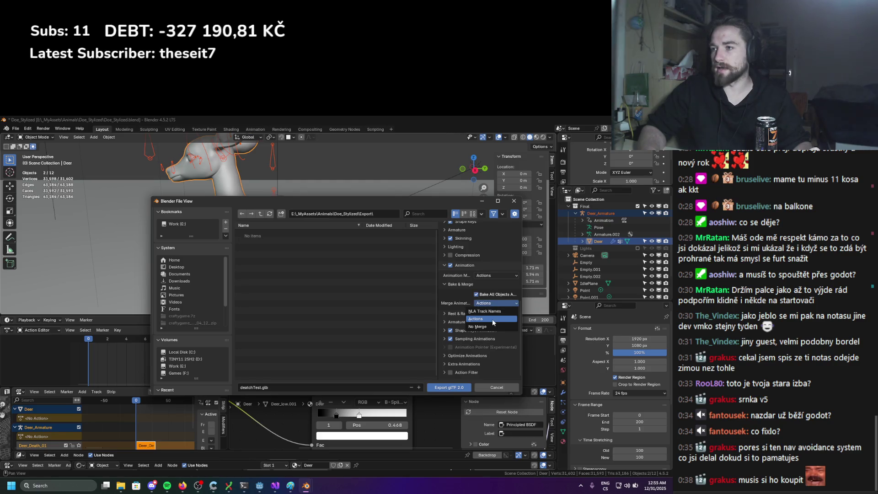
{"action": "left_click", "coordinate": [494, 295]}
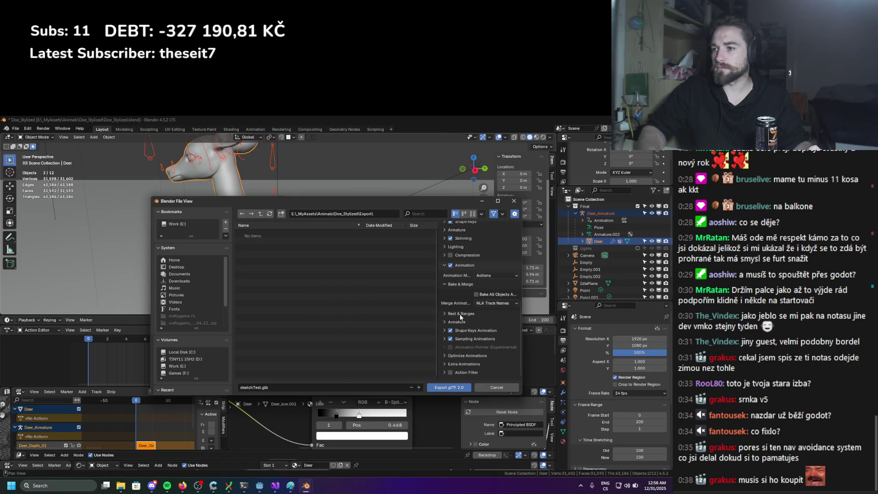
{"action": "left_click", "coordinate": [465, 371]}
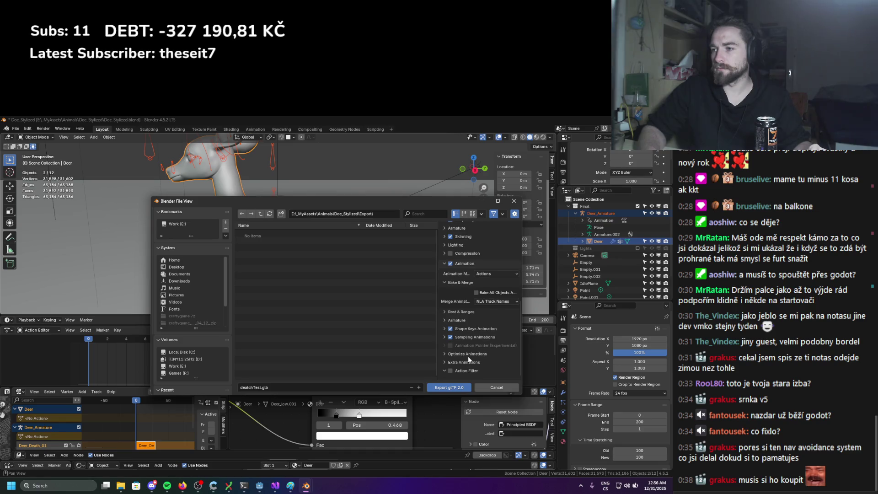
{"action": "left_click", "coordinate": [452, 370]}
{"action": "scroll", "coordinate": [452, 369], "scroll_direction": "down", "scroll_amount": 2}
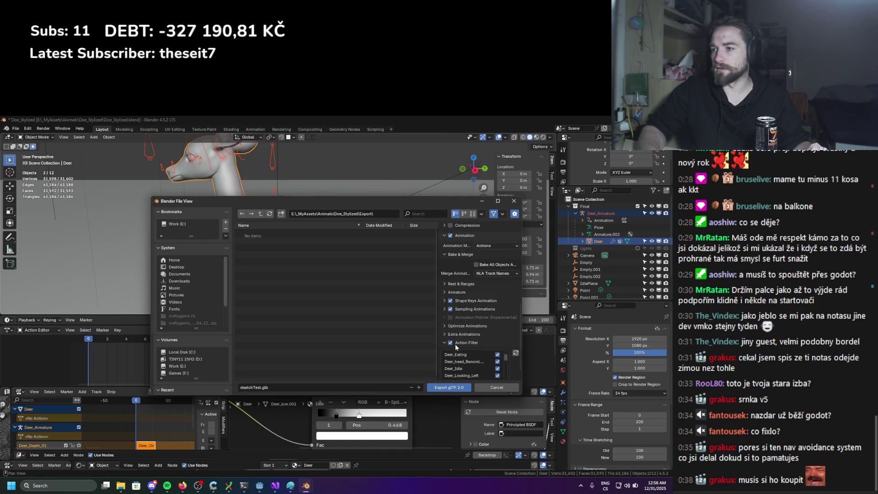
{"action": "scroll", "coordinate": [454, 362], "scroll_direction": "down", "scroll_amount": 5}
{"action": "scroll", "coordinate": [455, 364], "scroll_direction": "down", "scroll_amount": 3}
{"action": "scroll", "coordinate": [454, 362], "scroll_direction": "up", "scroll_amount": 3}
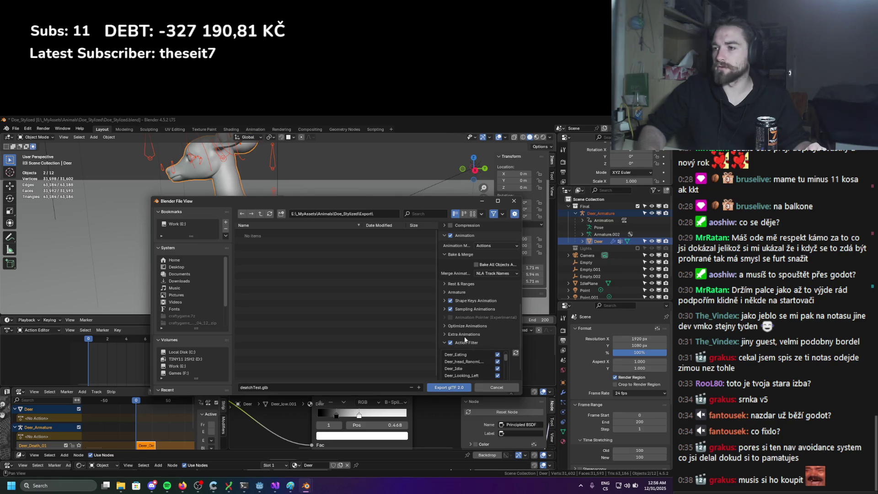
{"action": "left_click", "coordinate": [499, 388]}
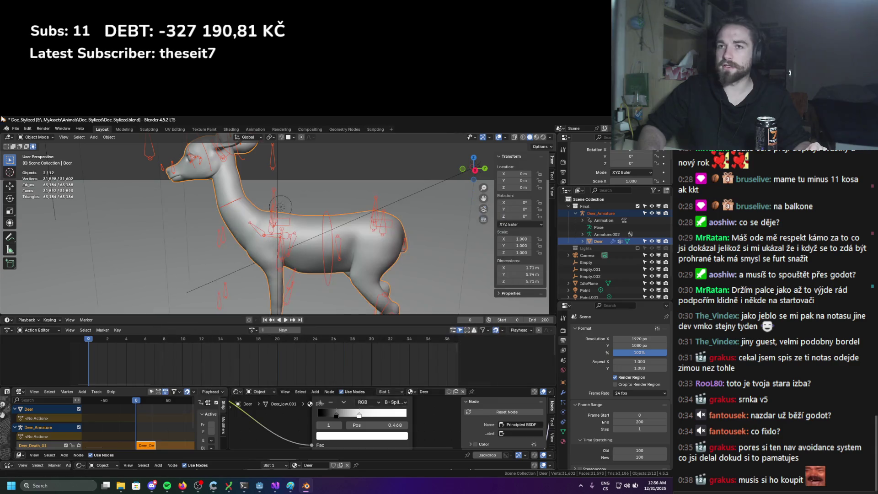
{"action": "left_click", "coordinate": [15, 129]}
{"action": "mouse_move", "coordinate": [46, 236]}
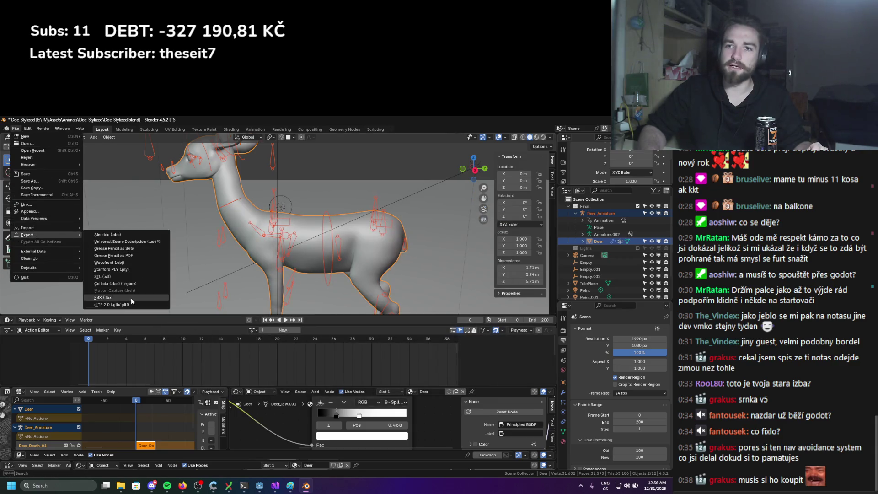
{"action": "left_click", "coordinate": [123, 305]}
{"action": "scroll", "coordinate": [464, 338], "scroll_direction": "down", "scroll_amount": 3}
{"action": "left_click", "coordinate": [460, 375]}
{"action": "scroll", "coordinate": [470, 359], "scroll_direction": "down", "scroll_amount": 3}
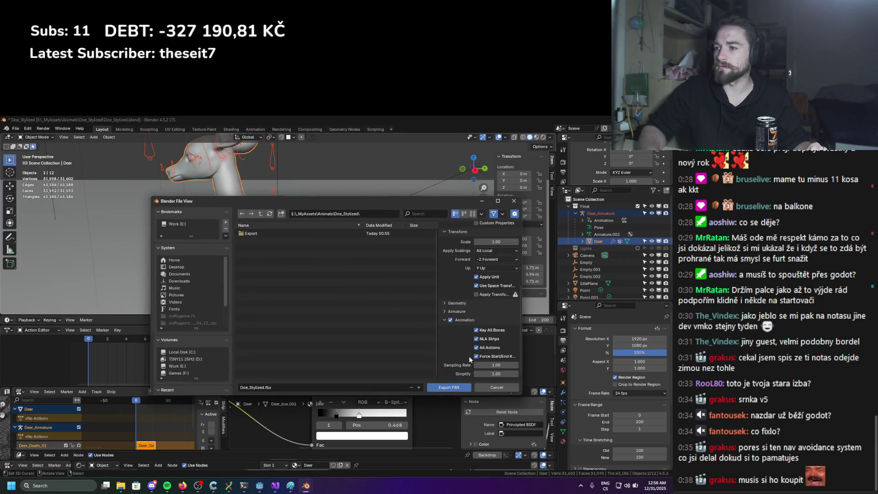
{"action": "mouse_move", "coordinate": [477, 356]}
{"action": "left_mouse_down"}
{"action": "mouse_move", "coordinate": [482, 338]}
{"action": "mouse_move", "coordinate": [483, 348]}
{"action": "left_mouse_up"}
{"action": "left_click", "coordinate": [481, 330]}
{"action": "left_click", "coordinate": [484, 347]}
{"action": "left_click", "coordinate": [483, 331]}
{"action": "left_click_drag", "start_coordinate": [489, 347], "coordinate": [489, 357]}
{"action": "left_click", "coordinate": [484, 340]}
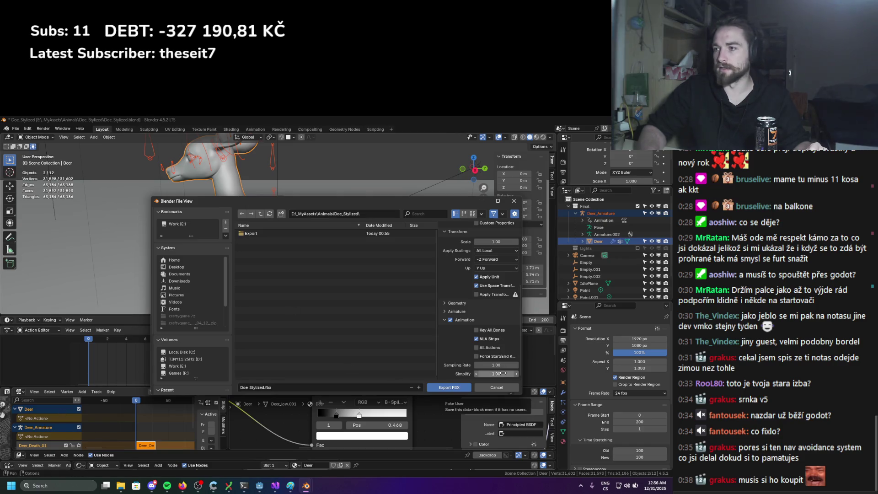
{"action": "left_click", "coordinate": [496, 388]}
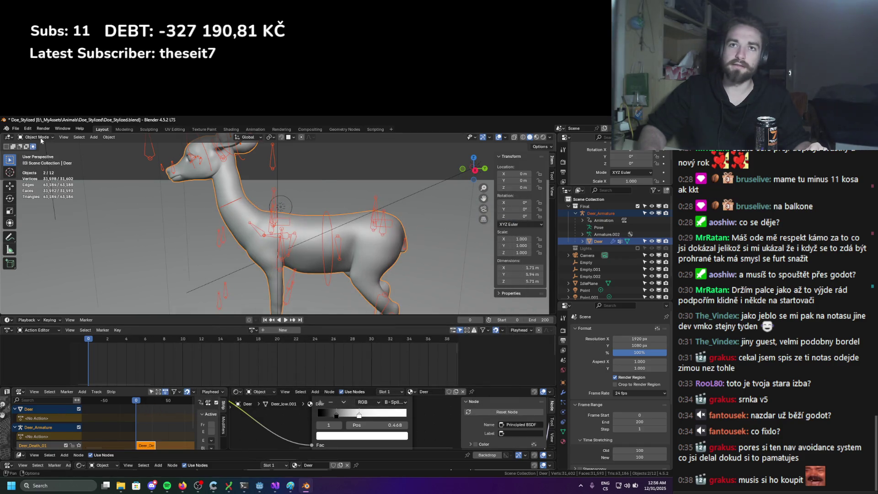
{"action": "left_click", "coordinate": [15, 129]}
{"action": "mouse_move", "coordinate": [35, 239]}
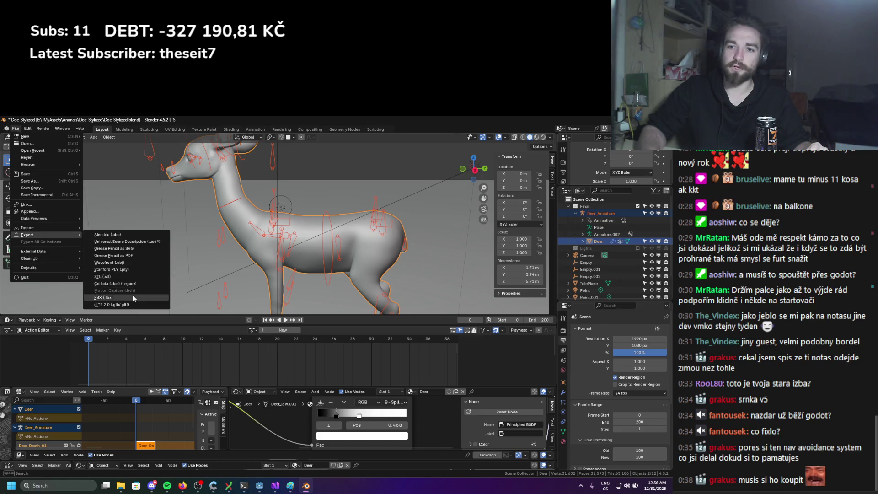
{"action": "left_click", "coordinate": [133, 297]}
{"action": "scroll", "coordinate": [499, 302], "scroll_direction": "down", "scroll_amount": 3}
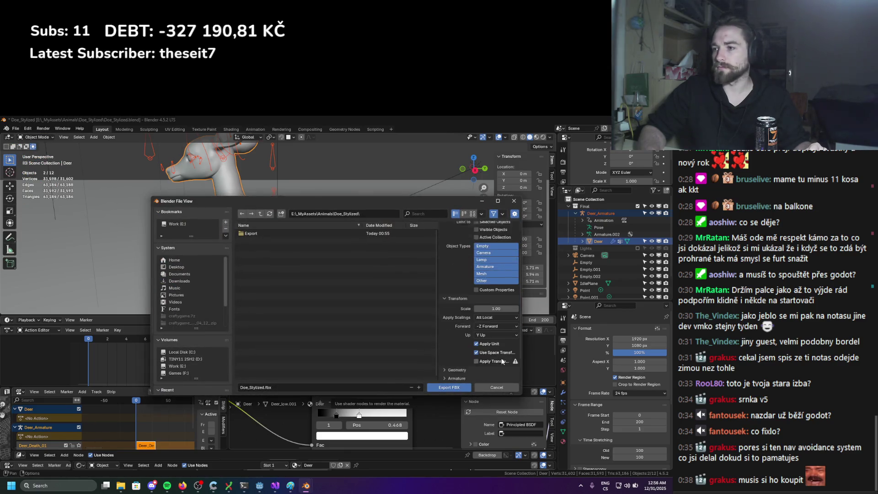
{"action": "scroll", "coordinate": [470, 378], "scroll_direction": "down", "scroll_amount": 3}
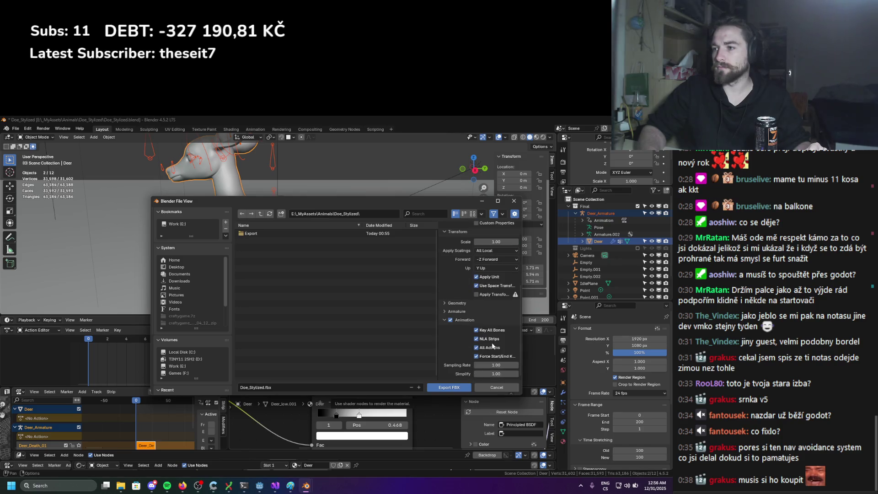
{"action": "left_click", "coordinate": [476, 330]}
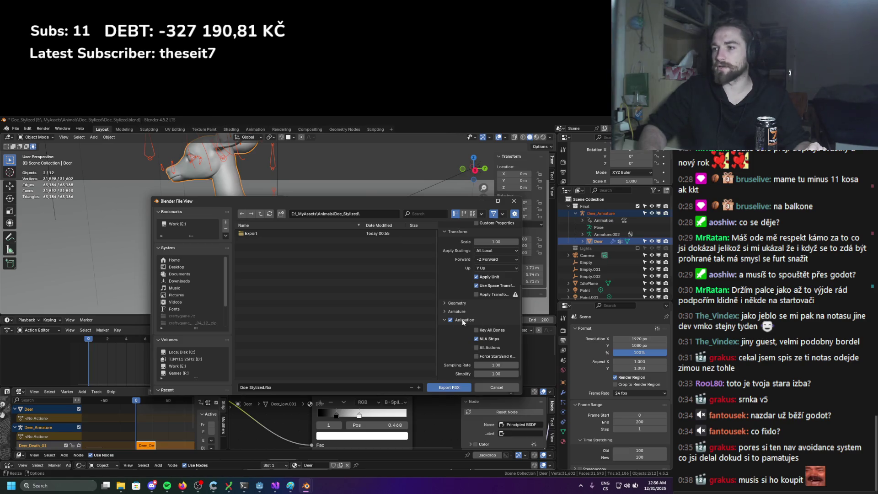
{"action": "left_click", "coordinate": [456, 312]}
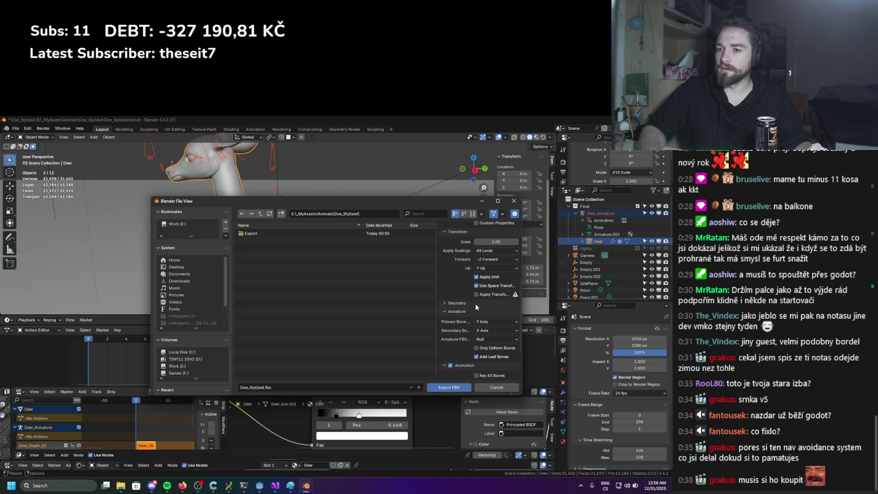
{"action": "left_click", "coordinate": [514, 201]}
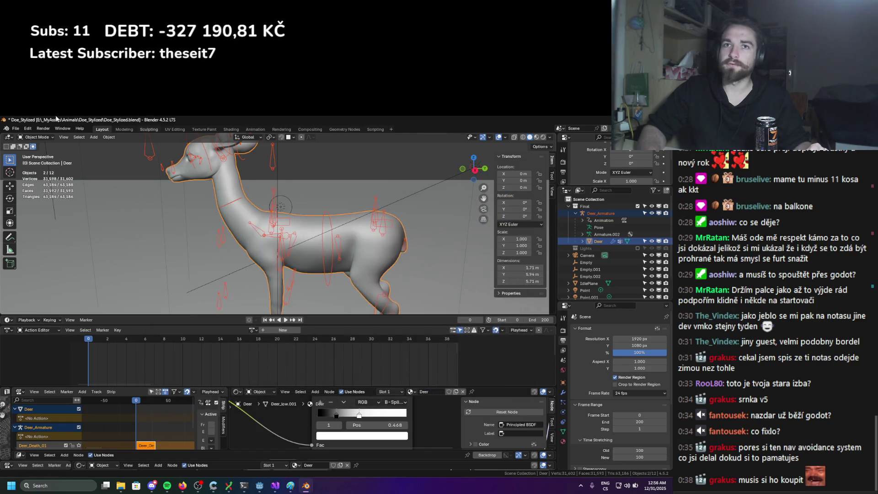
Begin a glTF 2.0 export with the Export folder as the destination
{"action": "left_click", "coordinate": [15, 129]}
{"action": "mouse_move", "coordinate": [38, 235]}
{"action": "left_click", "coordinate": [113, 305]}
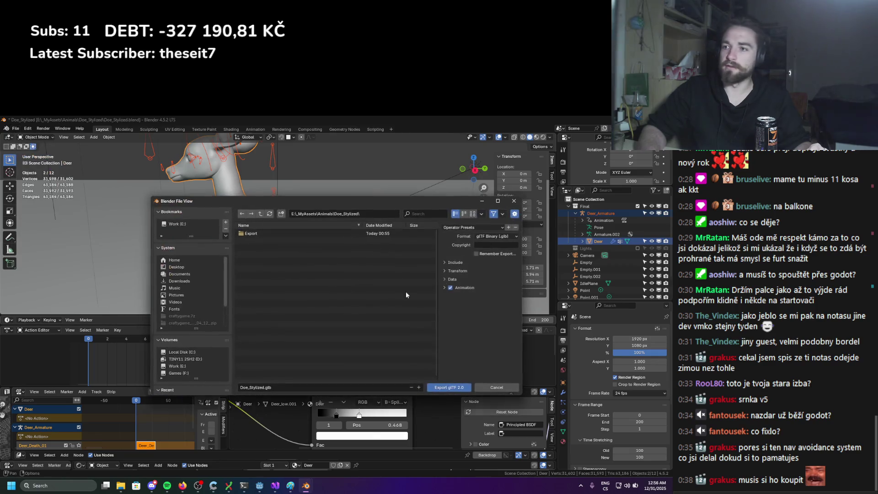
{"action": "double_click", "coordinate": [274, 232]}
Set Animation Mode to NLA Tracks, widen the options panel, and force keeping object channels
{"action": "left_click", "coordinate": [476, 287]}
{"action": "scroll", "coordinate": [460, 297], "scroll_direction": "down", "scroll_amount": 1}
{"action": "left_click", "coordinate": [492, 284]}
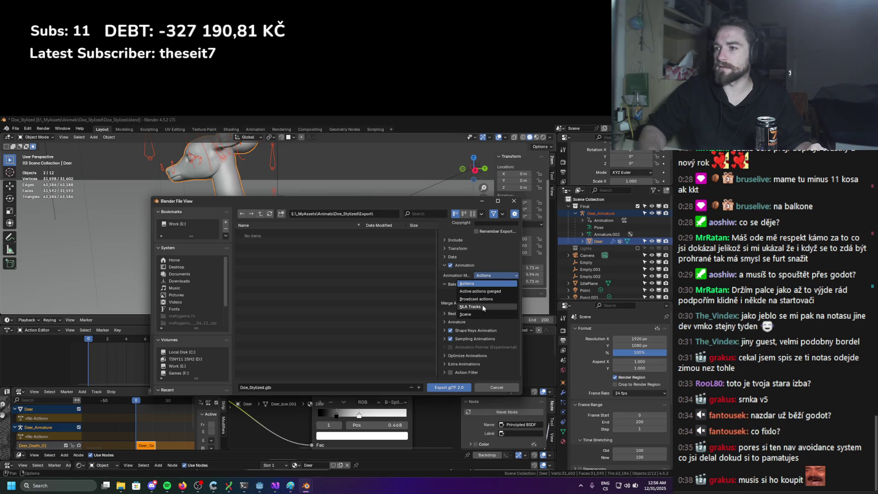
{"action": "left_click", "coordinate": [485, 295]}
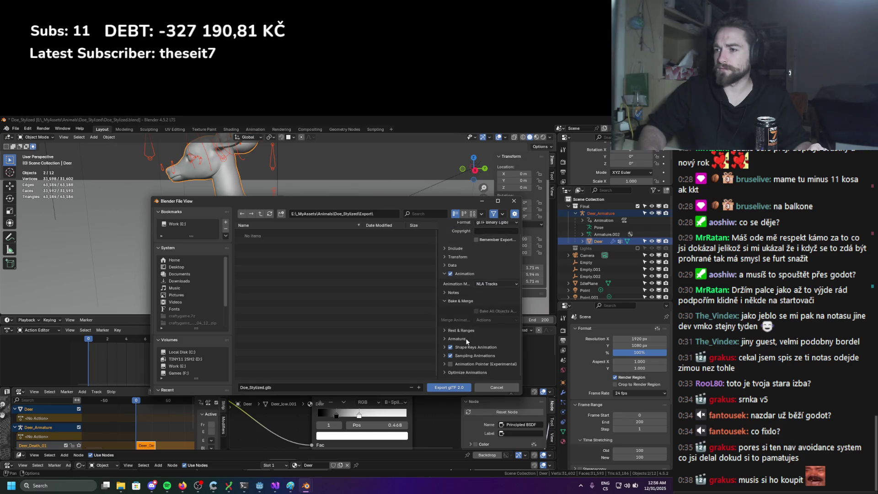
{"action": "left_click", "coordinate": [466, 373]}
{"action": "scroll", "coordinate": [466, 372], "scroll_direction": "down", "scroll_amount": 2}
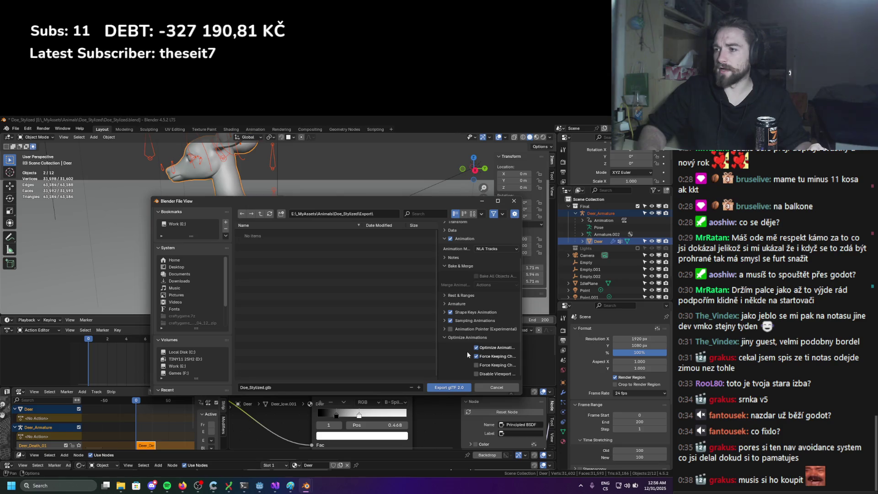
{"action": "mouse_move", "coordinate": [437, 343]}
{"action": "left_mouse_down"}
{"action": "mouse_move", "coordinate": [348, 339]}
{"action": "mouse_move", "coordinate": [358, 336]}
{"action": "left_mouse_up"}
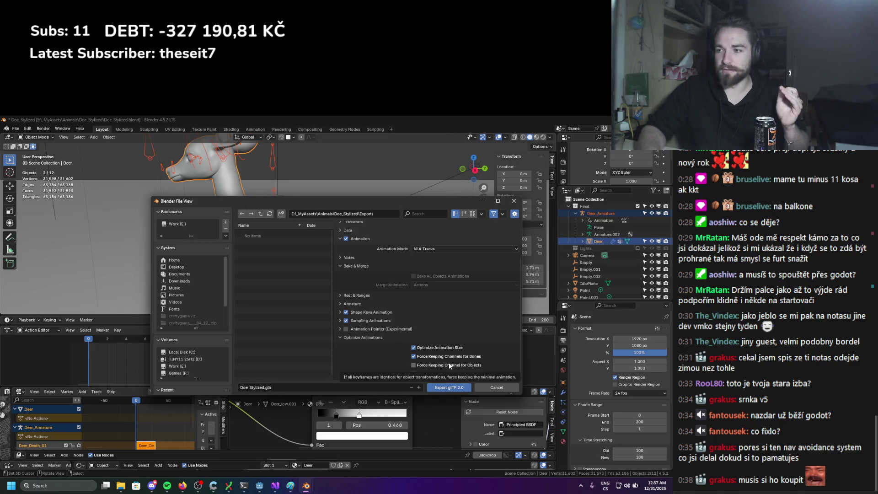
{"action": "left_click", "coordinate": [450, 365]}
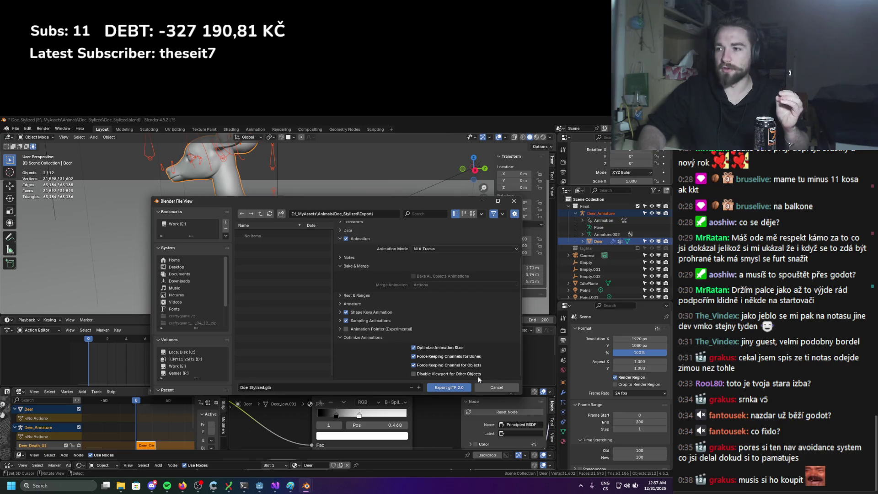
Review the Animation Pointer, Sampling, Shape Keys, Armature and Rest & Ranges animation subpanels
{"action": "left_click", "coordinate": [370, 330]}
{"action": "left_click", "coordinate": [366, 310]}
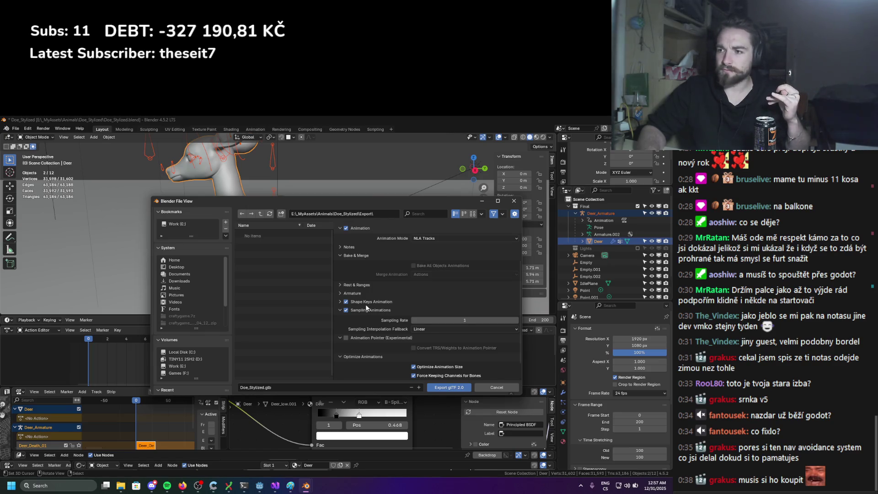
{"action": "scroll", "coordinate": [413, 350], "scroll_direction": "down", "scroll_amount": 2}
{"action": "scroll", "coordinate": [386, 326], "scroll_direction": "up", "scroll_amount": 1}
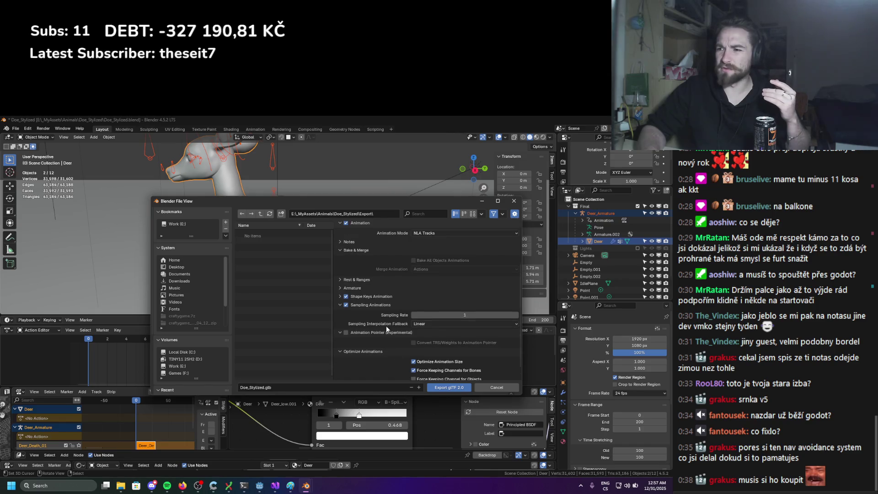
{"action": "left_click", "coordinate": [361, 297]}
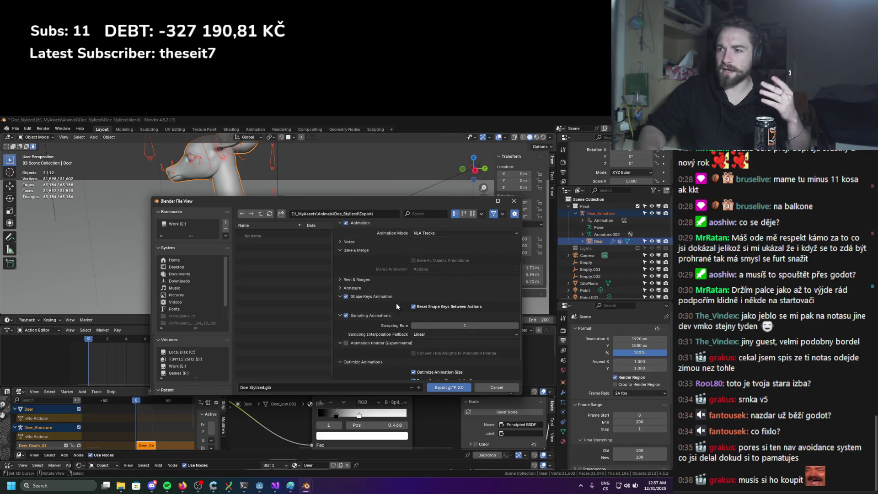
{"action": "left_click", "coordinate": [364, 289]}
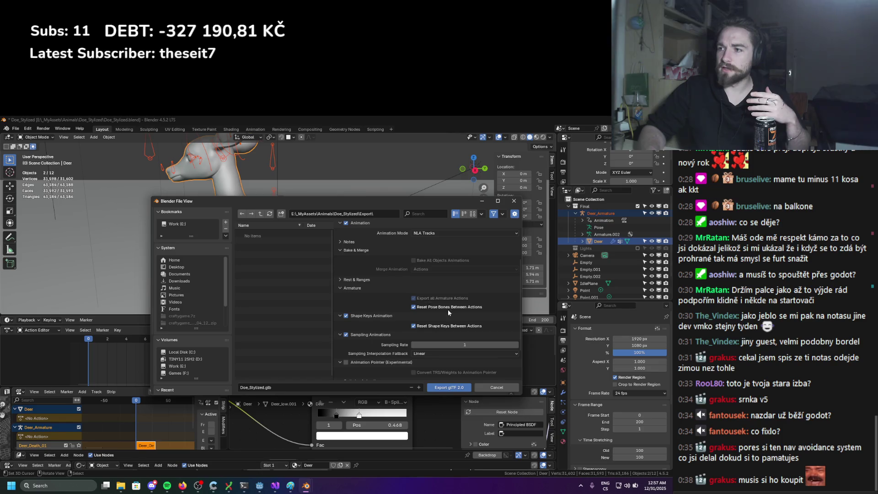
{"action": "left_click", "coordinate": [358, 280]}
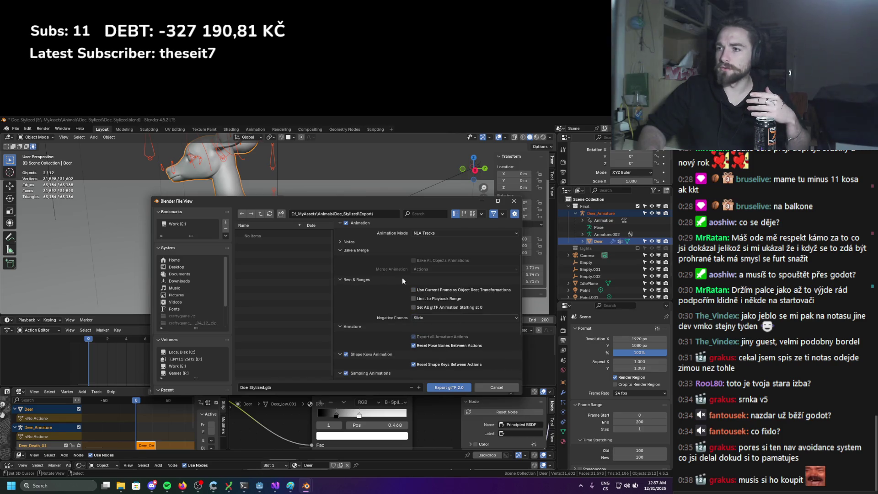
{"action": "scroll", "coordinate": [355, 272], "scroll_direction": "up", "scroll_amount": 5}
Read the NLA track notes and review the Data and Armature export options
{"action": "left_click", "coordinate": [378, 307]}
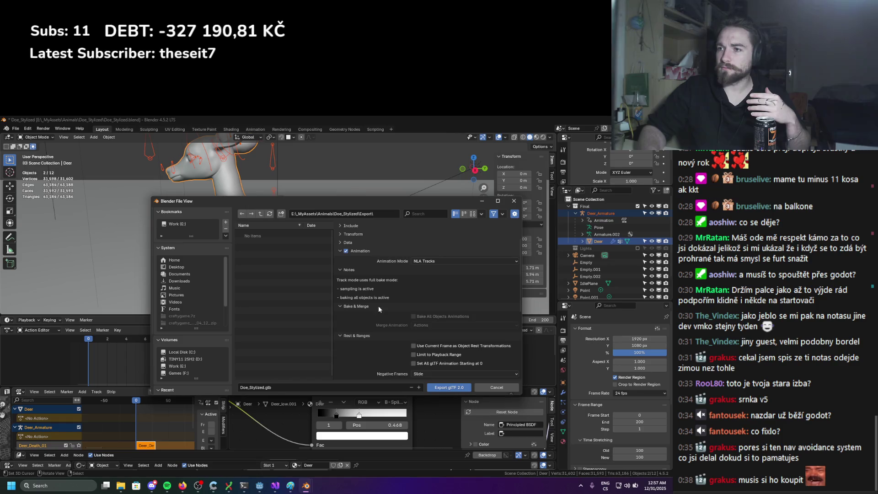
{"action": "left_click", "coordinate": [357, 280]}
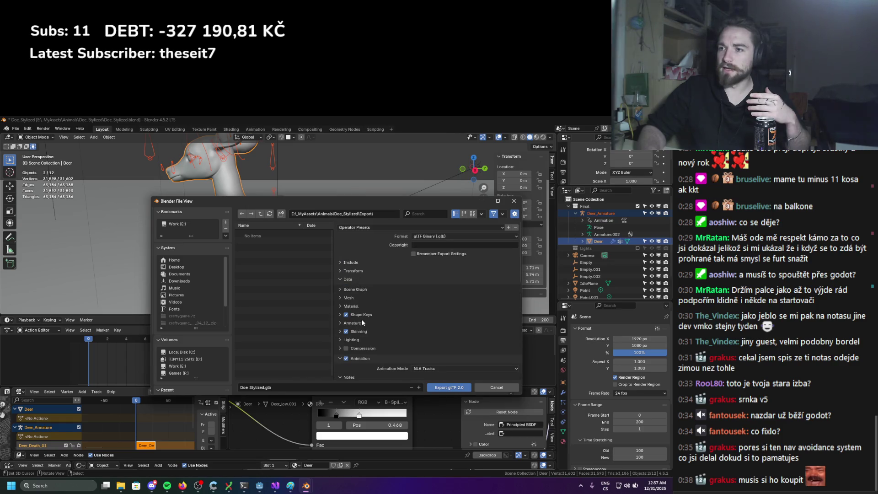
{"action": "scroll", "coordinate": [362, 320], "scroll_direction": "down", "scroll_amount": 1}
{"action": "left_click", "coordinate": [360, 309]}
{"action": "scroll", "coordinate": [380, 317], "scroll_direction": "down", "scroll_amount": 1}
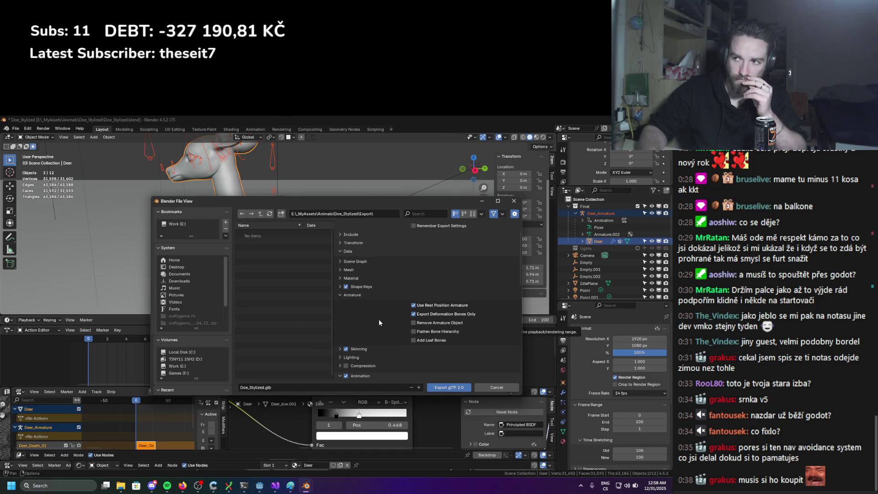
Review the Shape Keys, Mesh, Include and Data export sections
{"action": "scroll", "coordinate": [379, 319], "scroll_direction": "up", "scroll_amount": 1}
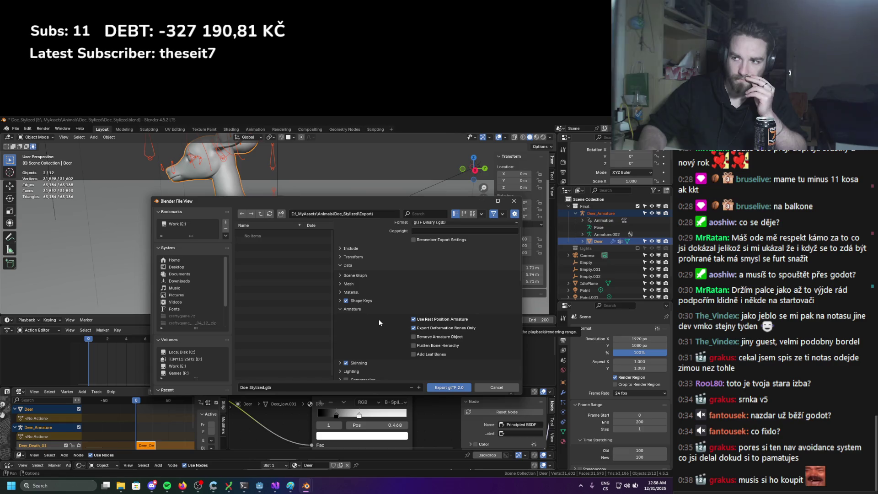
{"action": "left_click", "coordinate": [360, 300]}
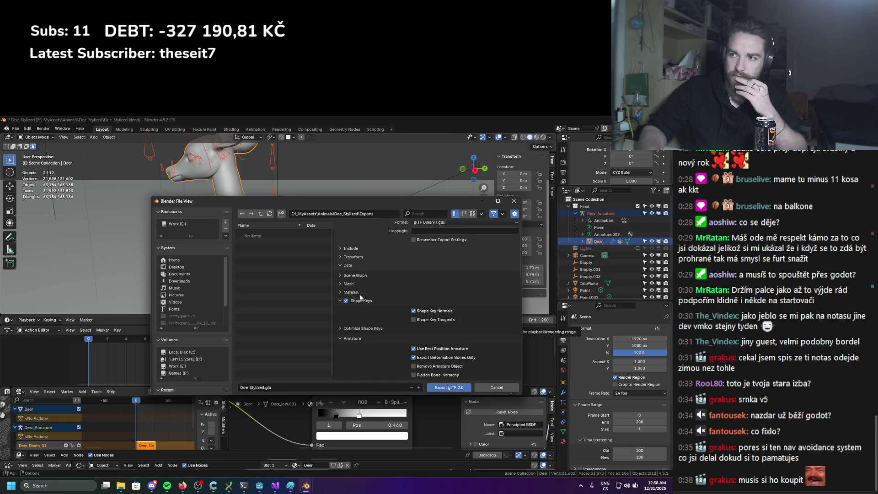
{"action": "left_click", "coordinate": [360, 286]}
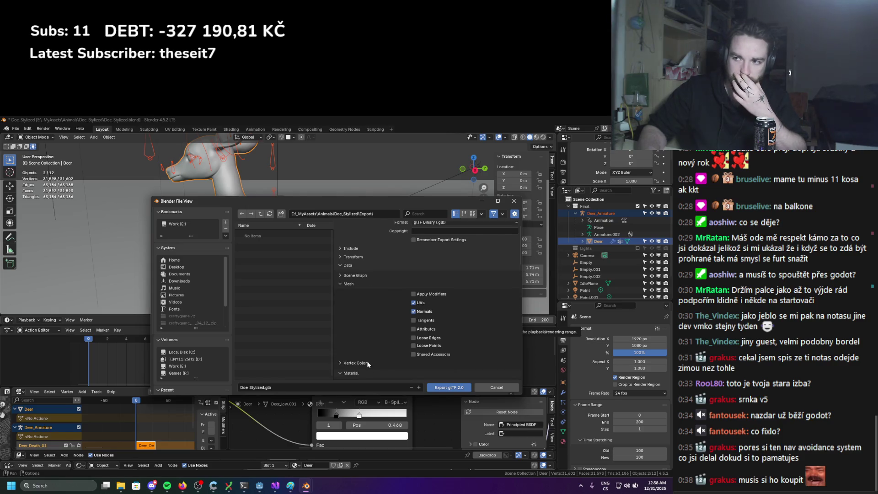
{"action": "scroll", "coordinate": [368, 362], "scroll_direction": "down", "scroll_amount": 1}
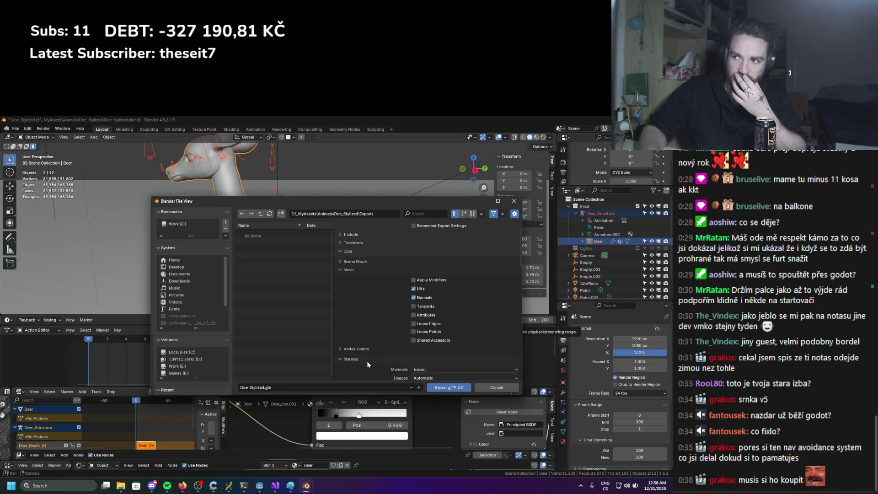
{"action": "left_click", "coordinate": [355, 236]}
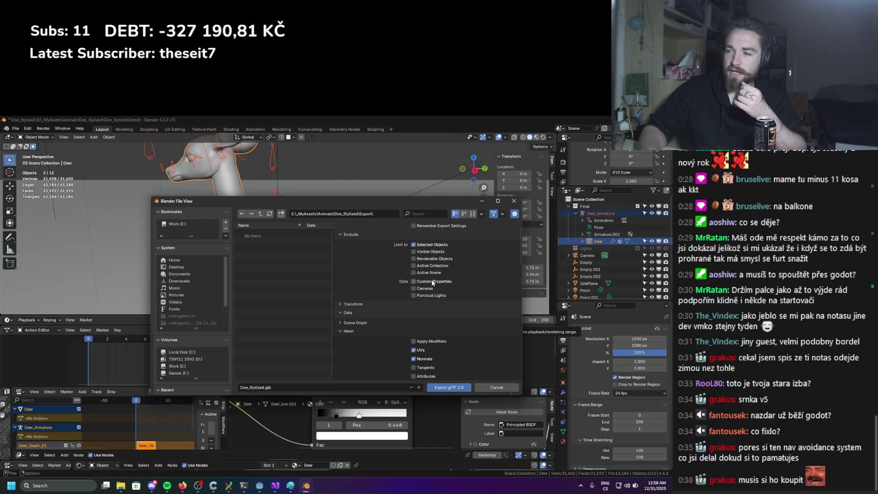
{"action": "left_click", "coordinate": [353, 313]}
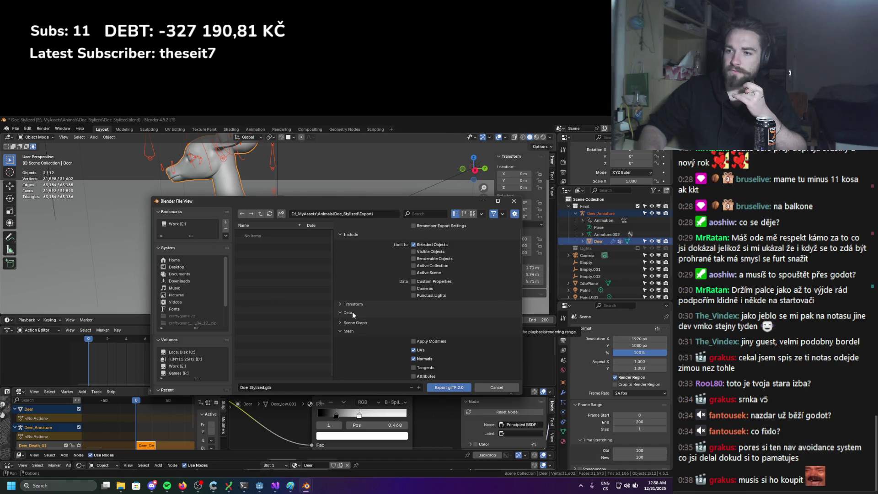
{"action": "left_click", "coordinate": [352, 313]}
{"action": "scroll", "coordinate": [378, 287], "scroll_direction": "up", "scroll_amount": 3}
Save the settings as export preset 'GoWith' and export Doe_Stylized.glb
{"action": "left_click", "coordinate": [508, 228]}
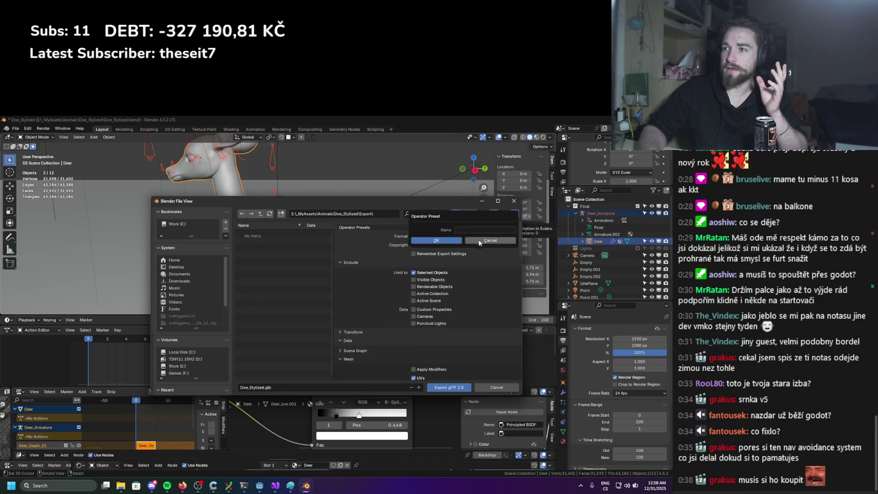
{"action": "type", "text": "Go"}
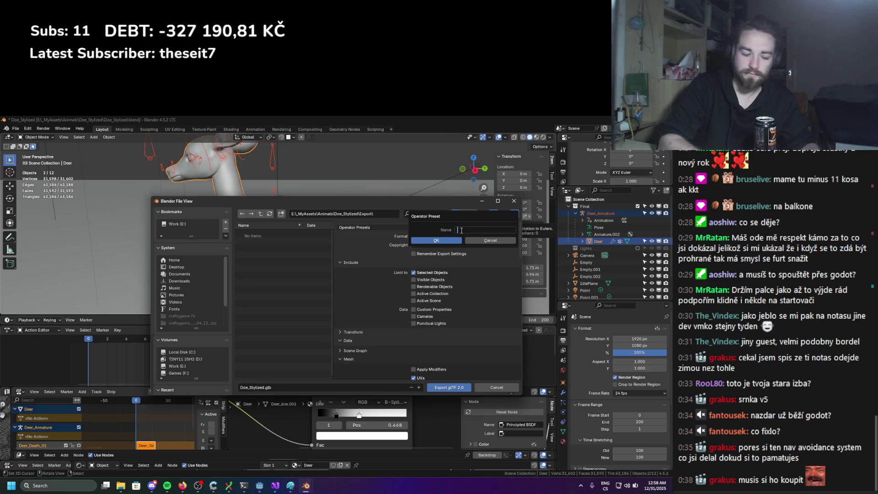
{"action": "type", "text": "WithAnim"}
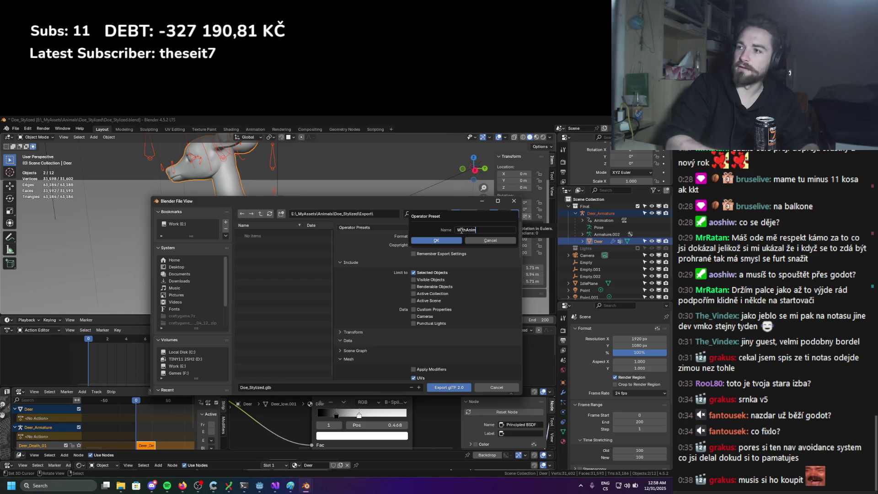
{"action": "left_click", "coordinate": [446, 241]}
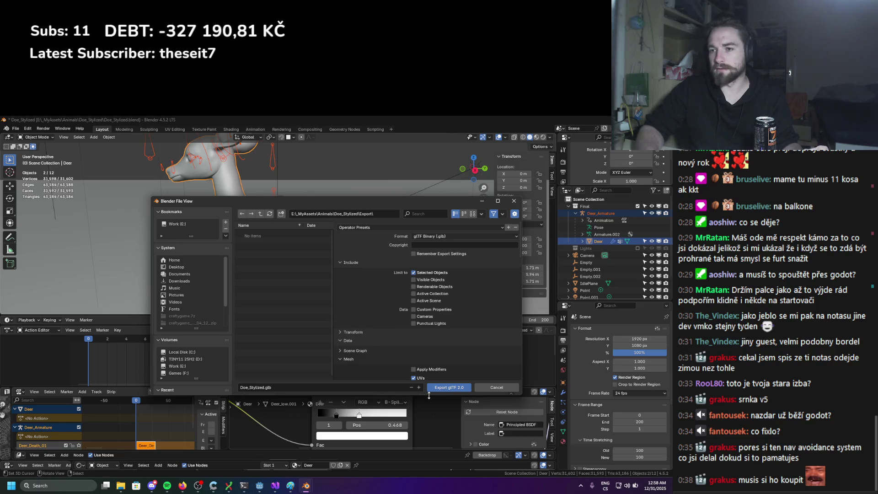
{"action": "left_click", "coordinate": [443, 388]}
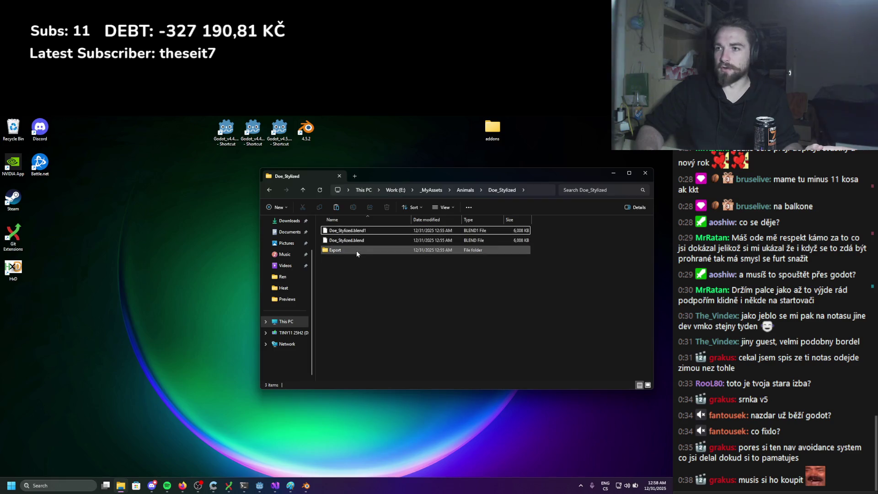
Open the Export folder and confirm Doe_Stylized.glb was written
{"action": "double_click", "coordinate": [355, 250]}
{"action": "left_click", "coordinate": [515, 231]}
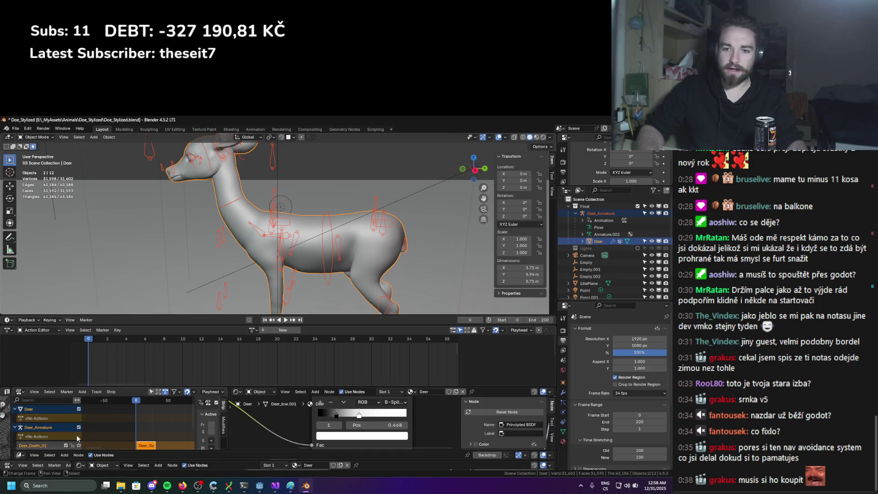
{"action": "scroll", "coordinate": [46, 446], "scroll_direction": "down", "scroll_amount": 1}
Delete the Deer_Death_01 NLA track, reload Deer_Death_01 in the Action Editor, and select the armature
{"action": "key", "text": "x"}
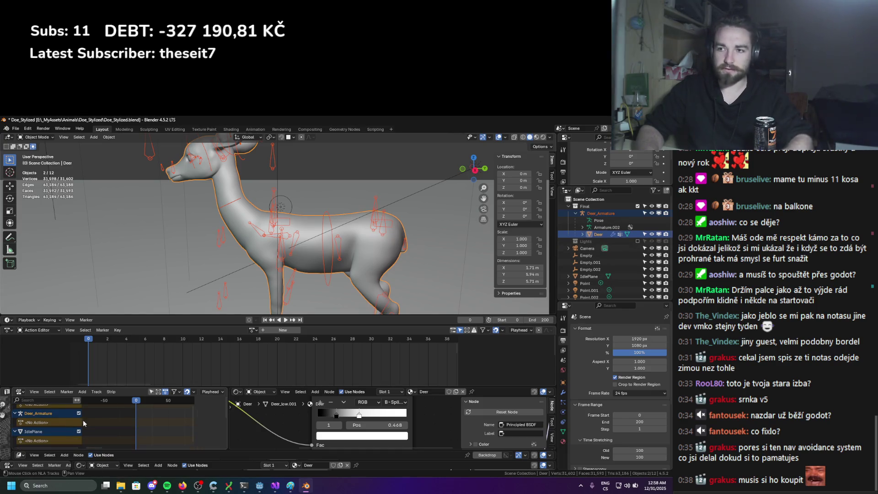
{"action": "left_click", "coordinate": [251, 332]}
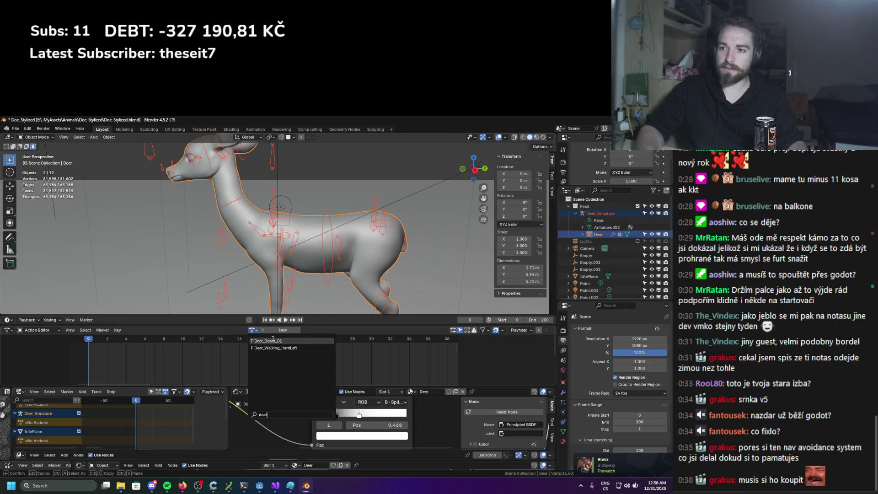
{"action": "left_click", "coordinate": [267, 404]}
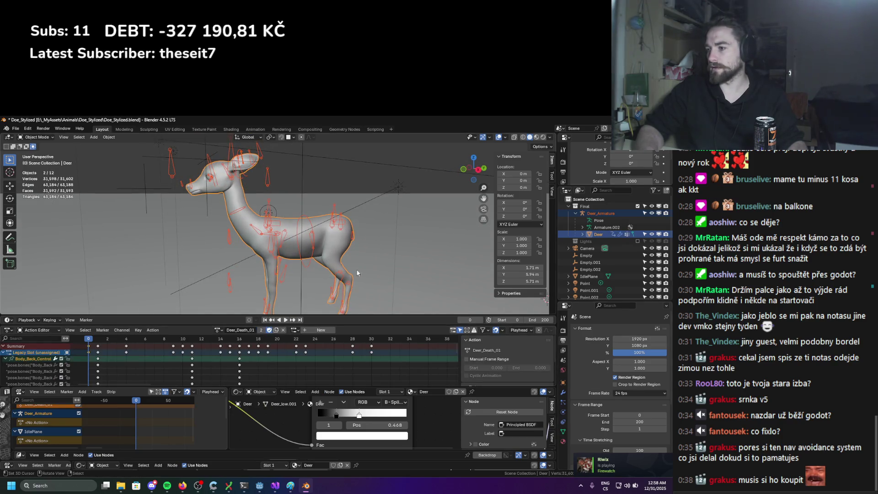
{"action": "left_click", "coordinate": [314, 243]}
Put the armature in pose mode and make its hidden bone collections visible
{"action": "key", "text": "ctrl+Tab"}
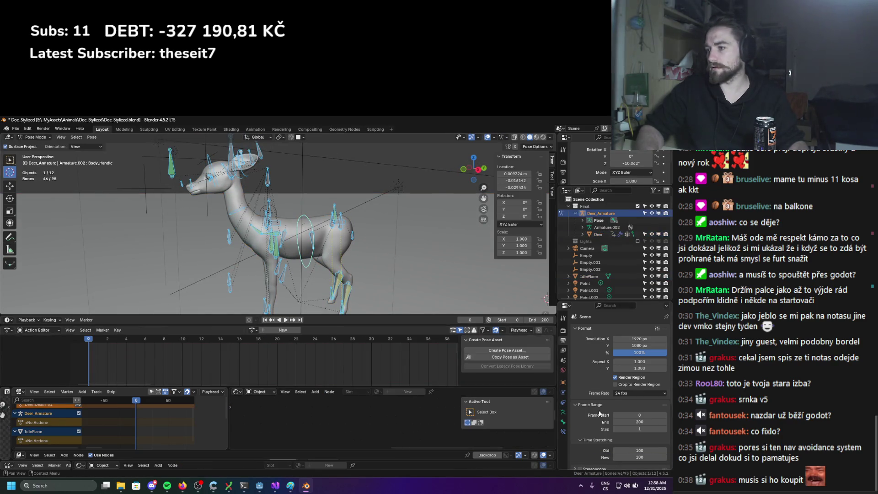
{"action": "scroll", "coordinate": [575, 410], "scroll_direction": "down", "scroll_amount": 5}
{"action": "left_click", "coordinate": [564, 420]}
{"action": "left_click", "coordinate": [564, 412]}
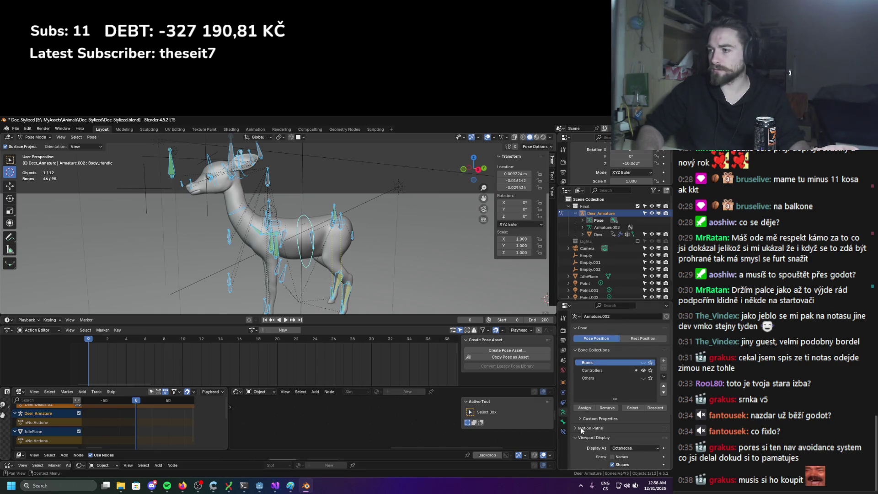
{"action": "left_click_drag", "start_coordinate": [643, 380], "coordinate": [644, 363]}
Keyframe Location, Rotation & Scale on all bones and save the file
{"action": "key", "text": "a"}
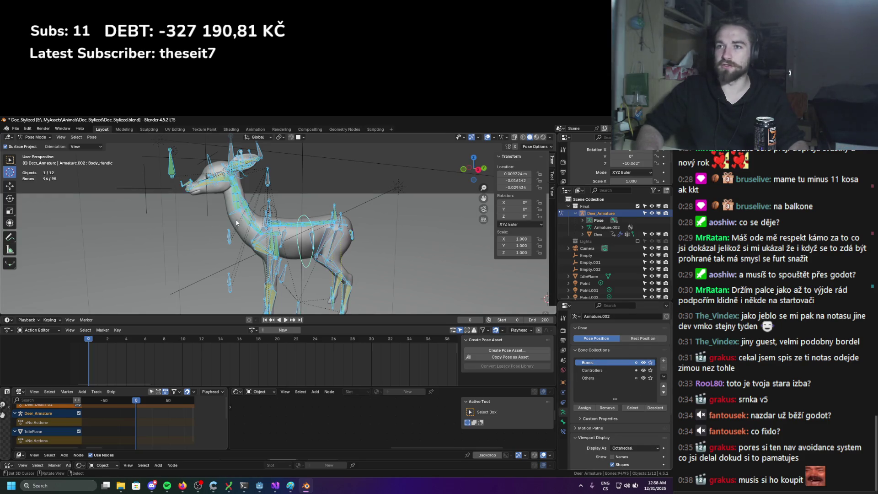
{"action": "key", "text": "k"}
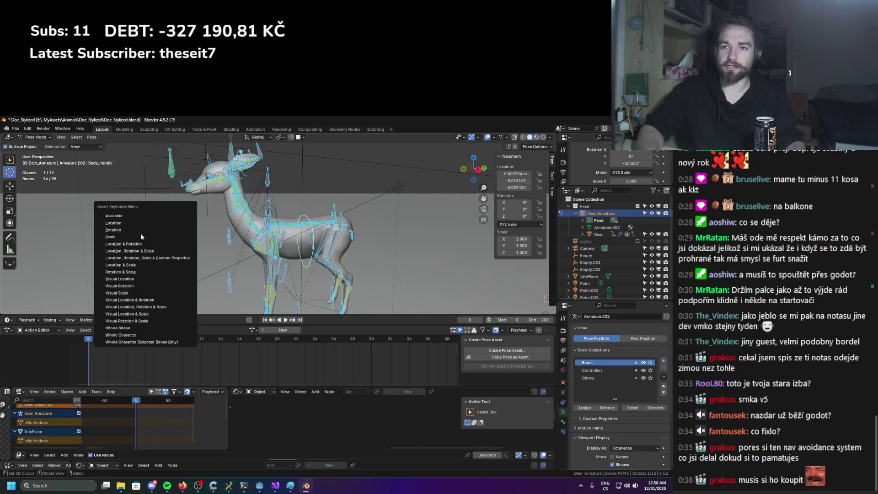
{"action": "left_click", "coordinate": [125, 222]}
{"action": "key", "text": "k"}
{"action": "left_click", "coordinate": [124, 229]}
{"action": "key", "text": "k"}
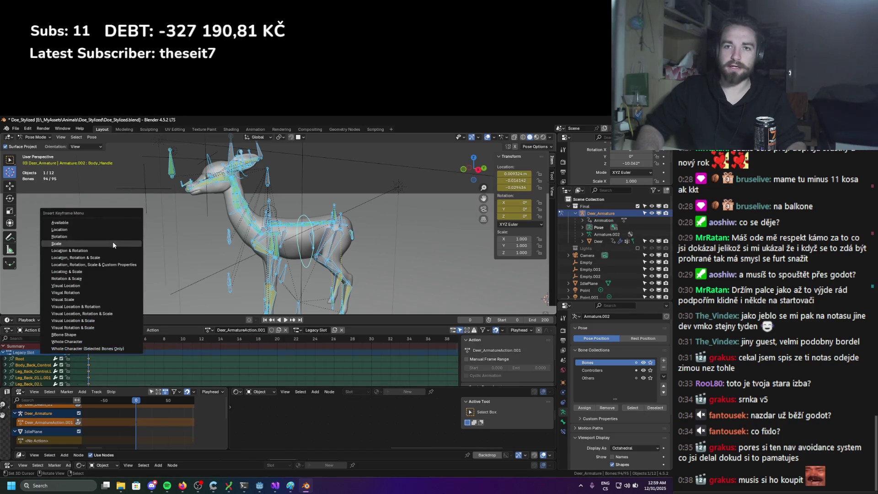
{"action": "left_click", "coordinate": [113, 242]}
{"action": "key", "text": "ctrl+s"}
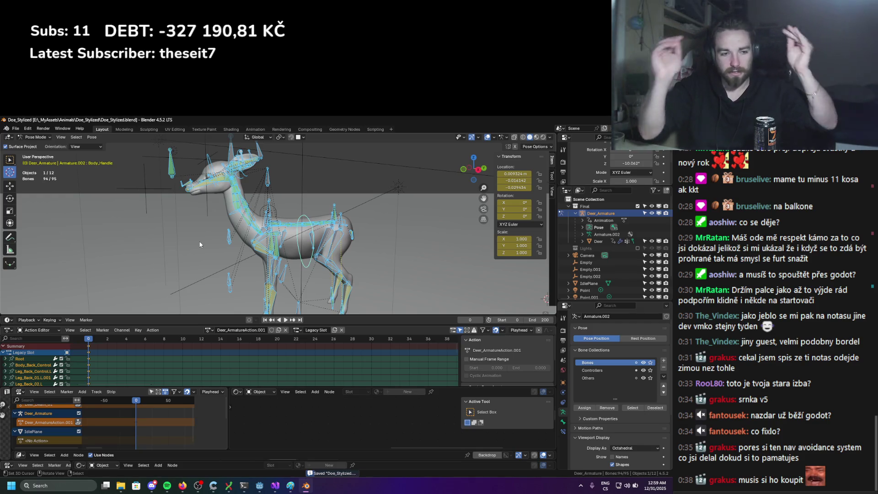
Push the new action down to an NLA strip and unlink the action from the deer mesh
{"action": "scroll", "coordinate": [46, 420], "scroll_direction": "up", "scroll_amount": 2}
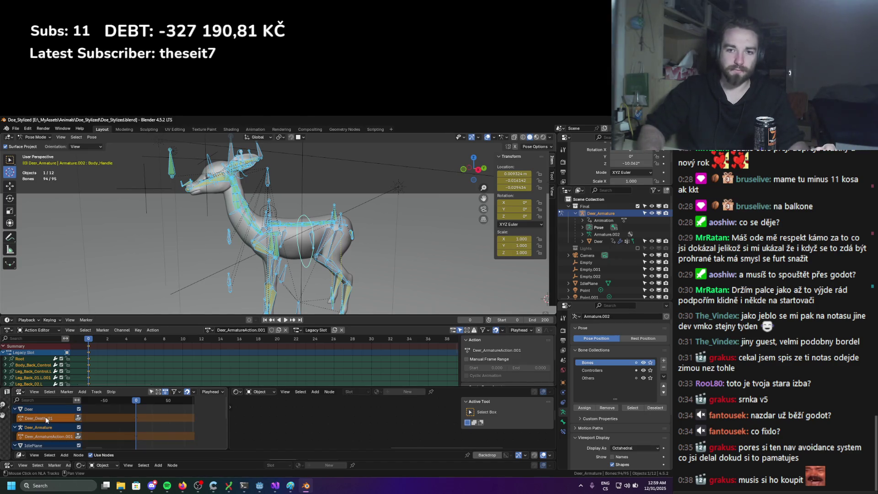
{"action": "key", "text": "ctrl+Tab"}
{"action": "scroll", "coordinate": [232, 249], "scroll_direction": "up", "scroll_amount": 2}
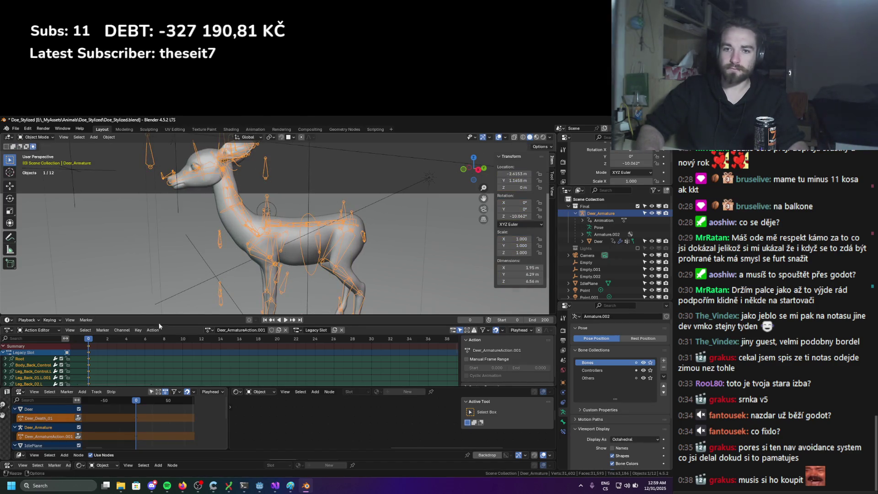
{"action": "left_click", "coordinate": [77, 437]}
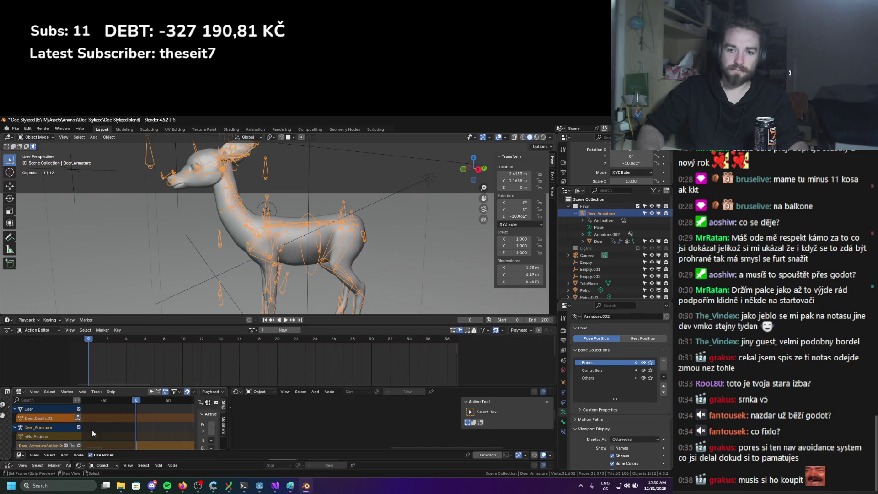
{"action": "left_click", "coordinate": [237, 241]}
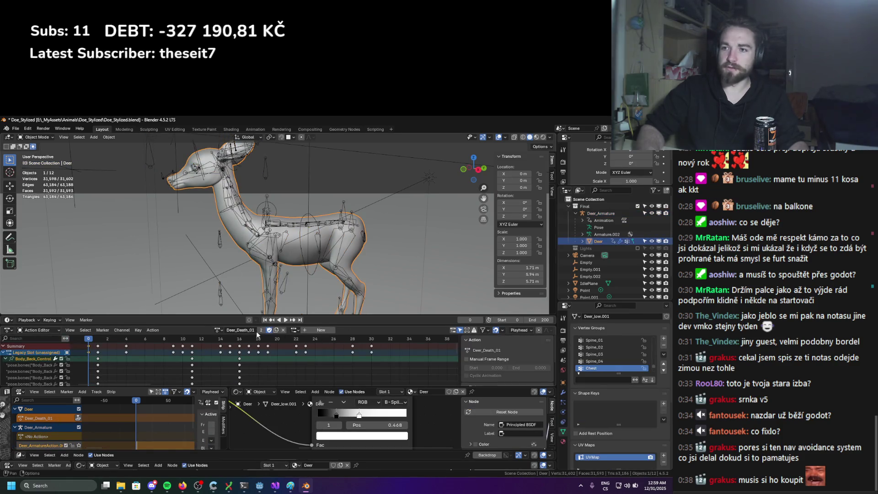
{"action": "left_click", "coordinate": [283, 330]}
{"action": "left_click", "coordinate": [259, 260]}
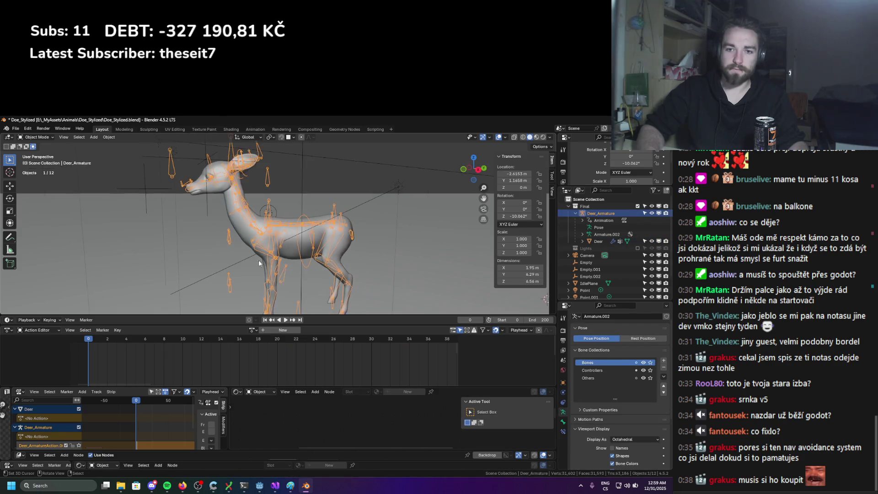
{"action": "middle_click_drag", "start_coordinate": [251, 265], "coordinate": [237, 281]}
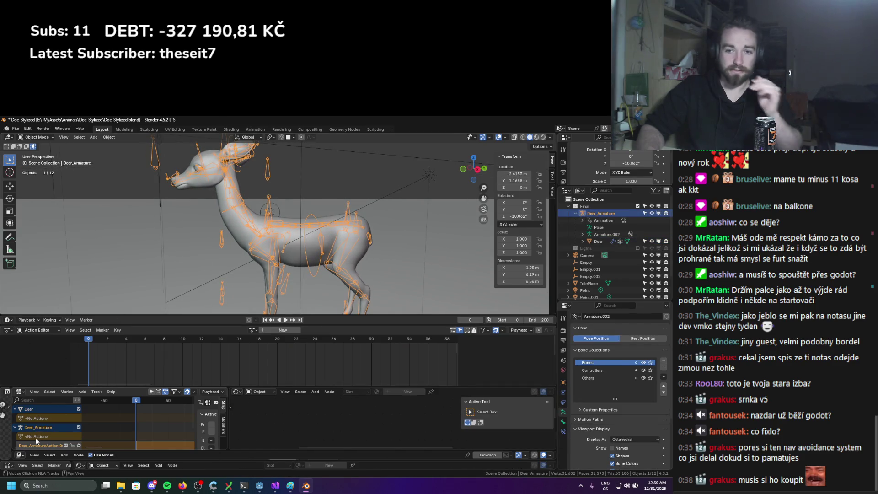
{"action": "scroll", "coordinate": [51, 444], "scroll_direction": "down", "scroll_amount": 3}
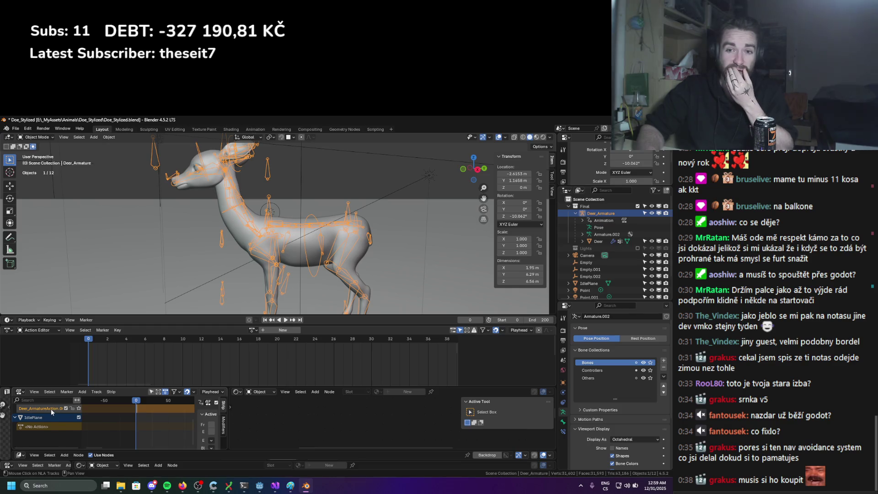
Play back to check, delete the Deer_ArmatureAction track, and assign Deer_Death_01 to the armature
{"action": "key", "text": "space"}
{"action": "key", "text": "Escape"}
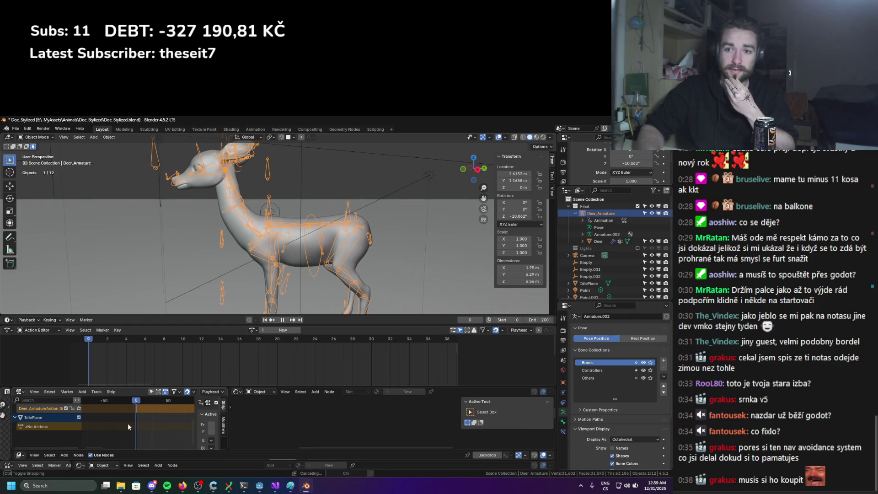
{"action": "scroll", "coordinate": [49, 430], "scroll_direction": "up", "scroll_amount": 3}
{"action": "key", "text": "x"}
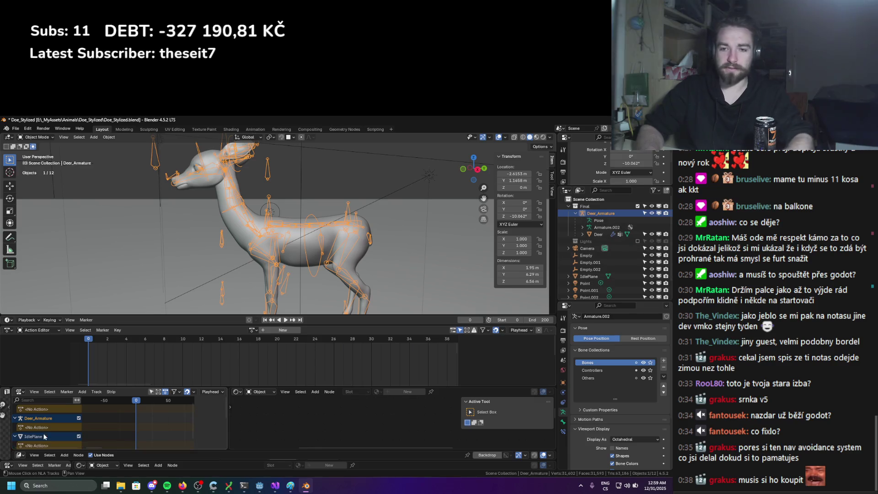
{"action": "left_click", "coordinate": [253, 330]}
{"action": "type", "text": "deat"}
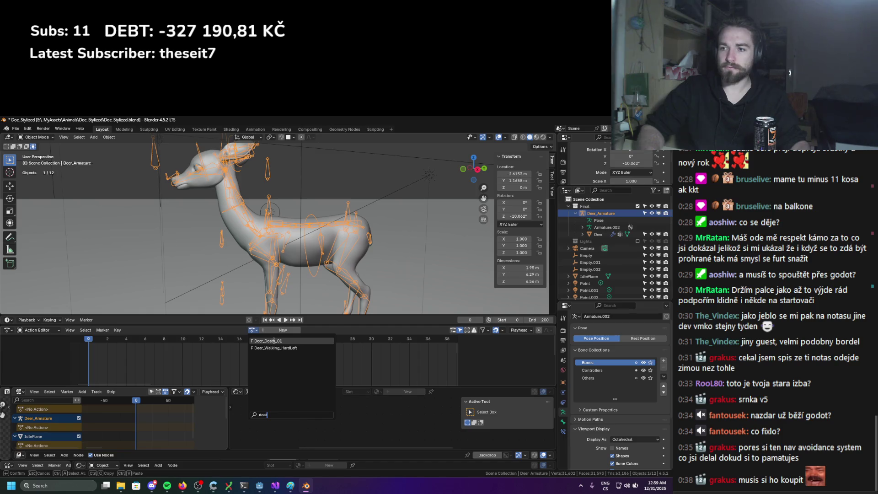
{"action": "left_click", "coordinate": [274, 341]}
Keyframe all bones into Deer_Death_01, push it down as an NLA strip, and save
{"action": "key", "text": "ctrl+Tab"}
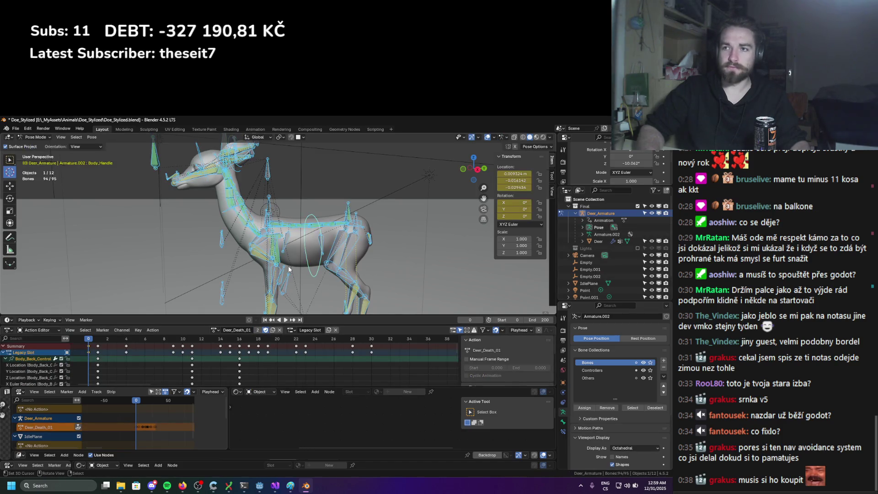
{"action": "key", "text": "k"}
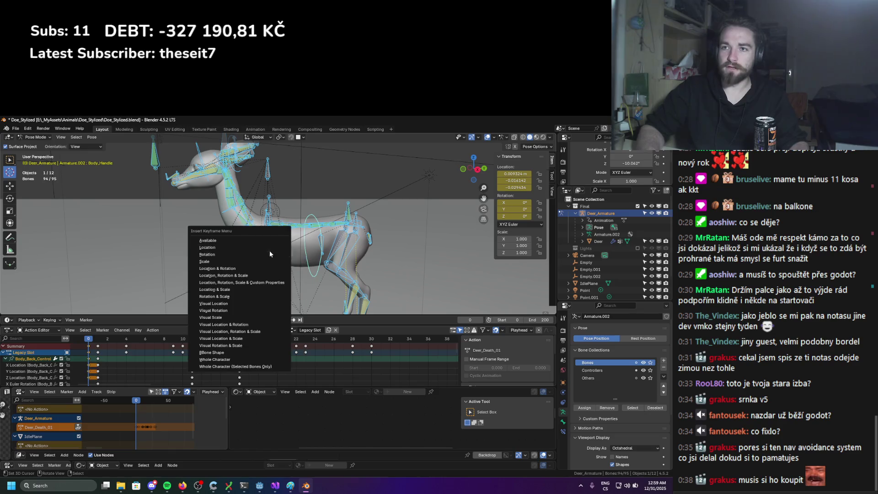
{"action": "left_click", "coordinate": [267, 264]}
{"action": "key", "text": "ctrl+Tab"}
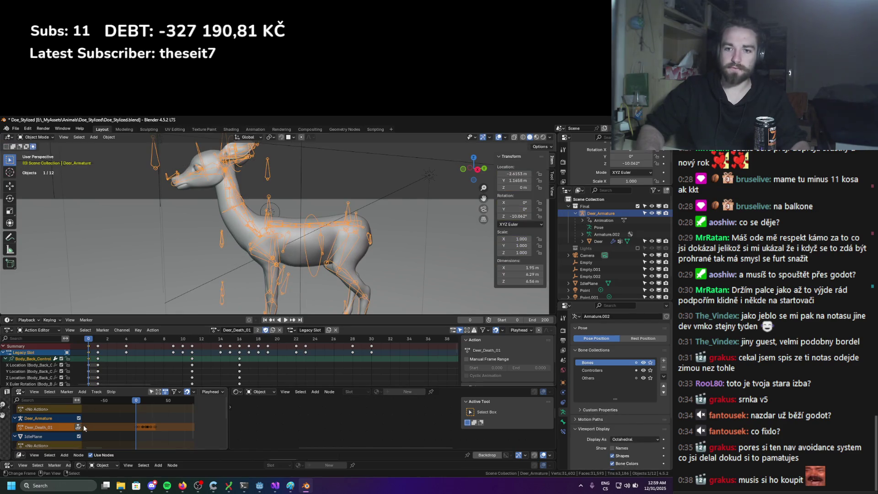
{"action": "left_click", "coordinate": [78, 427]}
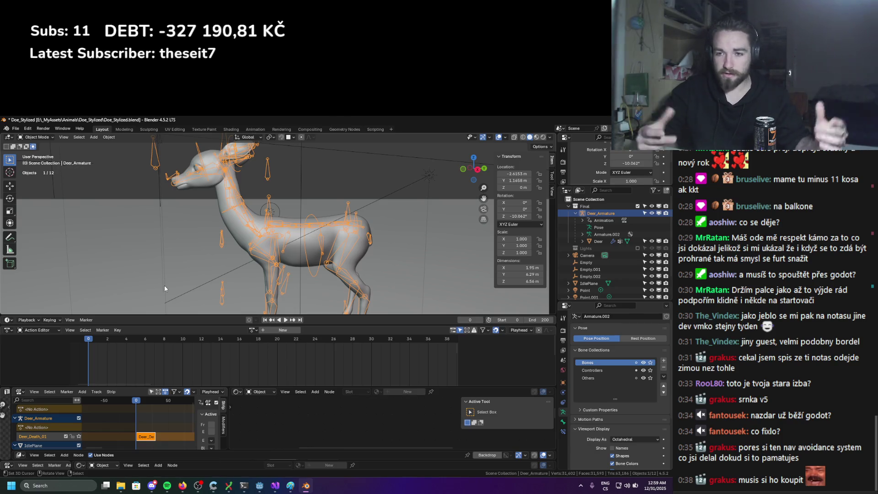
{"action": "scroll", "coordinate": [167, 289], "scroll_direction": "down", "scroll_amount": 3}
{"action": "scroll", "coordinate": [170, 291], "scroll_direction": "up", "scroll_amount": 3}
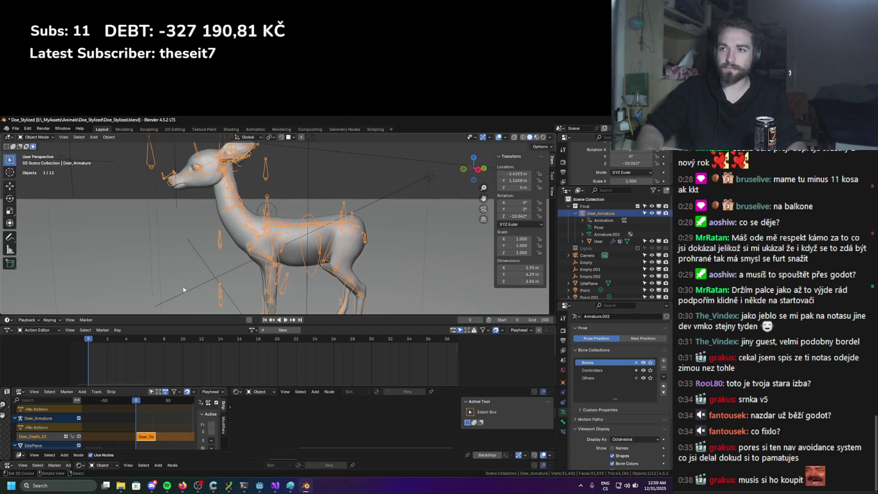
{"action": "key", "text": "ctrl+s"}
Add the deer mesh to the selection and export it with the armature as Doe_Stylized2.glb
{"action": "left_click", "coordinate": [343, 229], "text": "shift"}
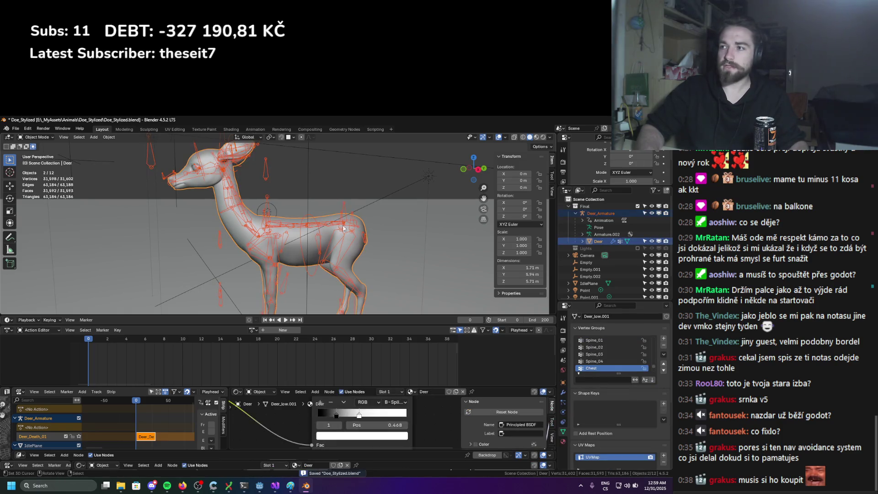
{"action": "left_click", "coordinate": [15, 129]}
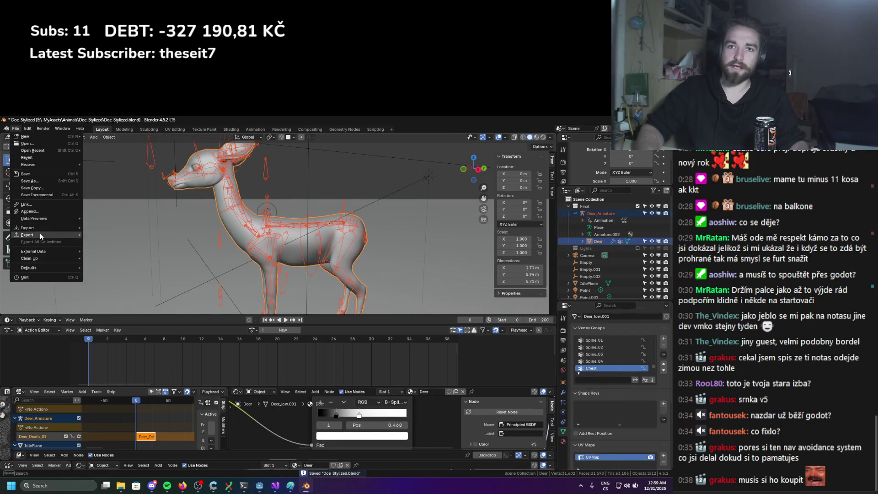
{"action": "mouse_move", "coordinate": [37, 235]}
{"action": "left_click", "coordinate": [127, 304]}
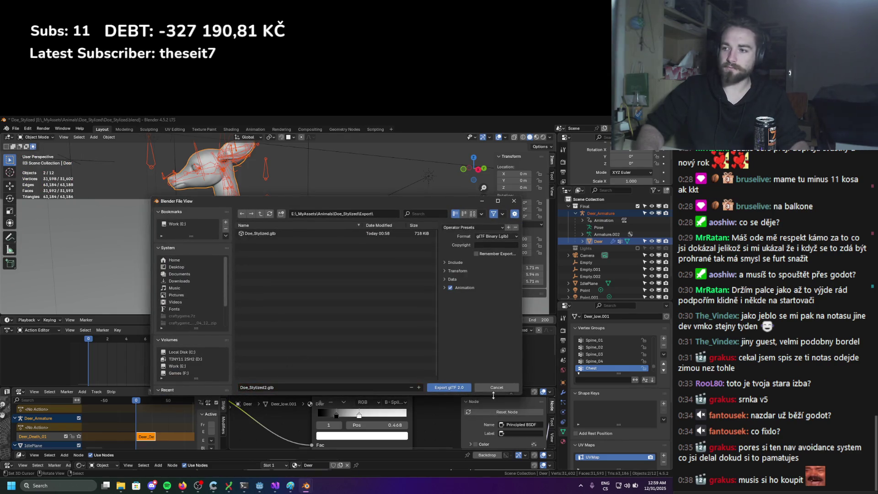
{"action": "left_click", "coordinate": [457, 387]}
{"action": "left_click", "coordinate": [826, 119]}
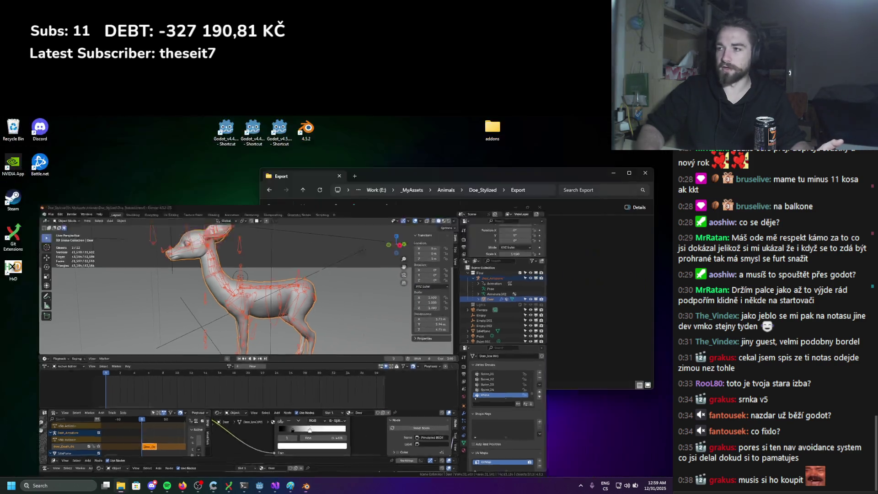
Delete Doe_Stylized2.glb from the Export folder and switch back to Blender
{"action": "left_click", "coordinate": [479, 239]}
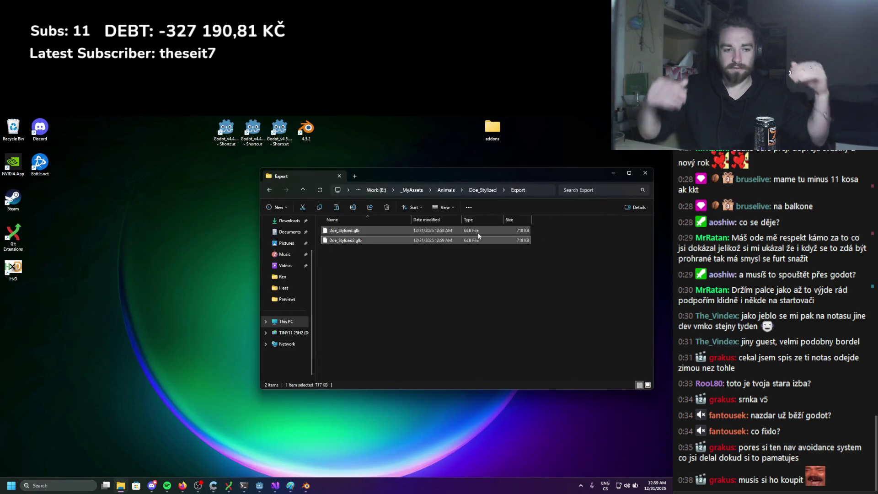
{"action": "left_click", "coordinate": [460, 264]}
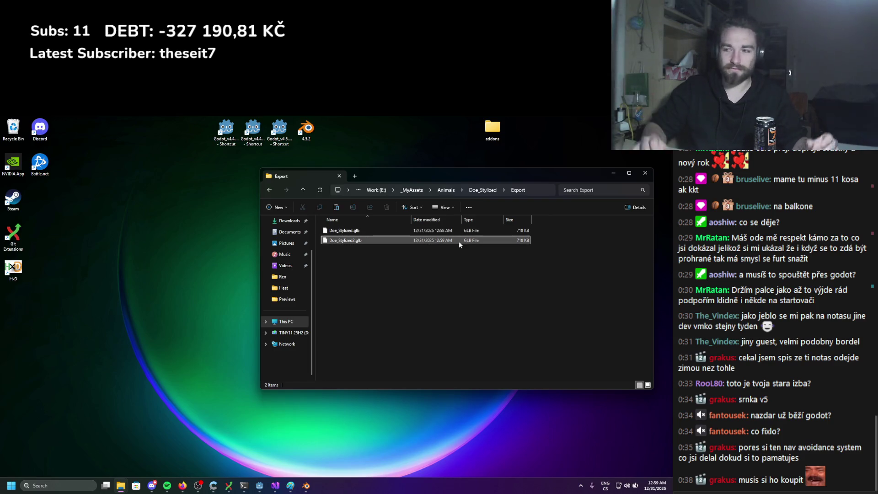
{"action": "left_click", "coordinate": [459, 242]}
{"action": "key", "text": "Delete"}
{"action": "key", "text": "Delete"}
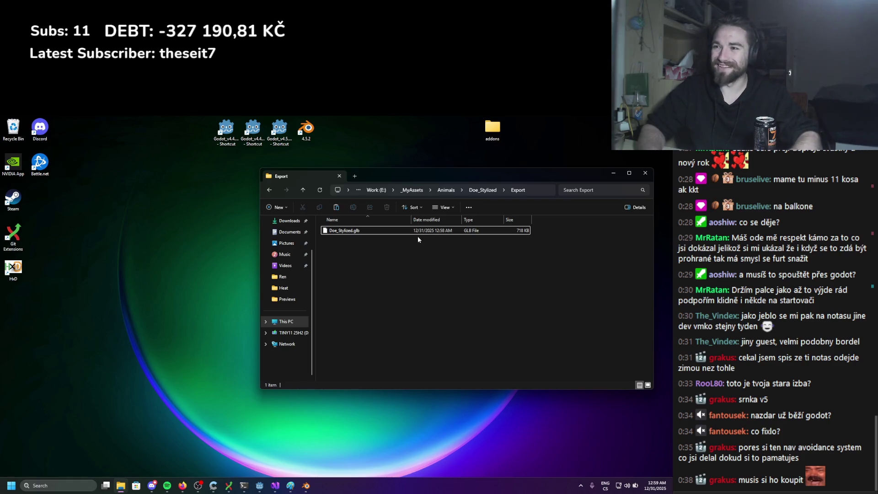
{"action": "left_click", "coordinate": [307, 486]}
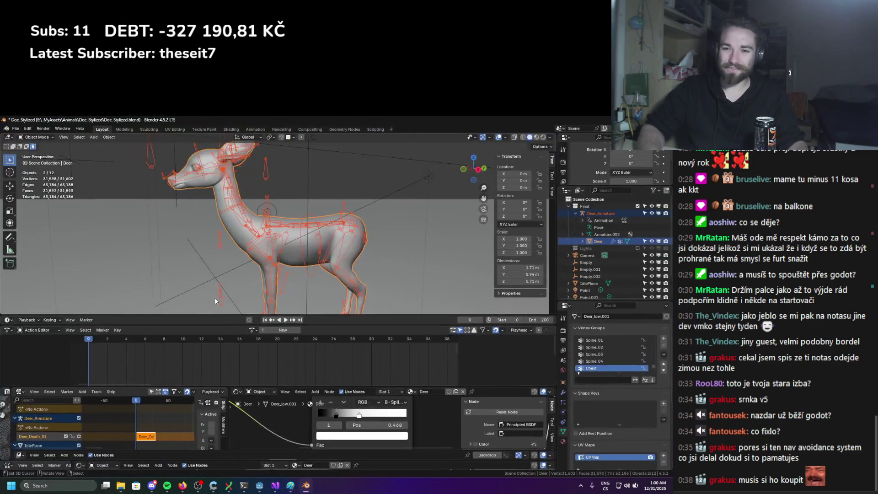
Save, replace Deer_ArmatureAction with Deer_Eating as the deer's action, and enter pose mode on the armature
{"action": "key", "text": "ctrl+s"}
{"action": "scroll", "coordinate": [256, 277], "scroll_direction": "up", "scroll_amount": 2}
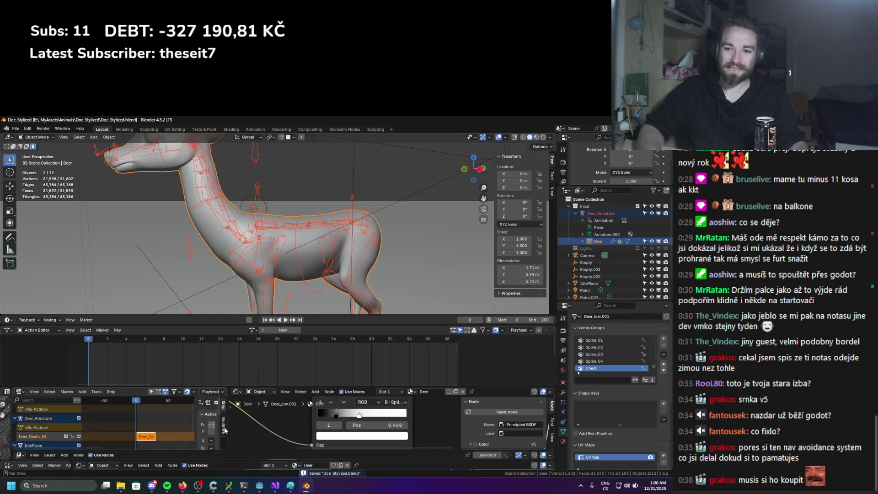
{"action": "left_click", "coordinate": [253, 330]}
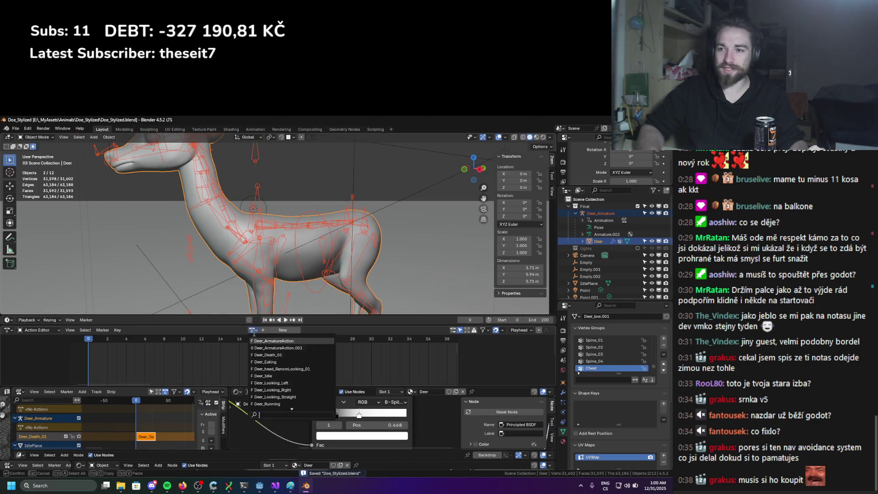
{"action": "left_click", "coordinate": [263, 335]}
{"action": "left_click", "coordinate": [289, 330]}
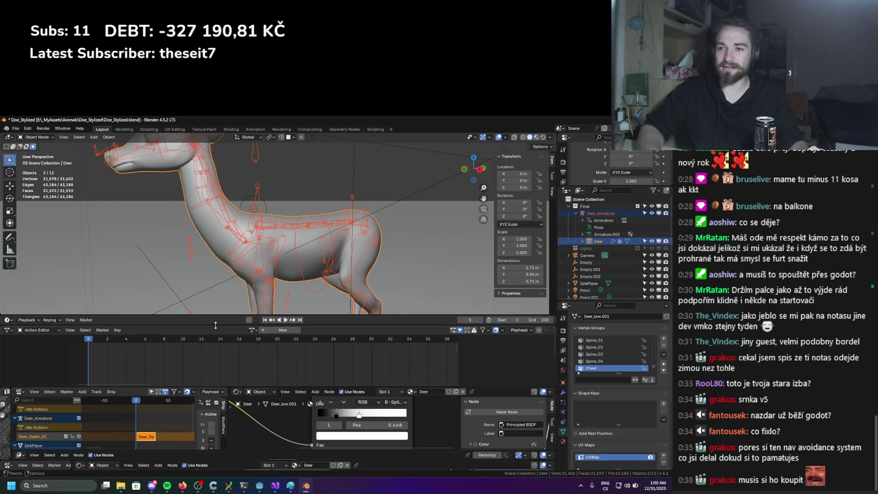
{"action": "left_click", "coordinate": [253, 330]}
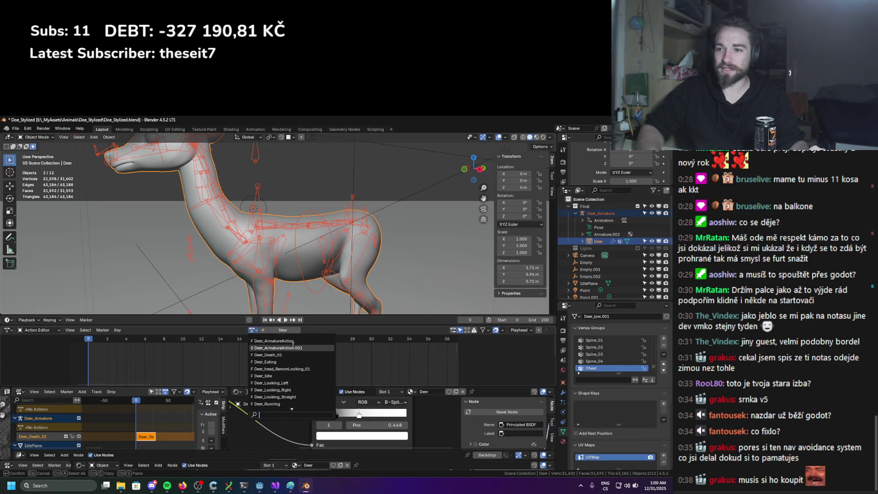
{"action": "left_click", "coordinate": [266, 362]}
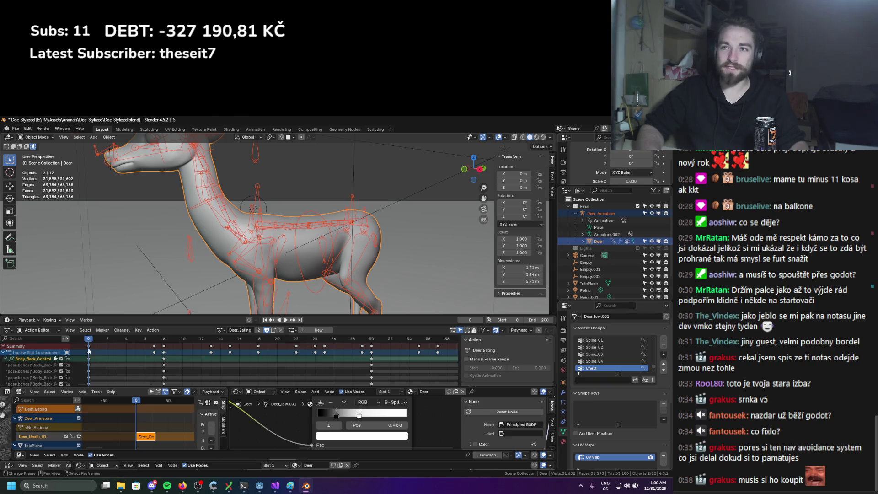
{"action": "left_click", "coordinate": [266, 234]}
{"action": "key", "text": "ctrl+Tab"}
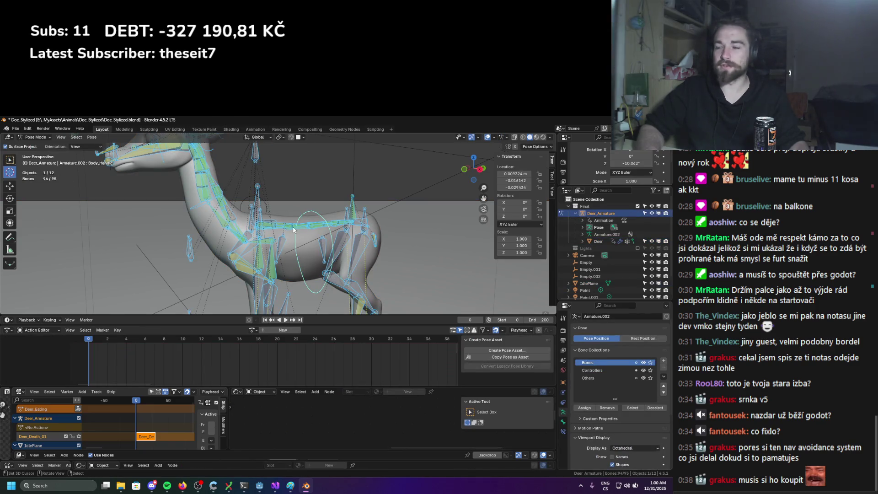
Hide the Bones and Others bone collections so only the controller bones remain visible
{"action": "left_click", "coordinate": [644, 363]}
{"action": "left_click", "coordinate": [644, 378]}
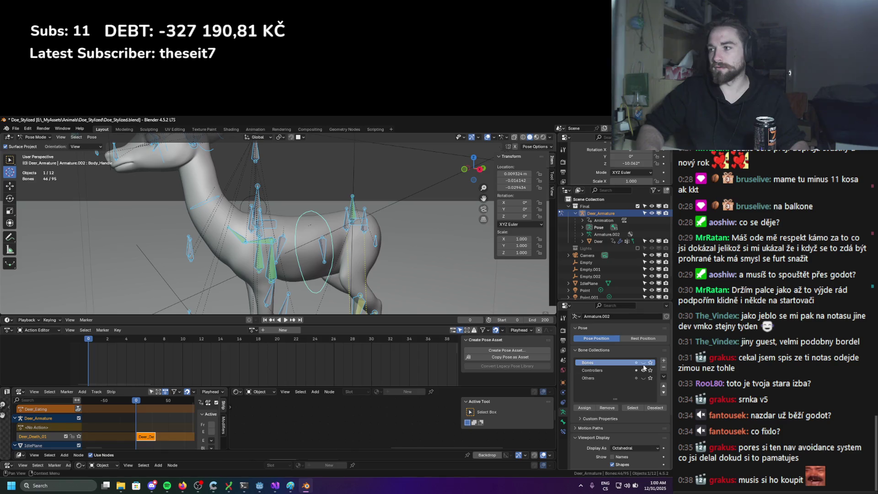
{"action": "left_click", "coordinate": [644, 364]}
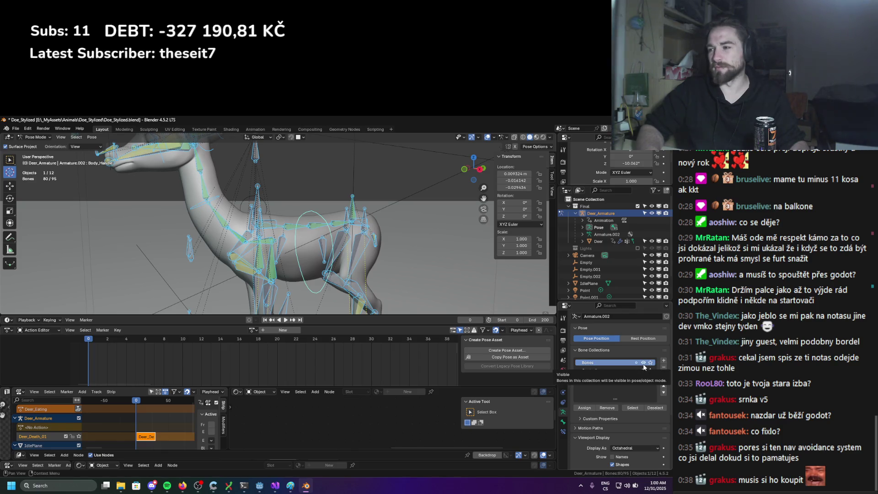
{"action": "left_click", "coordinate": [644, 362]}
{"action": "scroll", "coordinate": [449, 258], "scroll_direction": "down", "scroll_amount": 5}
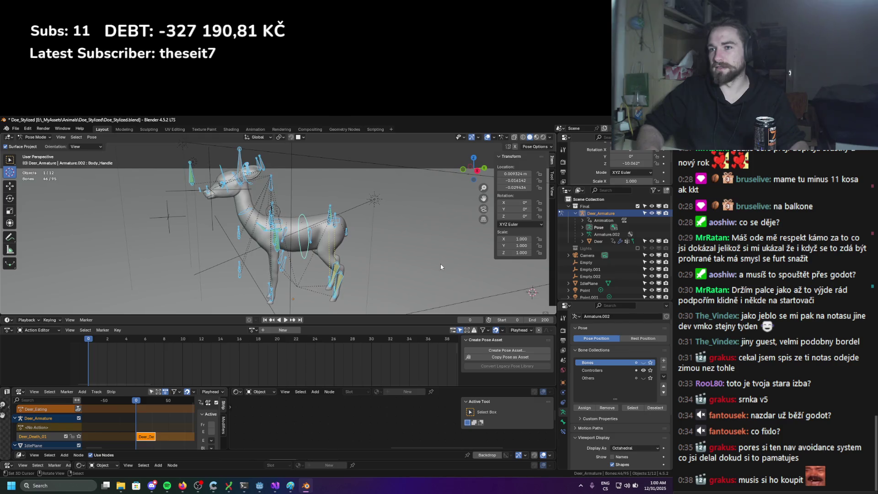
{"action": "scroll", "coordinate": [385, 239], "scroll_direction": "up", "scroll_amount": 3}
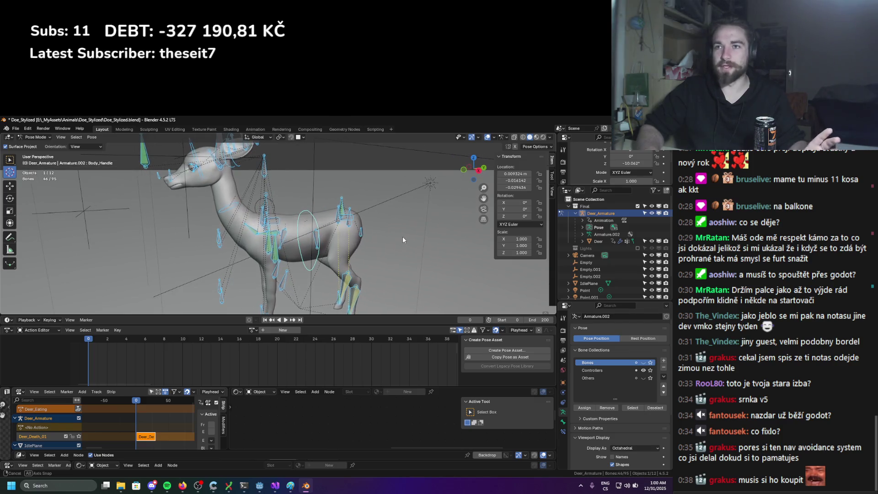
Select the back-leg IK controller bones, testing a move and undoing it
{"action": "middle_click_drag", "start_coordinate": [375, 281], "coordinate": [327, 284]}
{"action": "left_click", "coordinate": [328, 295]}
{"action": "left_click", "coordinate": [328, 295]}
{"action": "key", "text": "g"}
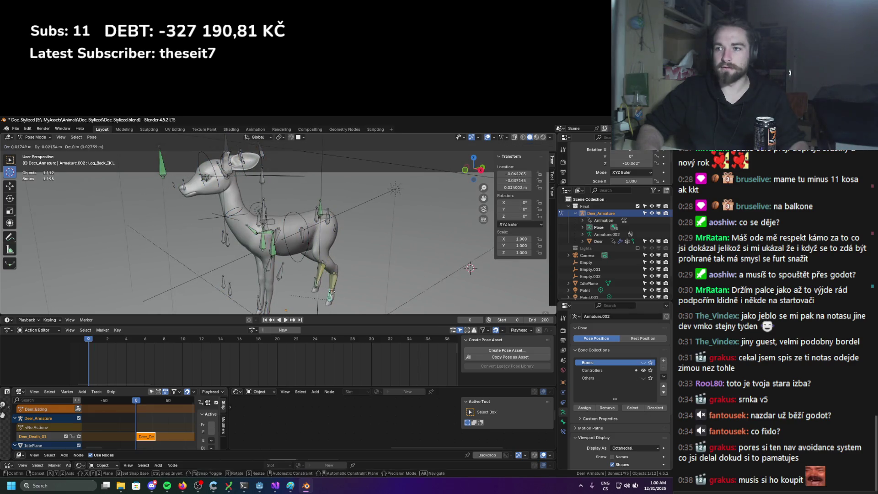
{"action": "left_click", "coordinate": [315, 286]}
{"action": "key", "text": "ctrl+z"}
{"action": "key", "text": "ctrl+z"}
{"action": "key", "text": "ctrl+z"}
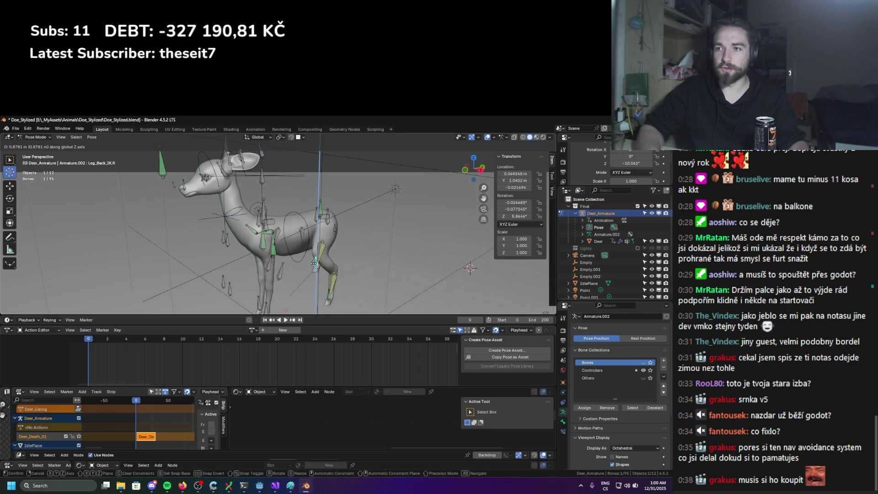
{"action": "scroll", "coordinate": [310, 258], "scroll_direction": "up", "scroll_amount": 2}
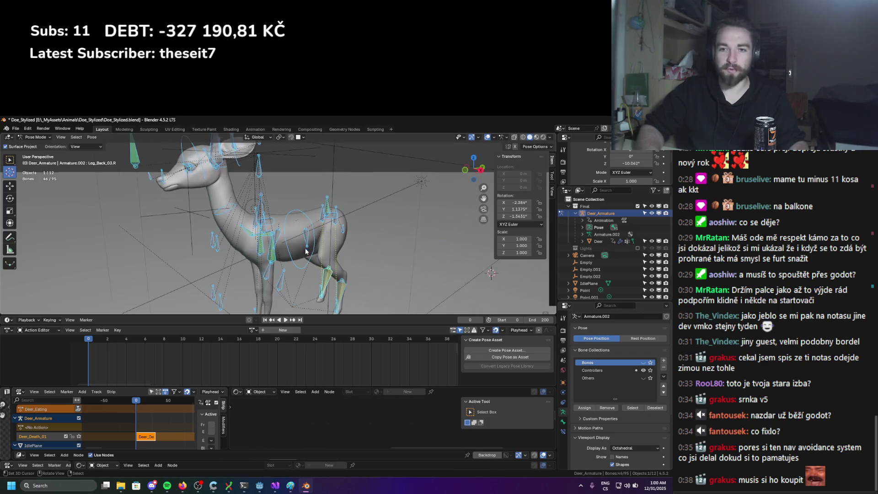
Keyframe the selected controller bones' rotation and scale at frame 0
{"action": "key", "text": "k"}
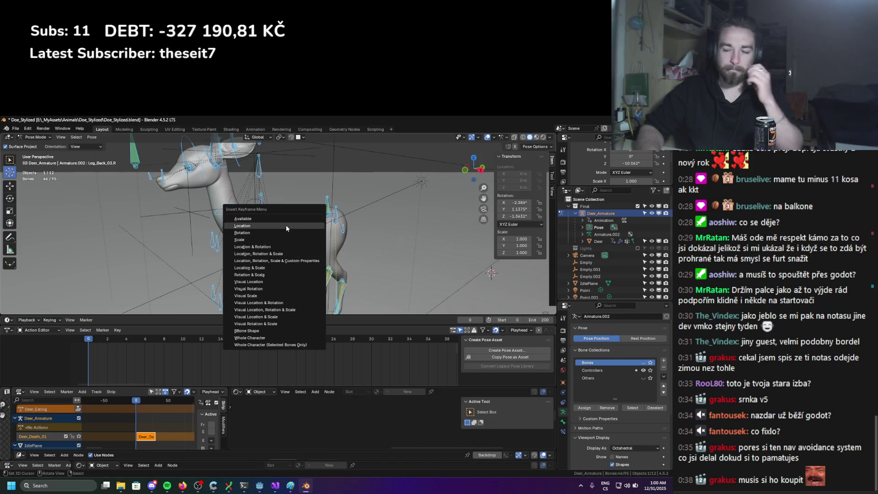
{"action": "left_click", "coordinate": [287, 226]}
{"action": "key", "text": "k"}
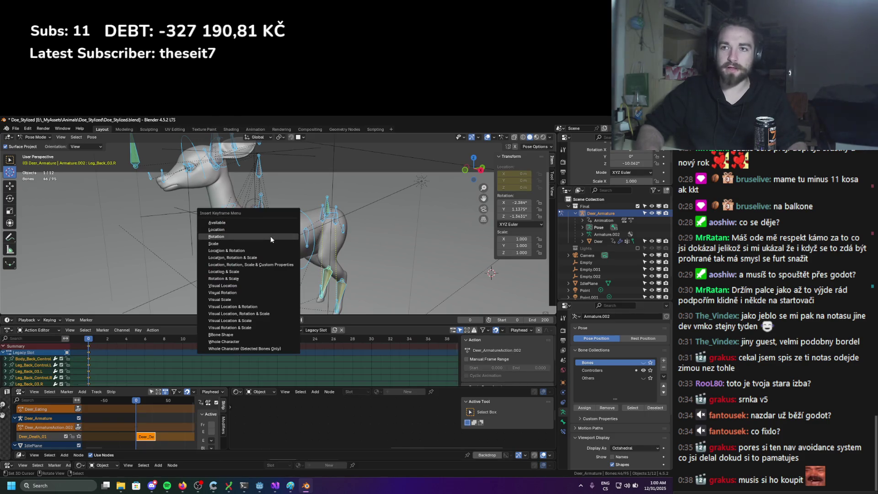
{"action": "left_click", "coordinate": [264, 243]}
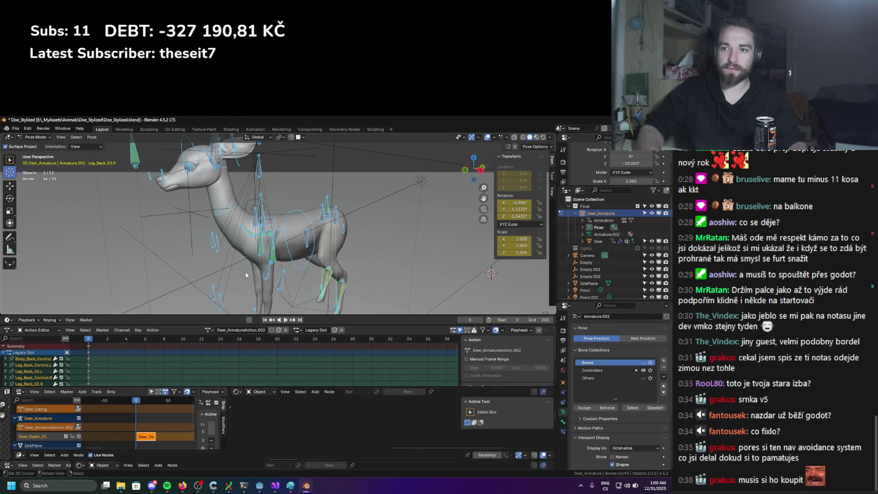
{"action": "key", "text": "ctrl+z"}
{"action": "key", "text": "ctrl+z"}
{"action": "key", "text": "ctrl+z"}
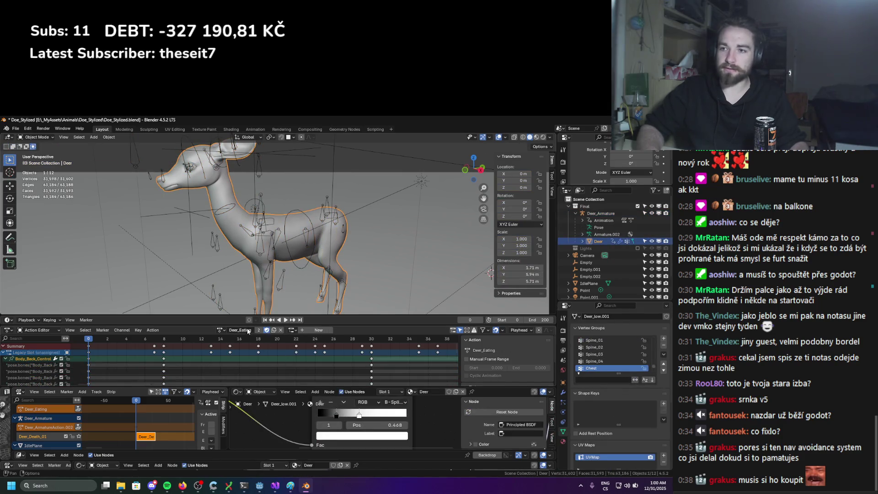
{"action": "key", "text": "ctrl+shift+z"}
{"action": "key", "text": "ctrl+shift+z"}
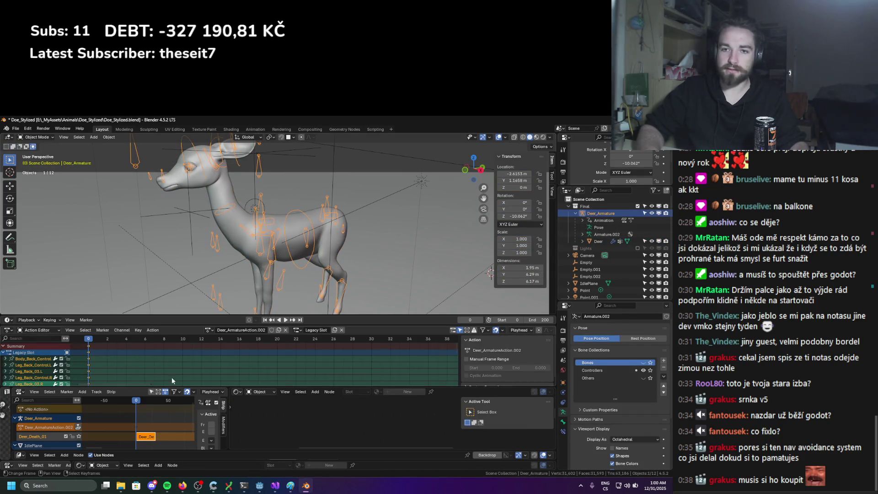
Replace Deer_ArmatureAction.002 with Deer_Eating and keyframe the bones' scale in pose mode
{"action": "left_click", "coordinate": [285, 330]}
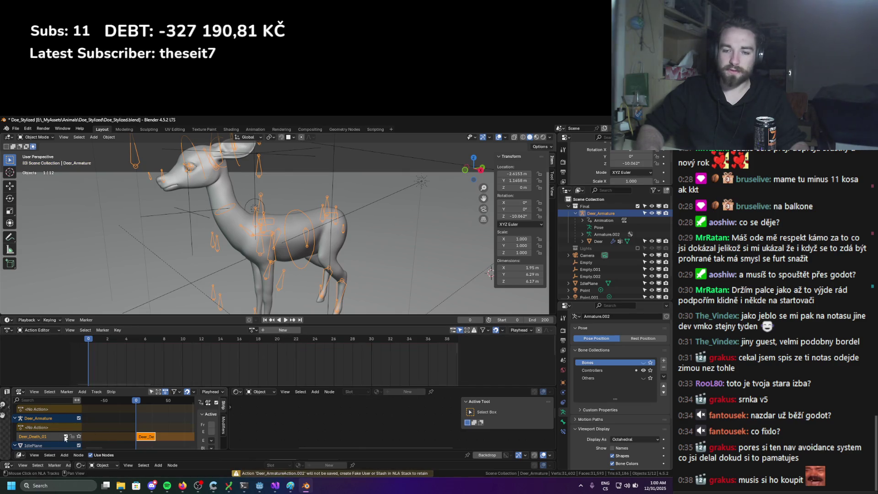
{"action": "left_click", "coordinate": [252, 329]}
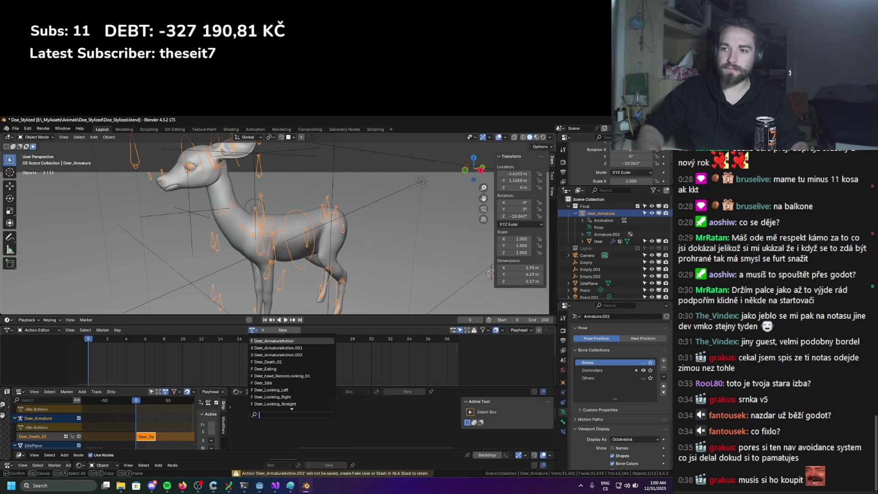
{"action": "left_click", "coordinate": [267, 368]}
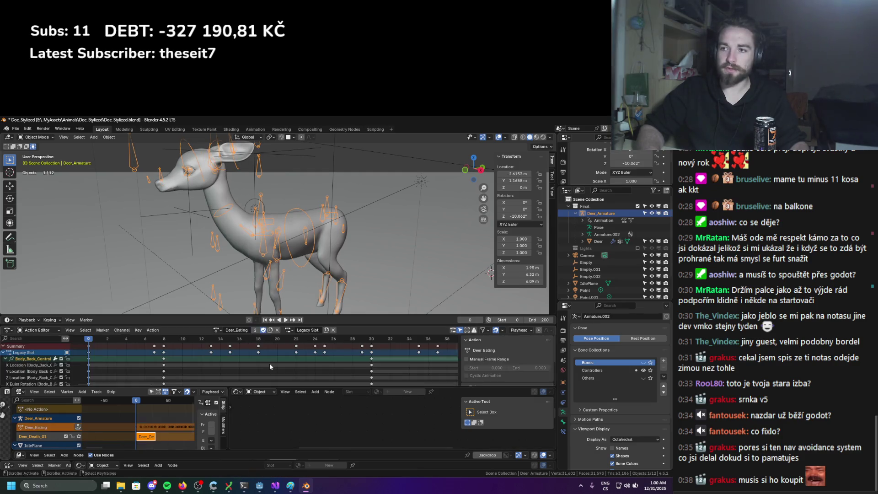
{"action": "key", "text": "ctrl+Tab"}
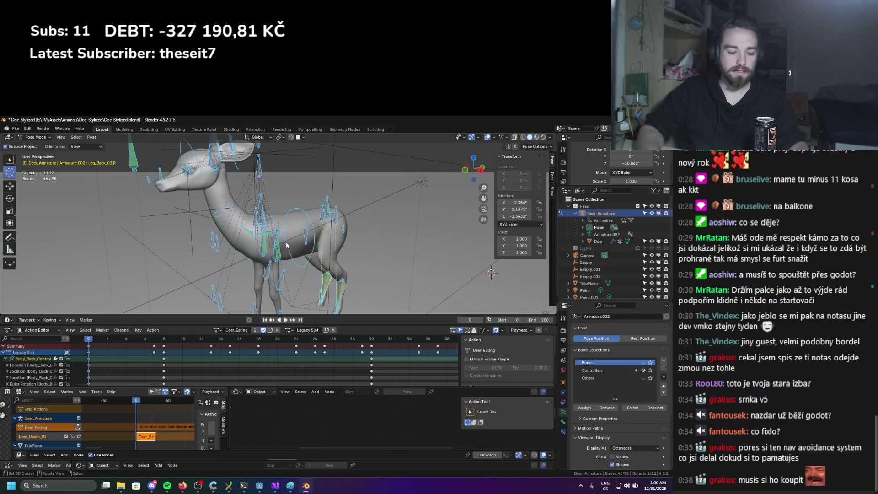
{"action": "key", "text": "k"}
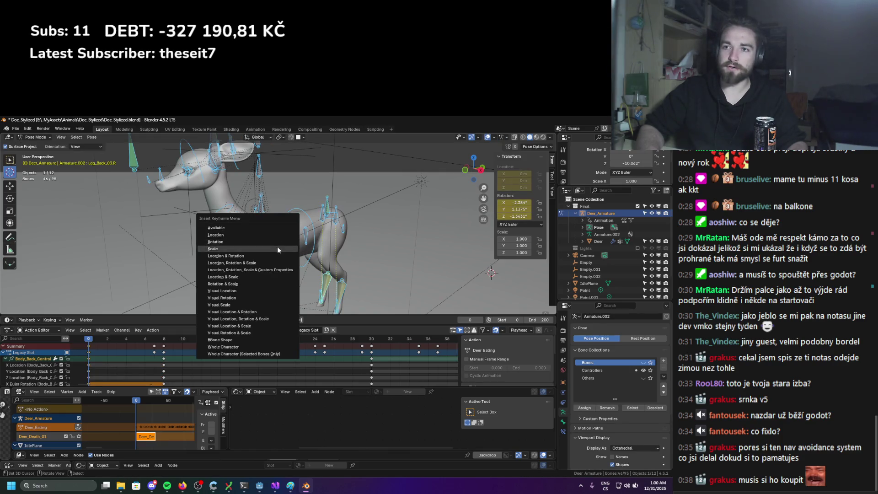
{"action": "left_click", "coordinate": [277, 247]}
{"action": "scroll", "coordinate": [278, 247], "scroll_direction": "up", "scroll_amount": 2}
Push Deer_Eating down as an NLA strip and load Deer_head_RanomLooking_01
{"action": "left_click", "coordinate": [78, 427]}
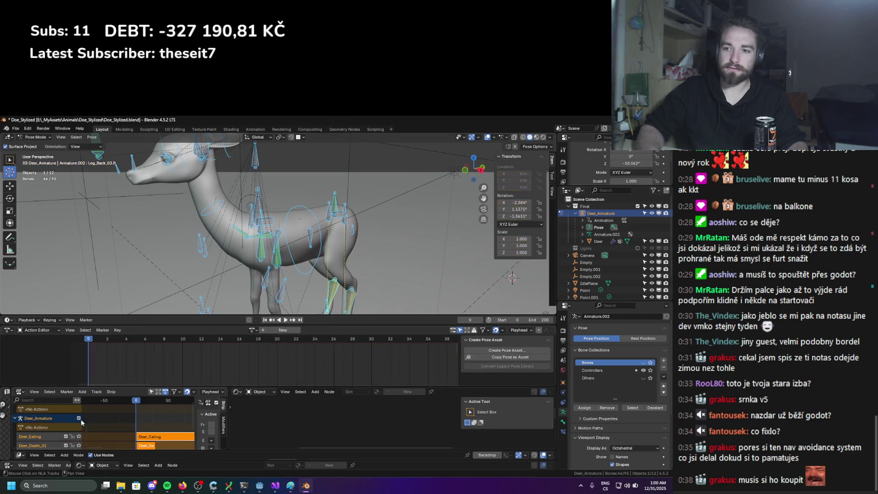
{"action": "left_click", "coordinate": [253, 330]}
{"action": "left_click", "coordinate": [276, 376]}
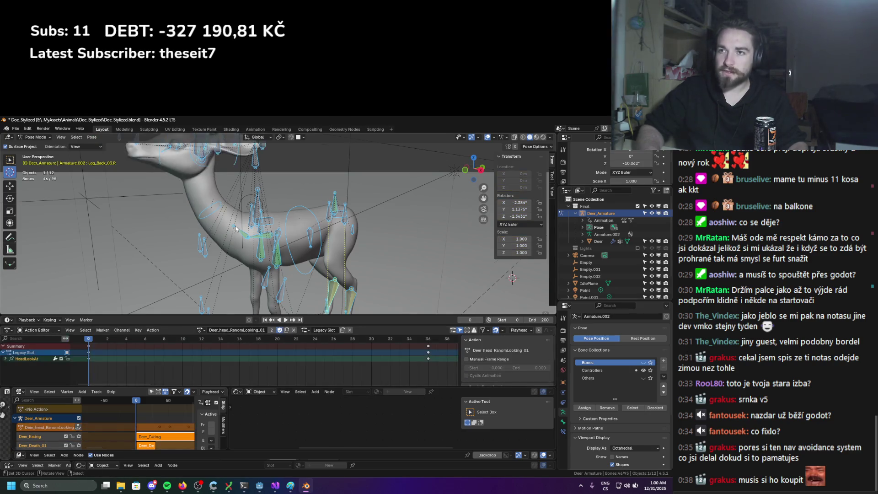
{"action": "scroll", "coordinate": [236, 219], "scroll_direction": "down", "scroll_amount": 3}
{"action": "key", "text": "space"}
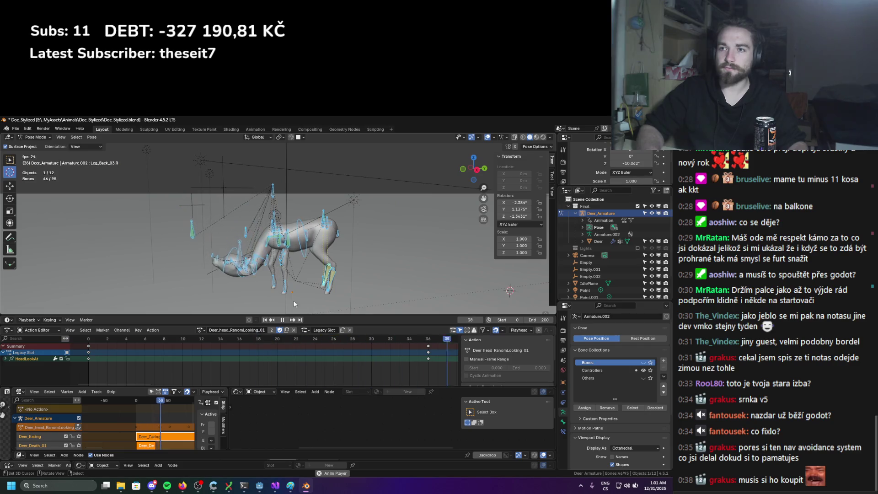
{"action": "key", "text": "Escape"}
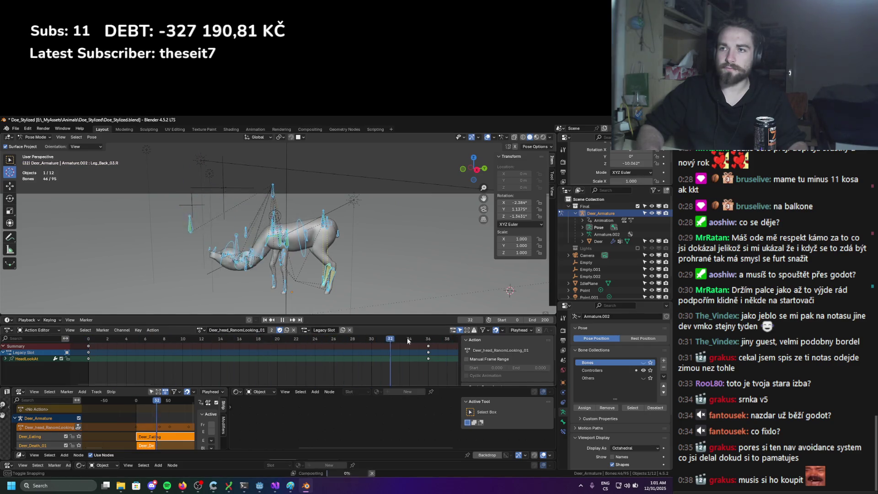
{"action": "key", "text": "Escape"}
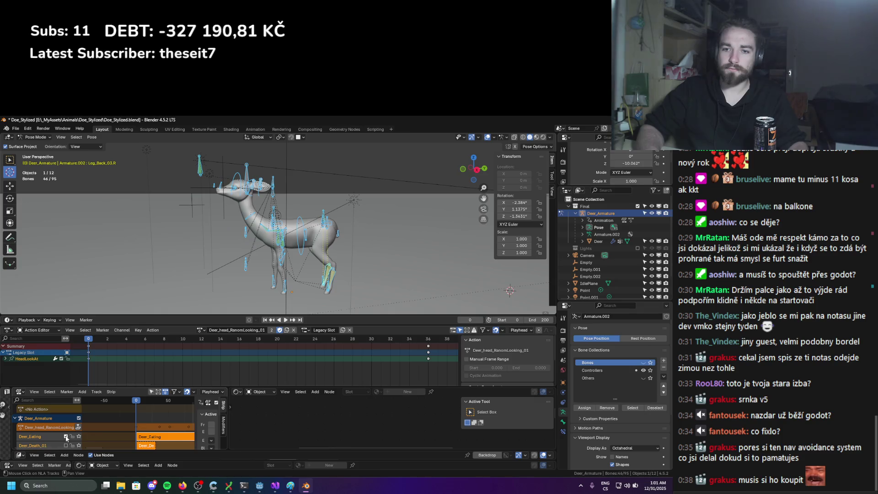
{"action": "key", "text": "space"}
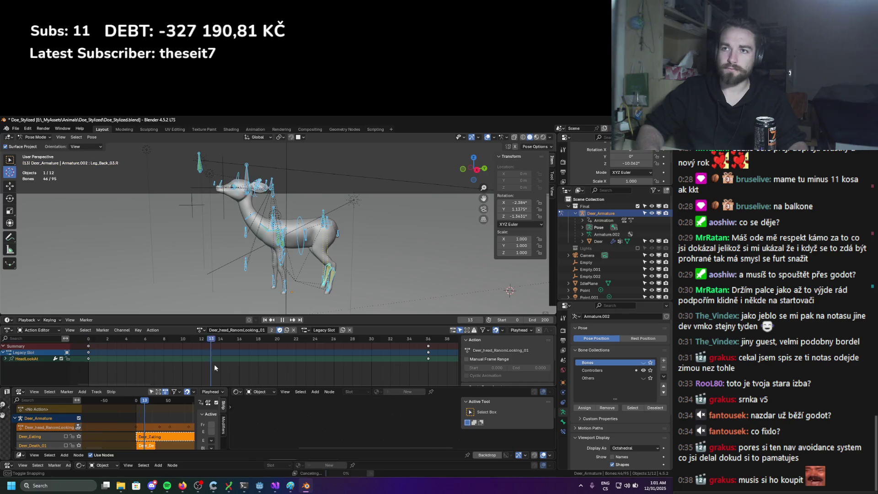
{"action": "key", "text": "space"}
{"action": "scroll", "coordinate": [149, 378], "scroll_direction": "down", "scroll_amount": 3}
{"action": "scroll", "coordinate": [149, 378], "scroll_direction": "down", "scroll_amount": 14, "text": "alt"}
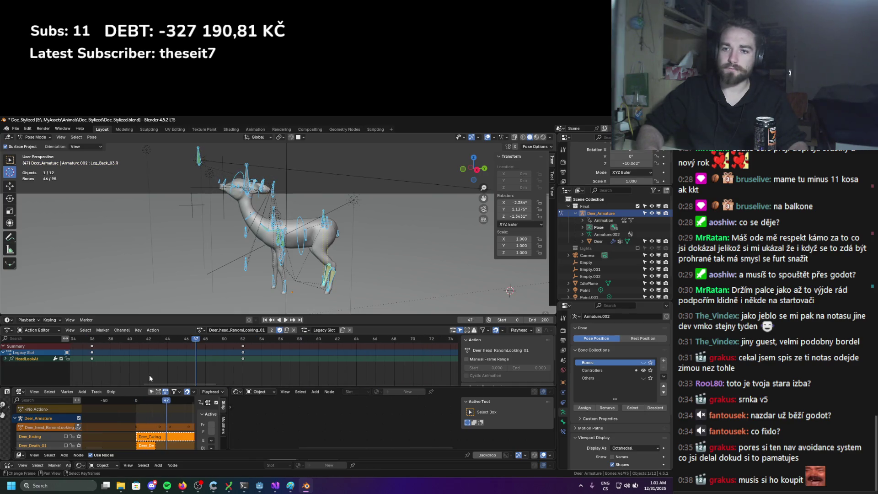
{"action": "scroll", "coordinate": [149, 375], "scroll_direction": "down", "scroll_amount": 8}
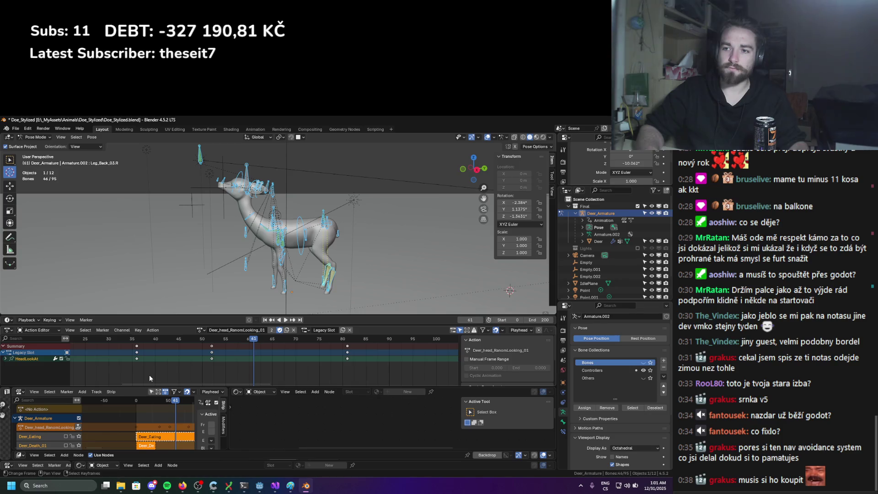
{"action": "scroll", "coordinate": [248, 367], "scroll_direction": "up", "scroll_amount": 20, "text": "alt"}
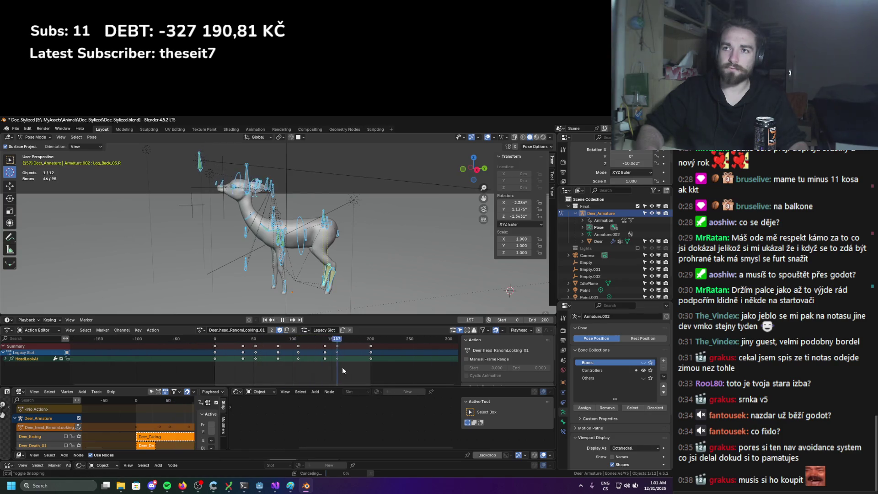
Select the HeadLookAt bone and filter its Graph Editor channels by name
{"action": "left_click", "coordinate": [198, 164]}
{"action": "scroll", "coordinate": [213, 190], "scroll_direction": "up", "scroll_amount": 2}
{"action": "key", "text": "ctrl+Tab"}
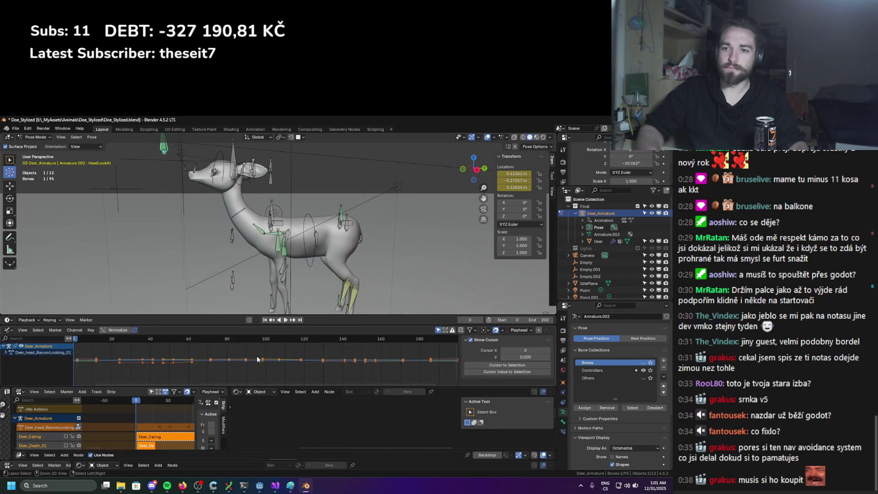
{"action": "left_click", "coordinate": [28, 339]}
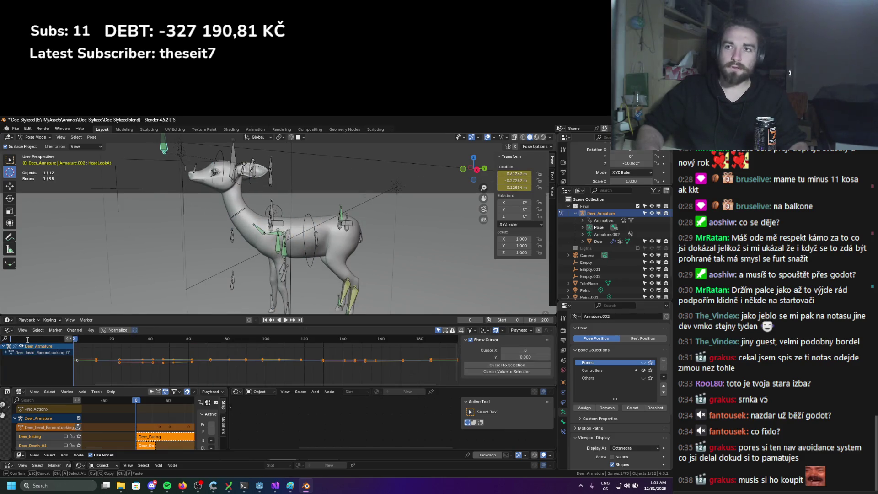
{"action": "type", "text": "z"}
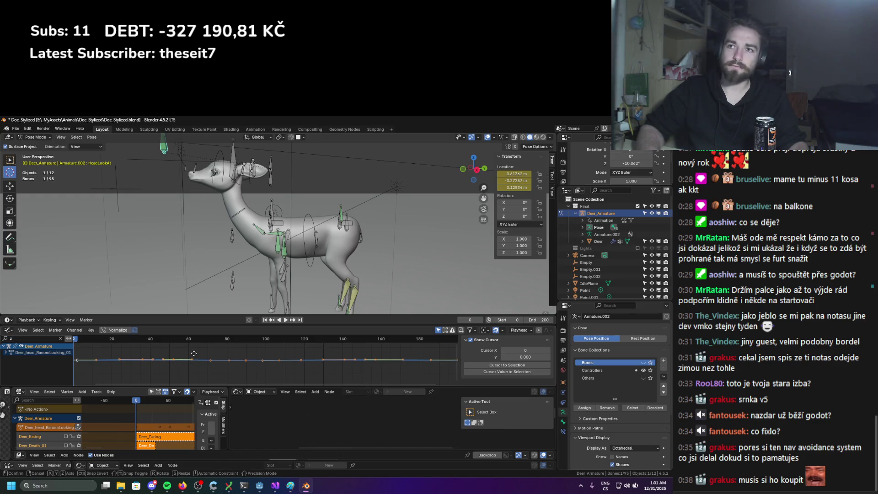
{"action": "type", "text": "gy"}
Lower the HeadLookAt location keys vertically in the Graph Editor
{"action": "right_click", "coordinate": [194, 348]}
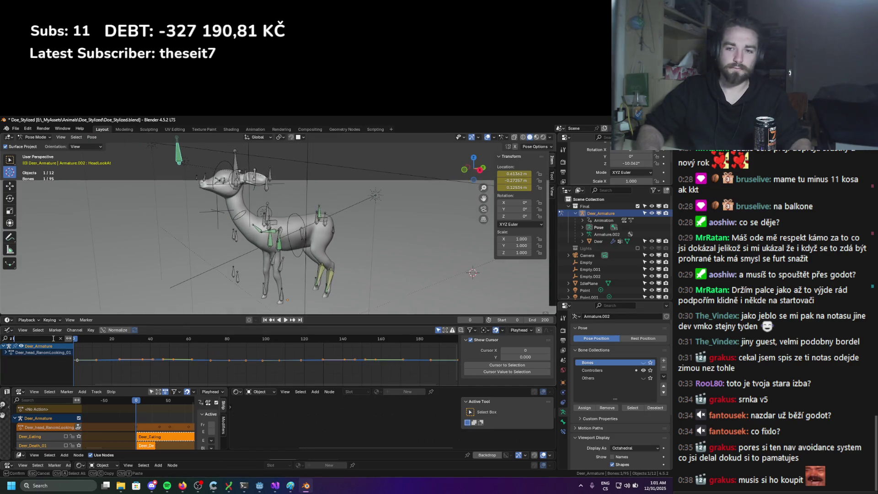
{"action": "key", "text": "g"}
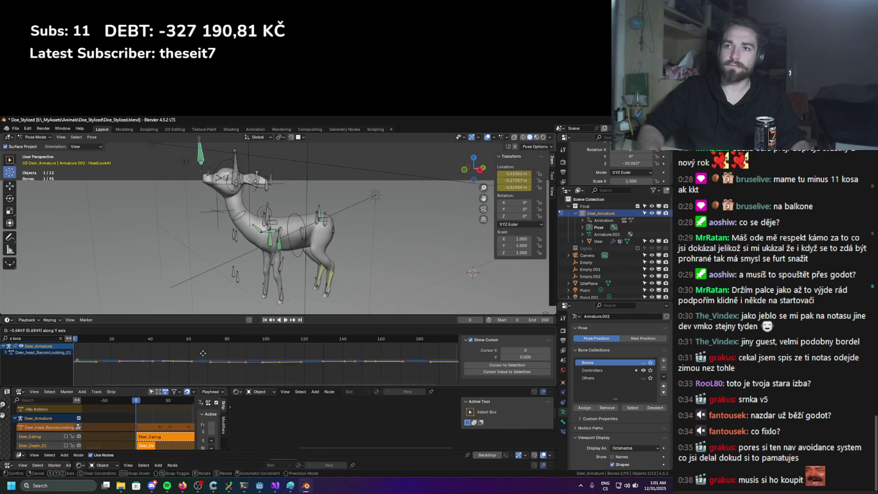
{"action": "right_click", "coordinate": [229, 298]}
{"action": "middle_click_drag", "start_coordinate": [229, 299], "coordinate": [257, 290]}
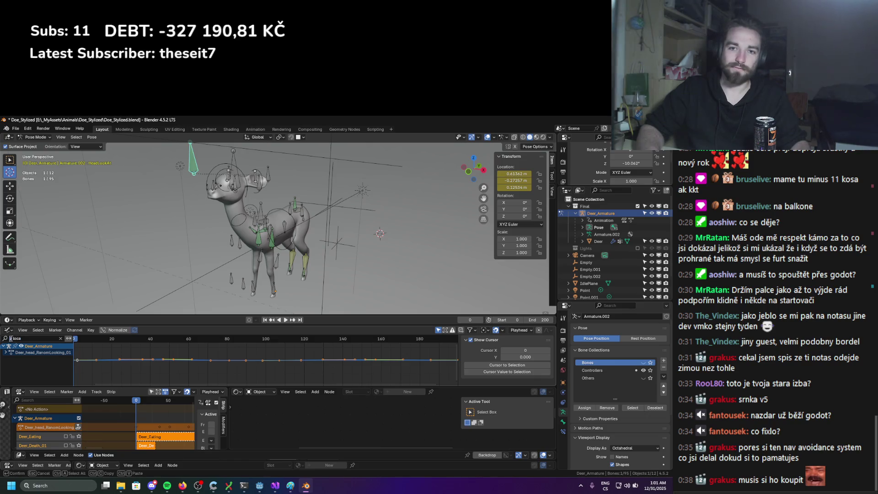
{"action": "key", "text": "g"}
{"action": "key", "text": "y"}
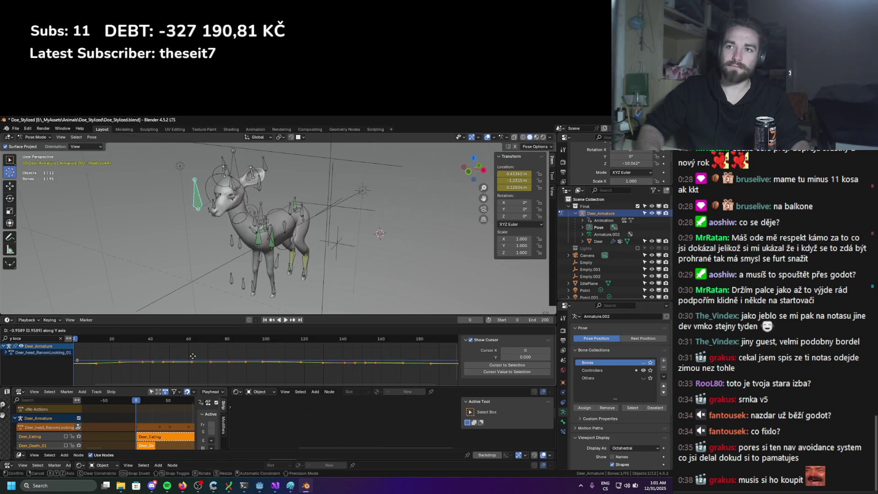
{"action": "left_click", "coordinate": [193, 353]}
Key Jaw_Controller's location with a slightly lowered Y value, then save Doe_Stylized.blend
{"action": "scroll", "coordinate": [230, 235], "scroll_direction": "up", "scroll_amount": 5}
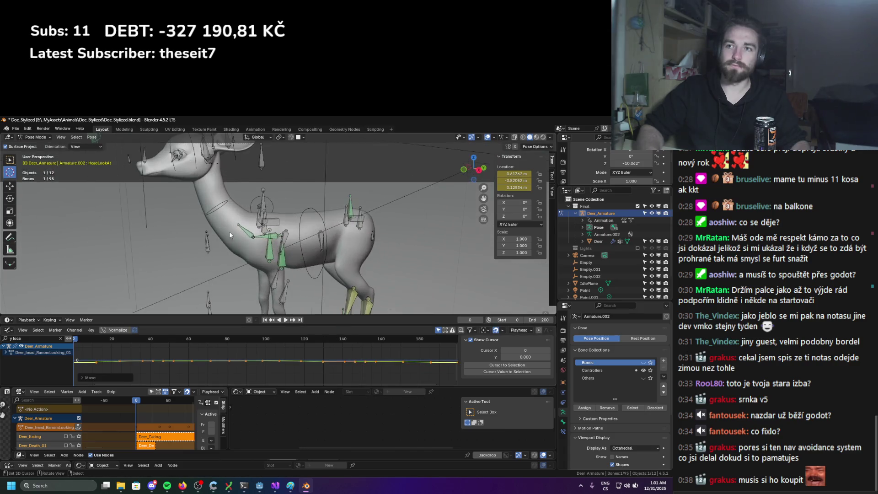
{"action": "left_click", "coordinate": [144, 176]}
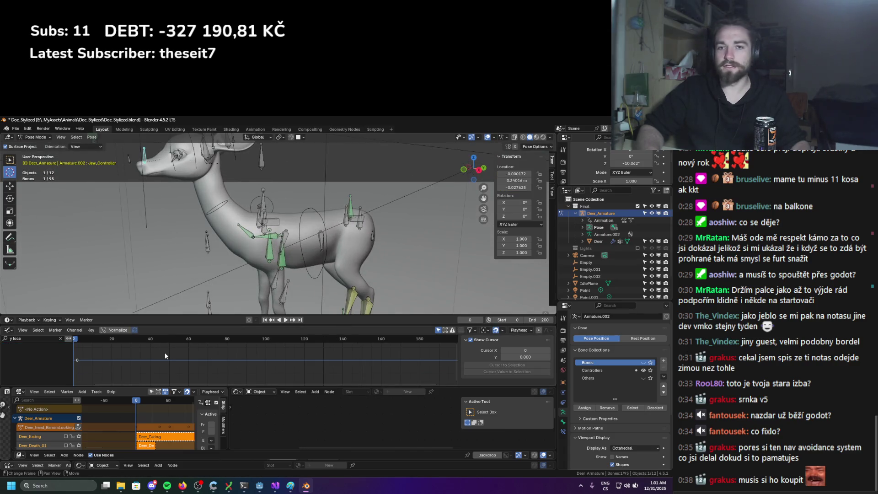
{"action": "key", "text": "ctrl+g"}
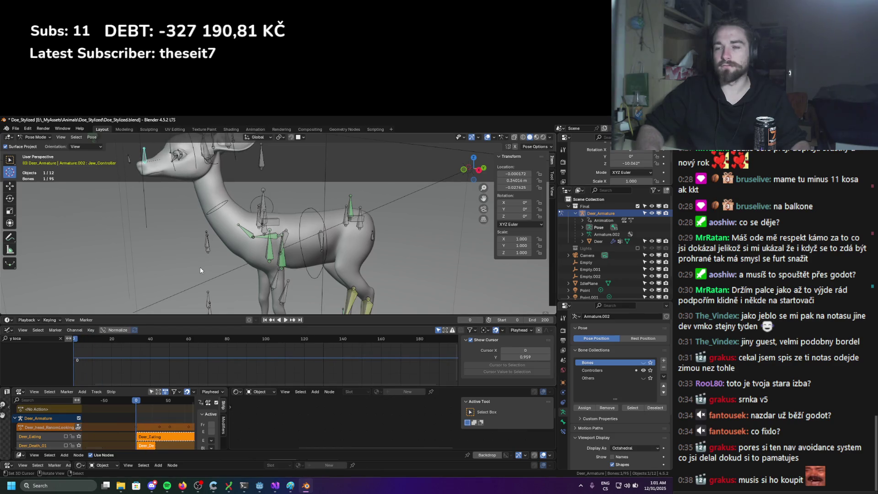
{"action": "key", "text": "k"}
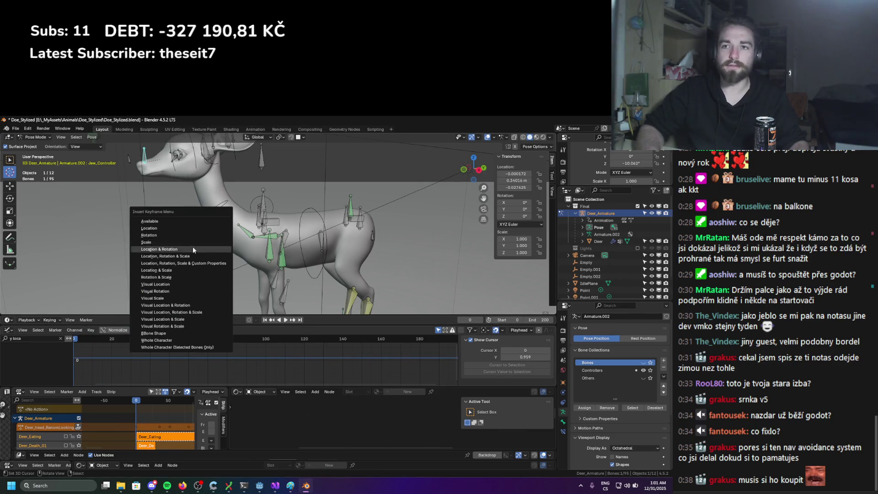
{"action": "left_click", "coordinate": [190, 228]}
{"action": "key", "text": "g"}
{"action": "key", "text": "y"}
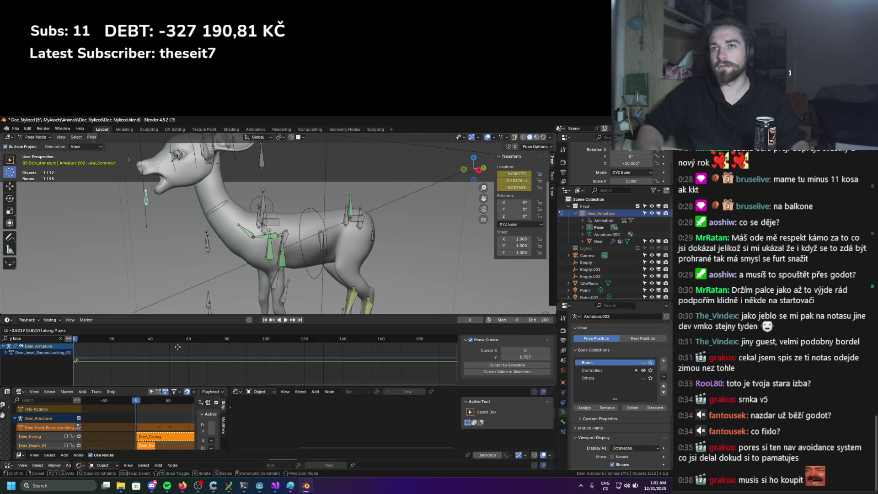
{"action": "left_click", "coordinate": [184, 381]}
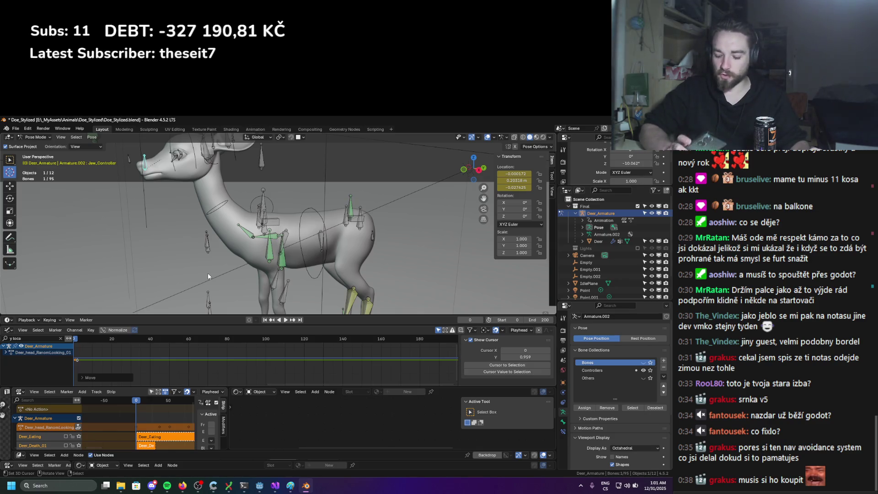
{"action": "key", "text": "ctrl+Tab"}
{"action": "key", "text": "ctrl+s"}
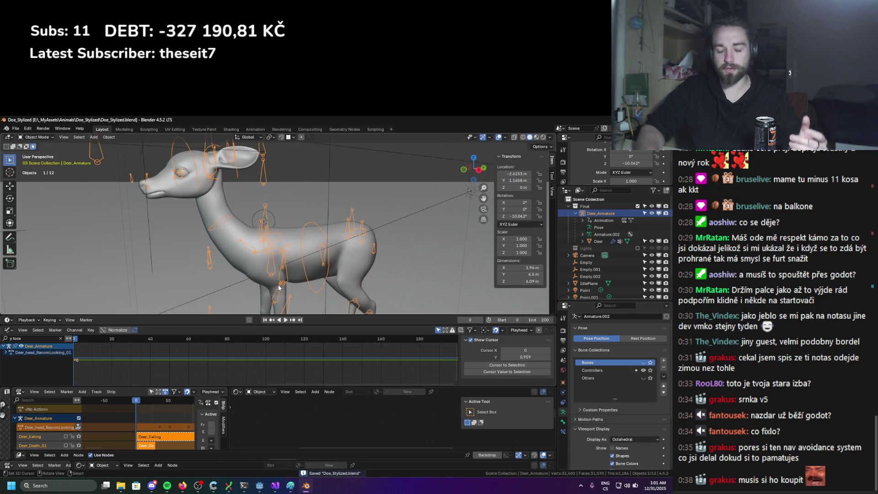
Review the animation from a side view, stopping at frame 74 in pose mode
{"action": "mouse_move", "coordinate": [280, 288]}
{"action": "middle_mouse_down"}
{"action": "mouse_move", "coordinate": [195, 199]}
{"action": "mouse_move", "coordinate": [205, 235]}
{"action": "middle_mouse_up"}
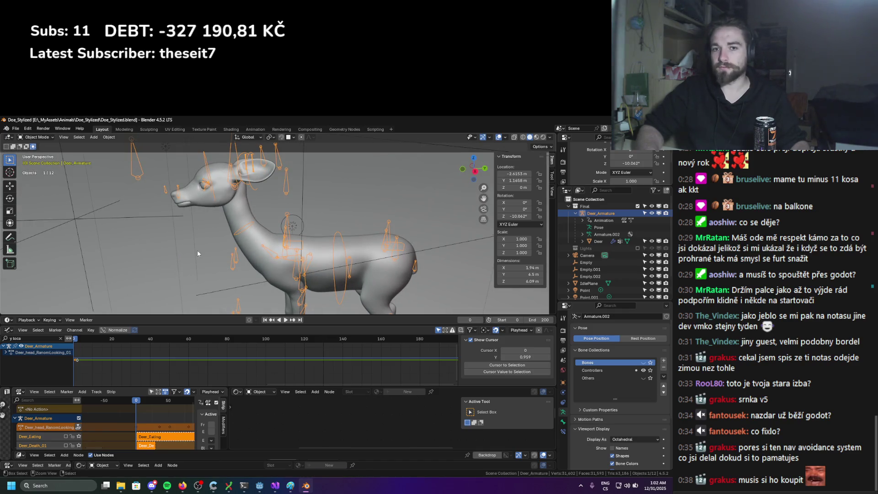
{"action": "key", "text": "space"}
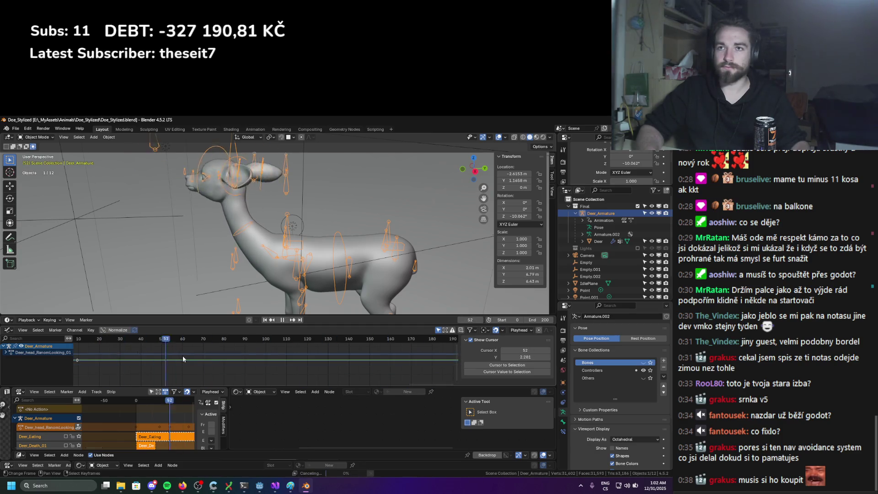
{"action": "key", "text": "space"}
{"action": "key", "text": "ctrl+Tab"}
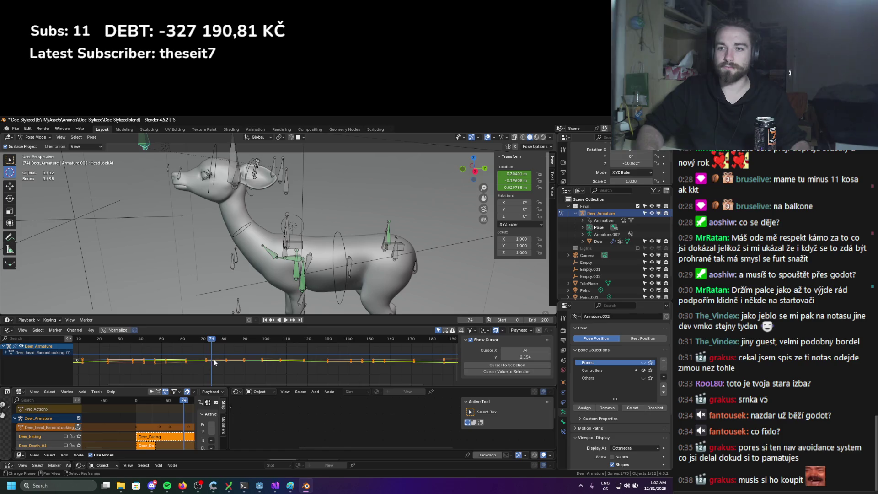
Filter the curves to location channels with 'lo' and try moving a key, cancelling it
{"action": "left_click", "coordinate": [214, 362]}
{"action": "left_click", "coordinate": [44, 339]}
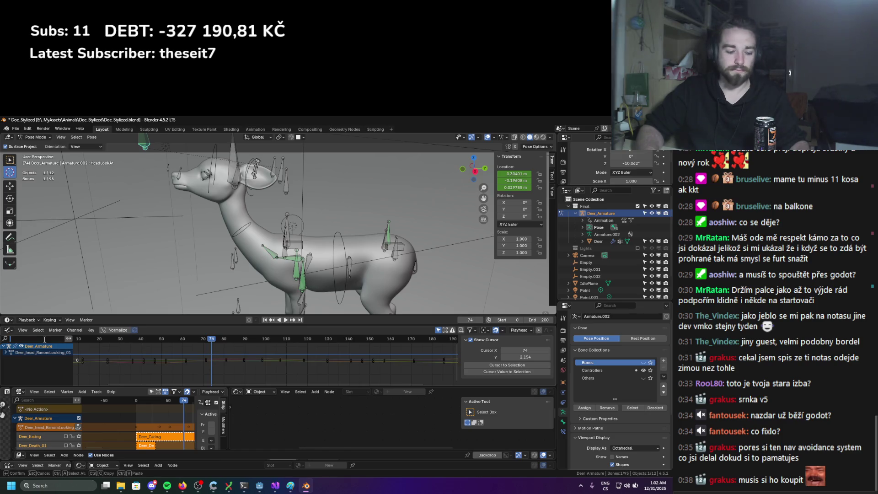
{"action": "type", "text": "z loca"}
{"action": "left_click", "coordinate": [227, 361]}
{"action": "key", "text": "g"}
{"action": "key", "text": "x"}
{"action": "key", "text": "y"}
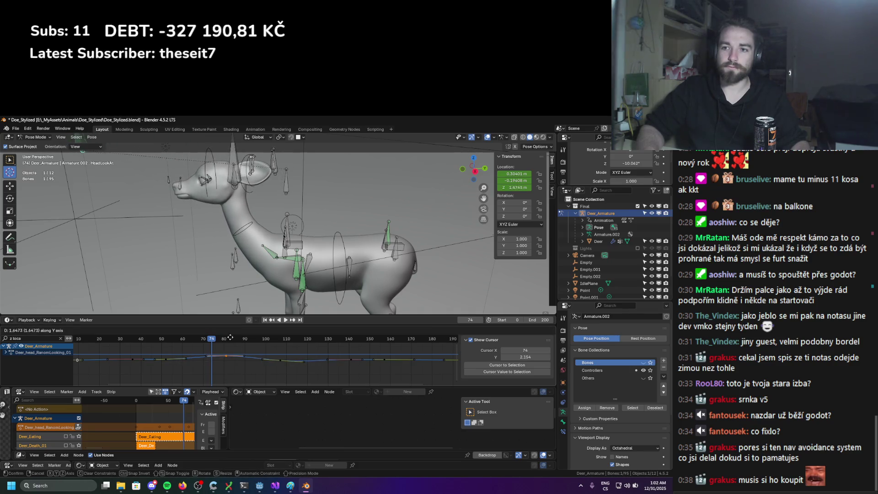
{"action": "key", "text": "Escape"}
Lower a HeadLookAt location key and replay around frame 79 to check it
{"action": "key", "text": "c"}
{"action": "left_click", "coordinate": [169, 362]}
{"action": "key", "text": "Escape"}
{"action": "key", "text": "g"}
{"action": "key", "text": "y"}
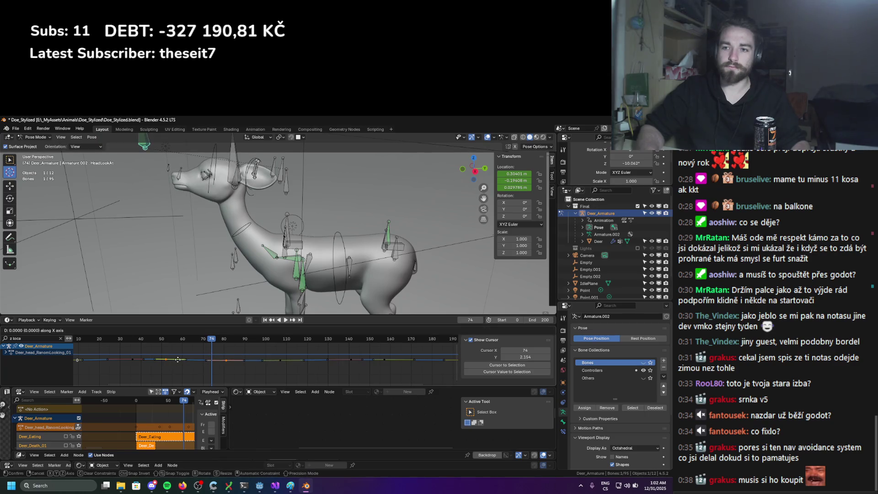
{"action": "left_click", "coordinate": [181, 385]}
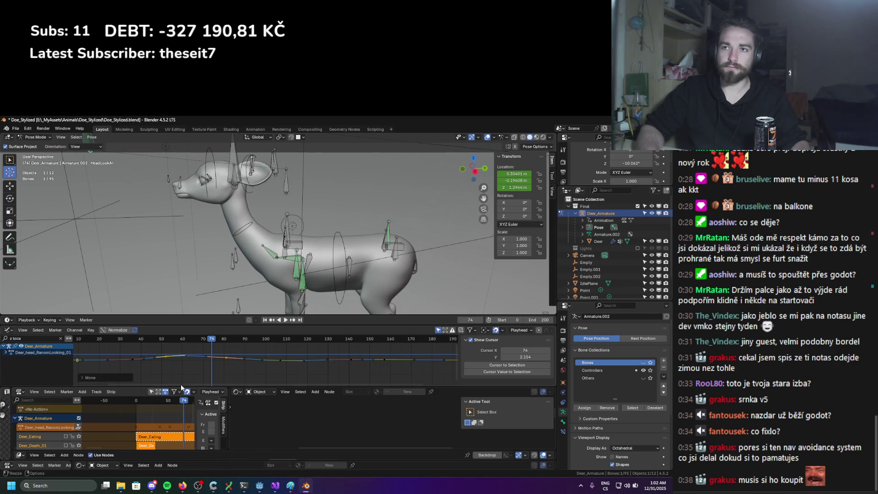
{"action": "key", "text": "space"}
{"action": "mouse_move", "coordinate": [275, 355]}
{"action": "left_mouse_down"}
{"action": "mouse_move", "coordinate": [394, 368]}
{"action": "mouse_move", "coordinate": [188, 374]}
{"action": "mouse_move", "coordinate": [219, 364]}
{"action": "left_mouse_up"}
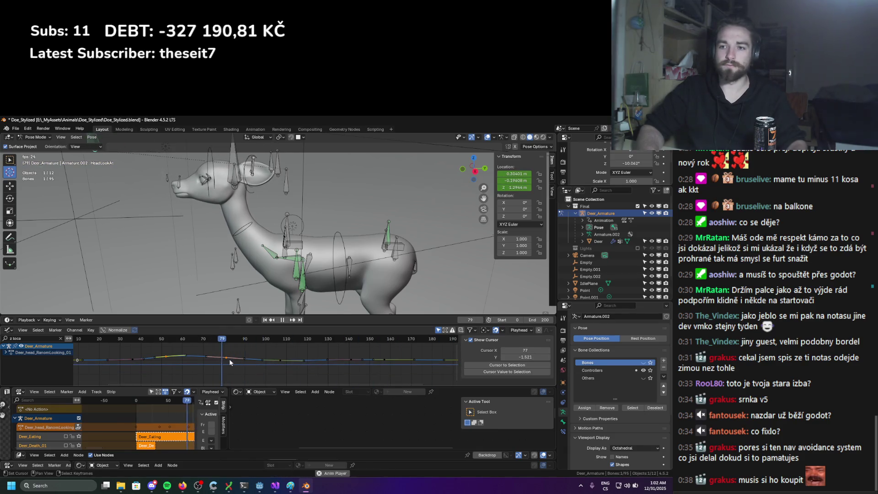
{"action": "key", "text": "Escape"}
Filter to the X location curve and nudge its selected key vertically
{"action": "left_click", "coordinate": [10, 338]}
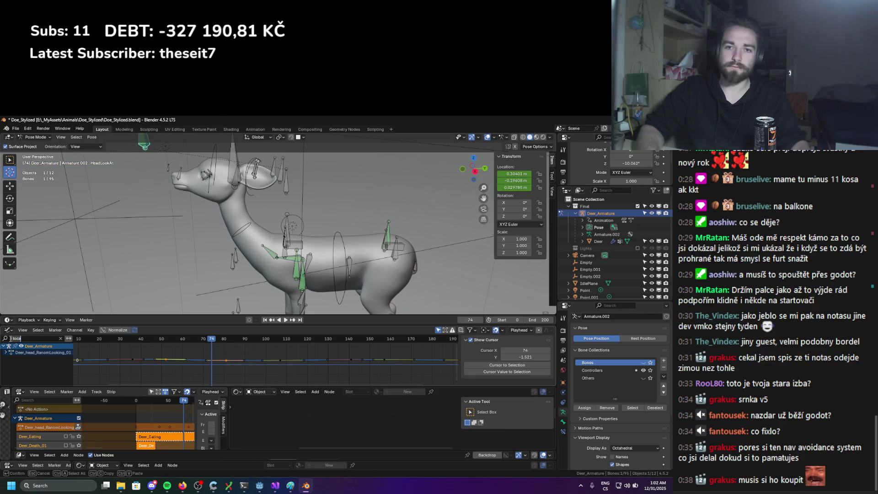
{"action": "type", "text": "x"}
{"action": "key", "text": "Delete"}
{"action": "key", "text": "Return"}
{"action": "left_click_drag", "start_coordinate": [225, 357], "coordinate": [223, 361]}
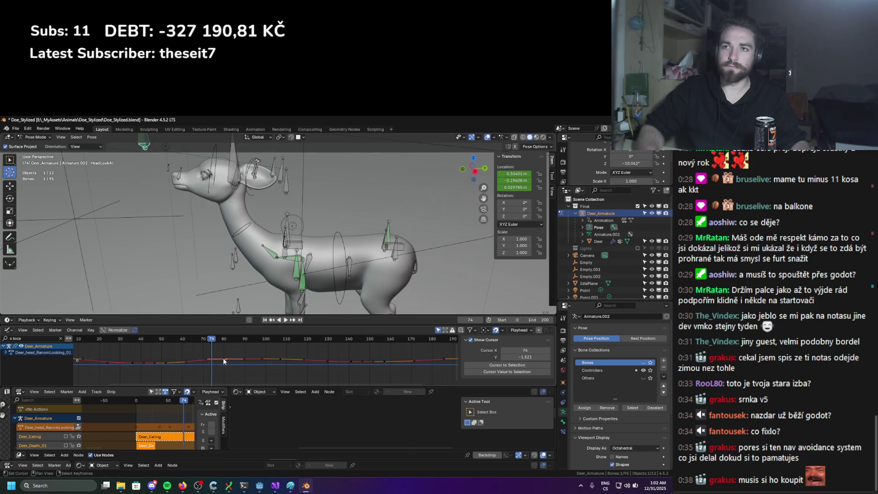
Filter to the Y location curve and move the HeadLookAt Y keys vertically
{"action": "left_click", "coordinate": [12, 339]}
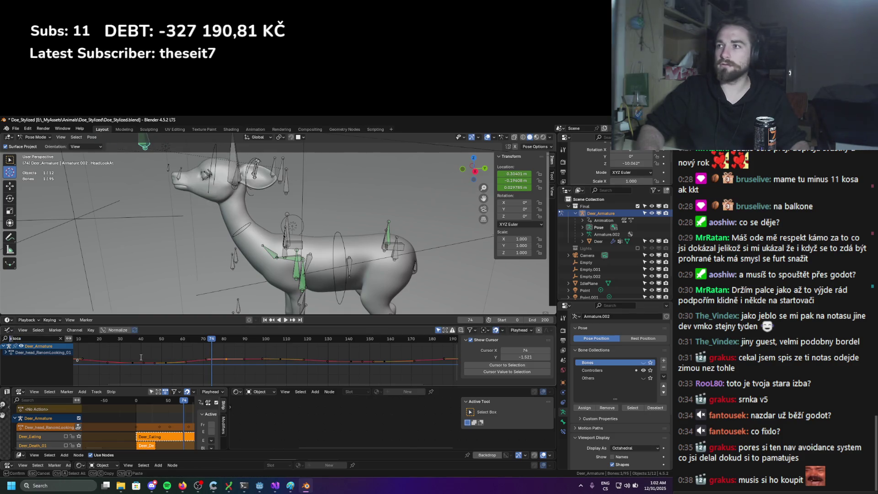
{"action": "type", "text": "y"}
{"action": "key", "text": "Return"}
{"action": "left_click", "coordinate": [224, 361]}
{"action": "key", "text": "c"}
{"action": "right_click", "coordinate": [219, 361]}
{"action": "key", "text": "g"}
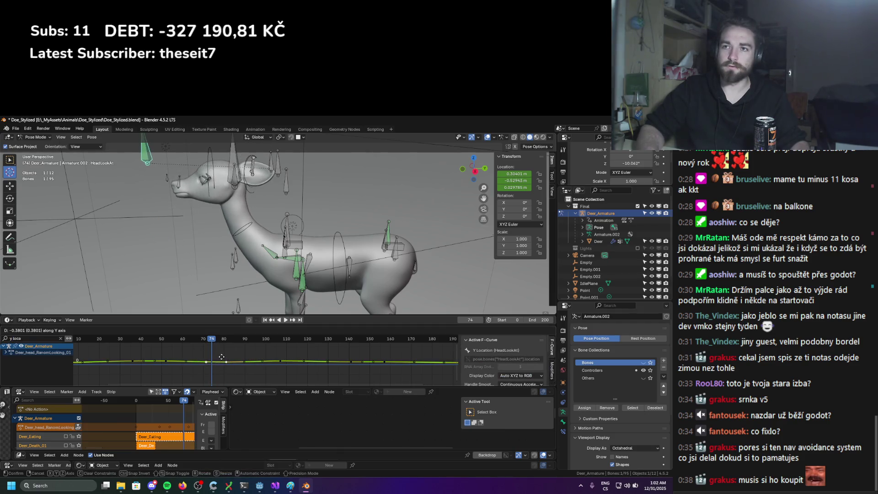
{"action": "left_click", "coordinate": [221, 362]}
Move the keys near frame 110 and review playback, ending at frame 45
{"action": "key", "text": "space"}
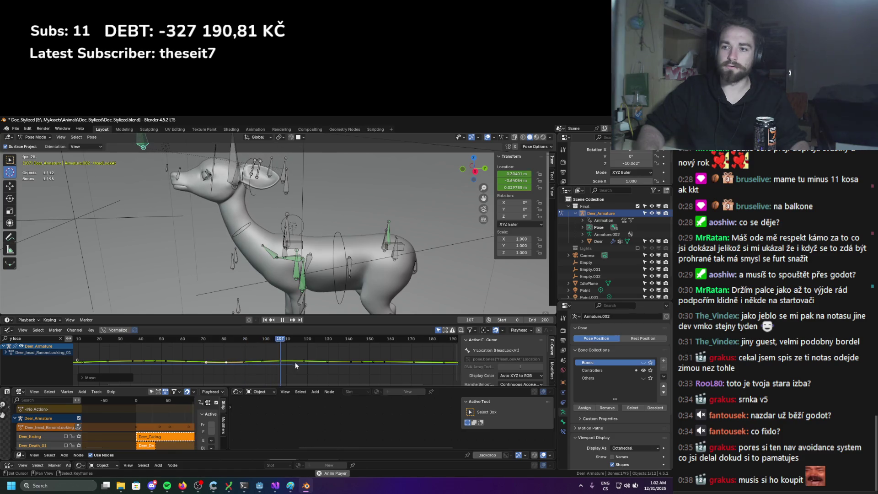
{"action": "key", "text": "space"}
{"action": "key", "text": "c"}
{"action": "left_click", "coordinate": [287, 360]}
{"action": "key", "text": "space"}
{"action": "key", "text": "g"}
{"action": "left_click", "coordinate": [327, 369]}
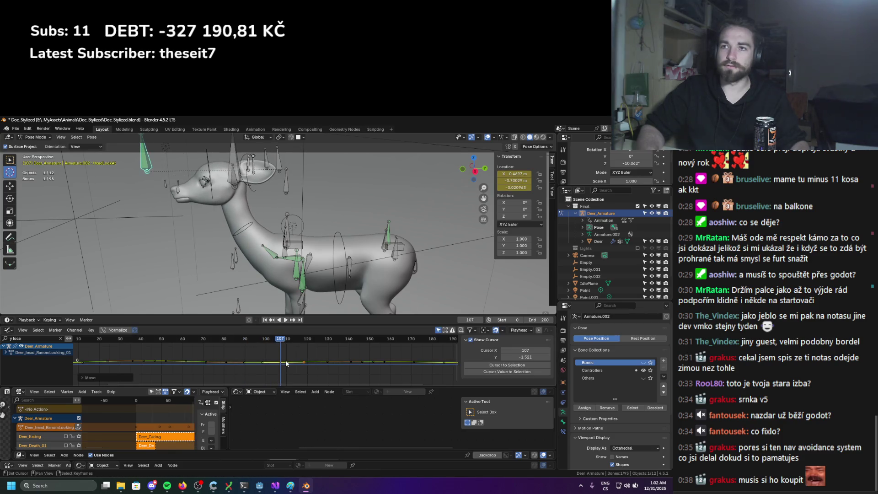
{"action": "key", "text": "space"}
{"action": "right_click", "coordinate": [151, 366], "text": "shift"}
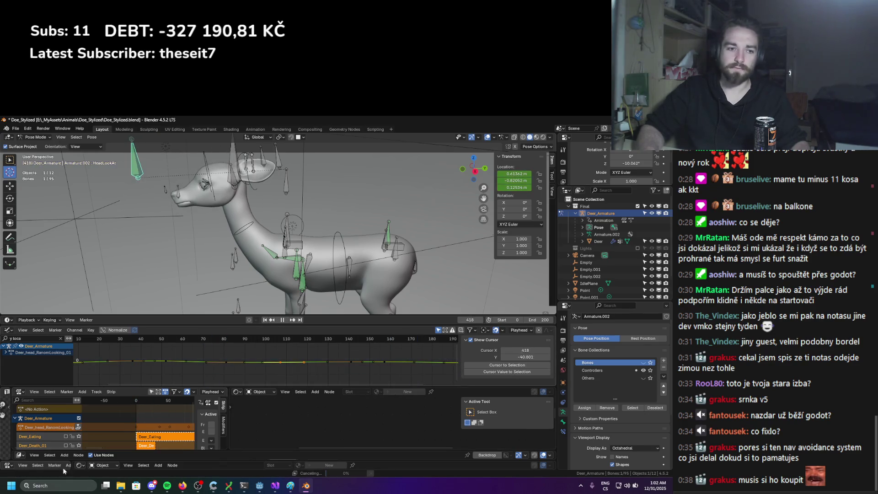
Save Doe_Stylized.blend and replay the animation from the start, stopping at frame 96
{"action": "key", "text": "ctrl+s"}
{"action": "key", "text": "shift+Left"}
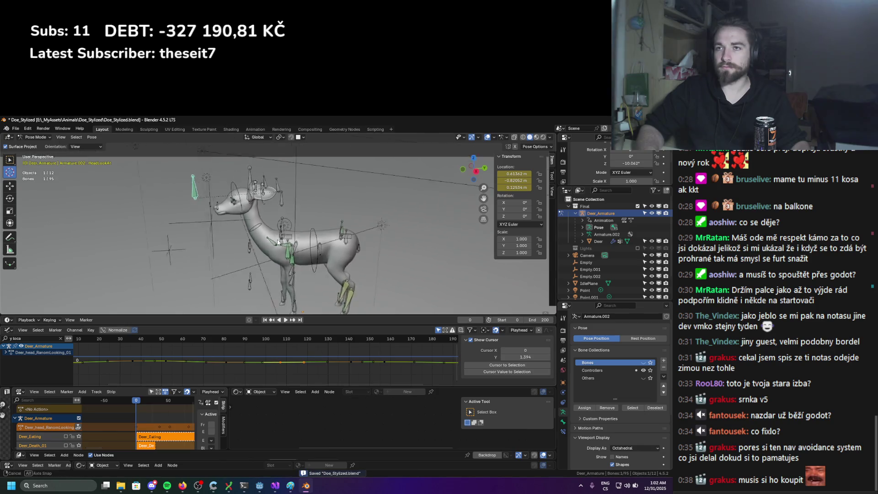
{"action": "key", "text": "space"}
{"action": "mouse_move", "coordinate": [304, 235]}
{"action": "middle_mouse_down"}
{"action": "mouse_move", "coordinate": [353, 231]}
{"action": "mouse_move", "coordinate": [282, 254]}
{"action": "mouse_move", "coordinate": [252, 251]}
{"action": "middle_mouse_up"}
{"action": "scroll", "coordinate": [283, 240], "scroll_direction": "up", "scroll_amount": 2}
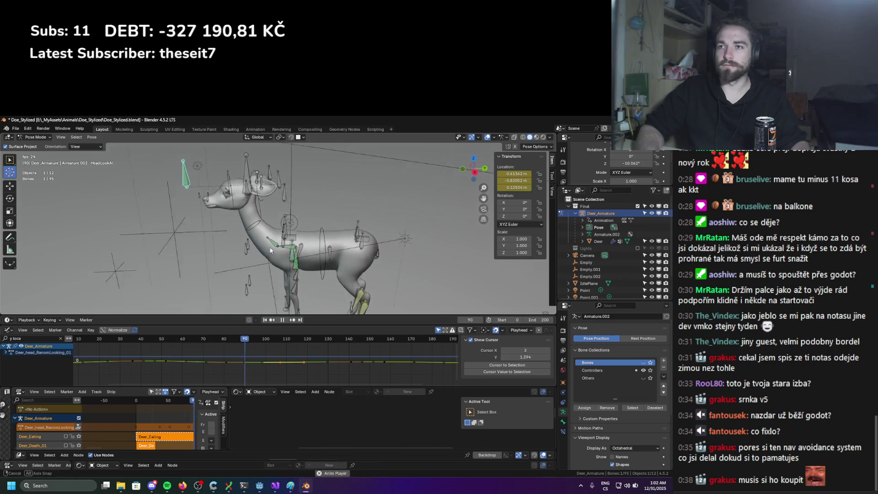
{"action": "key", "text": "space"}
Save again in object mode, then return to pose mode at frame 0
{"action": "key", "text": "ctrl+Tab"}
{"action": "key", "text": "ctrl+s"}
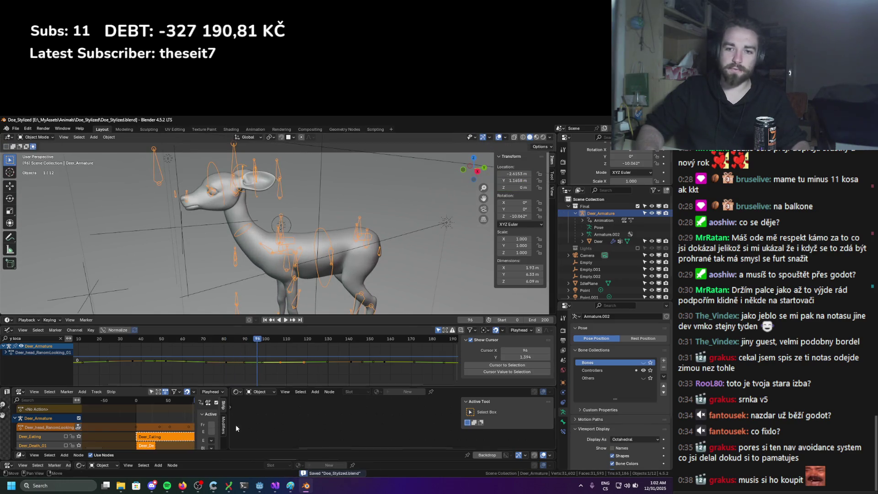
{"action": "key", "text": "ctrl+Tab"}
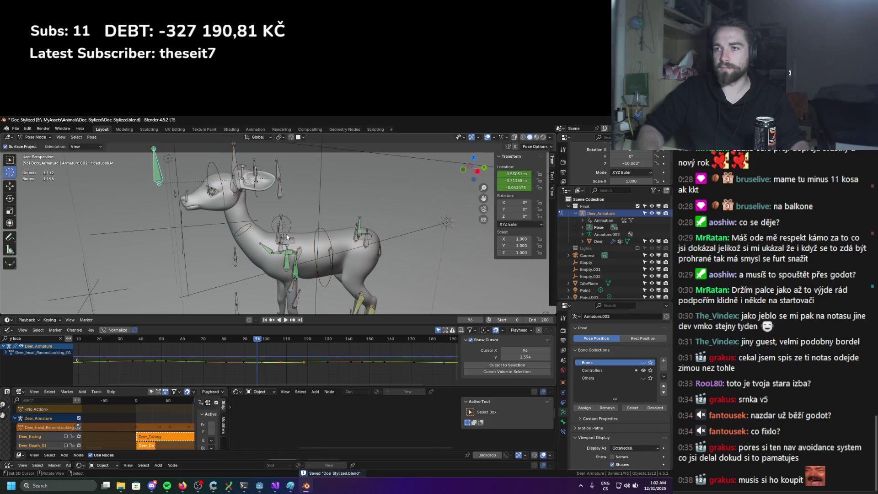
{"action": "key", "text": "shift+Left"}
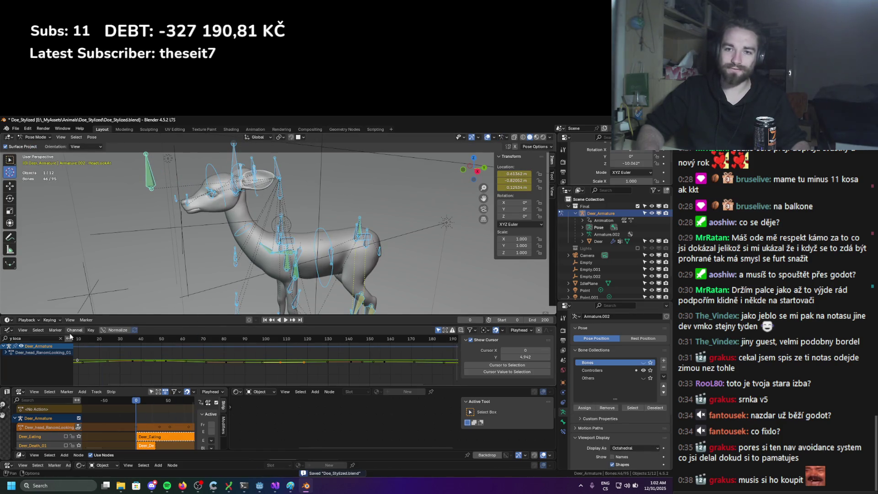
Key all bones' rotation and scale at frame 0 in the Action Editor and save
{"action": "key", "text": "ctrl+Tab"}
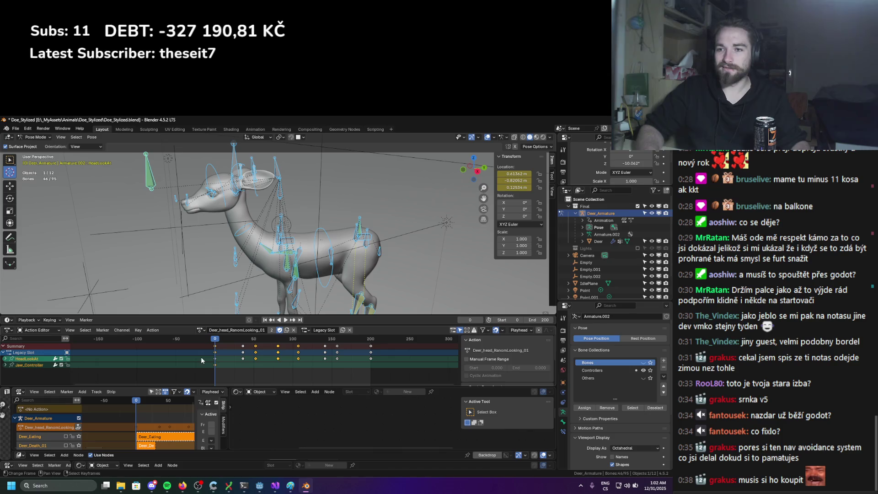
{"action": "key", "text": "k"}
{"action": "left_click", "coordinate": [188, 248]}
{"action": "key", "text": "k"}
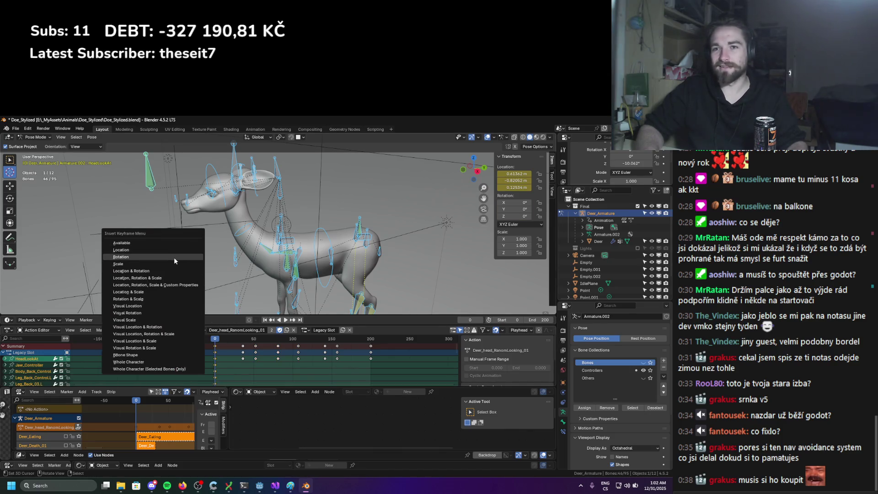
{"action": "left_click", "coordinate": [174, 257]}
{"action": "key", "text": "ctrl+s"}
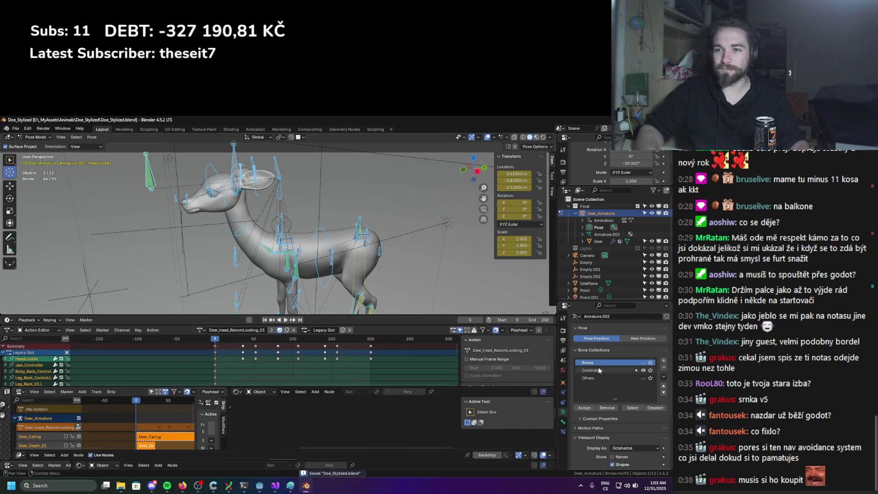
Push Deer_head_RanomLooking_01 down as an NLA strip and load Deer_Idle
{"action": "middle_click_drag", "start_coordinate": [200, 283], "coordinate": [142, 400]}
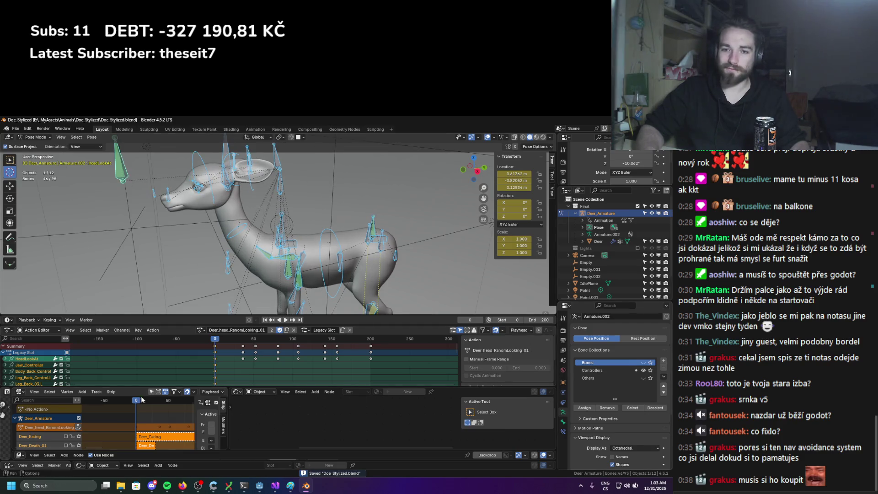
{"action": "left_click", "coordinate": [77, 427]}
{"action": "left_click", "coordinate": [251, 330]}
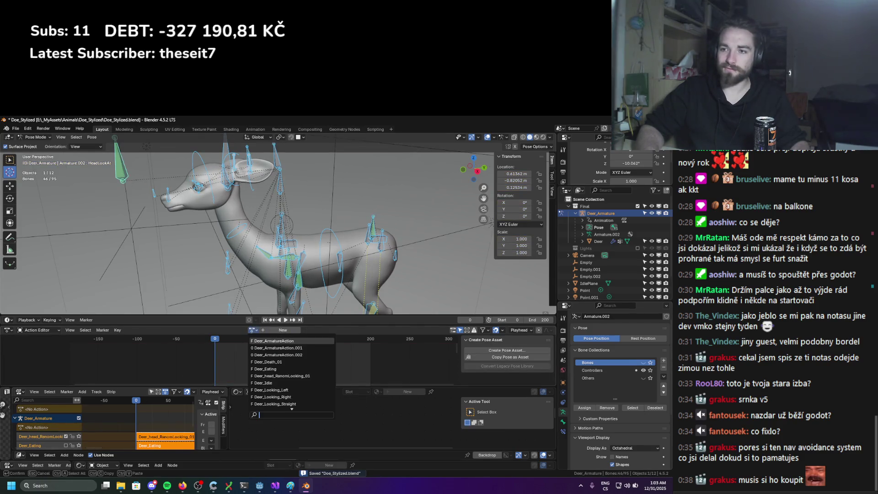
{"action": "left_click", "coordinate": [264, 383]}
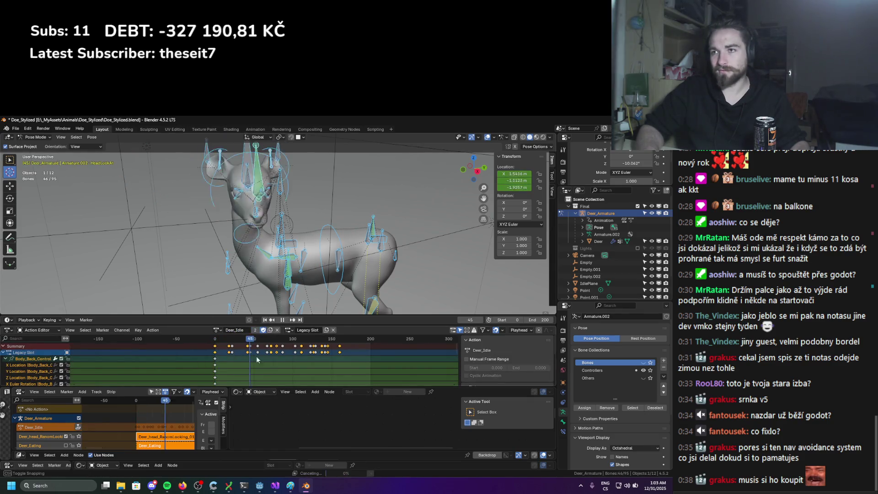
Select Body_Handle, undo a trial move, and key the bones' scale in Deer_Idle
{"action": "middle_click_drag", "start_coordinate": [258, 267], "coordinate": [322, 254]}
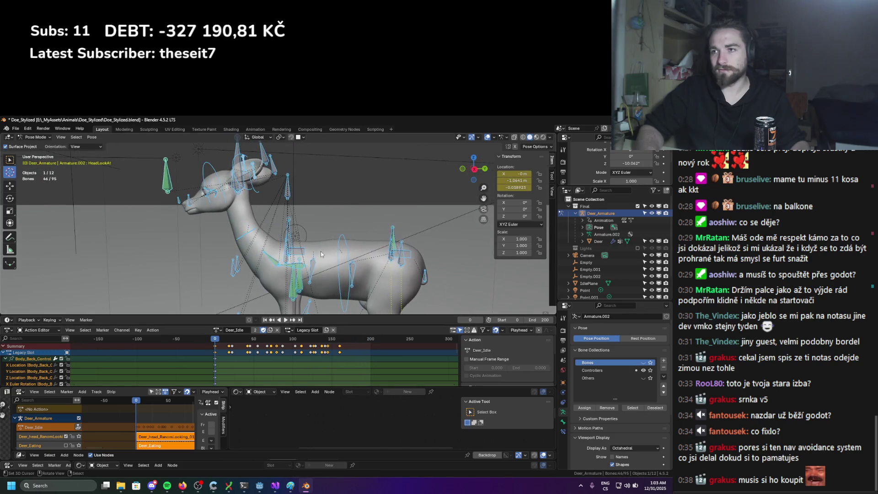
{"action": "left_click", "coordinate": [344, 240]}
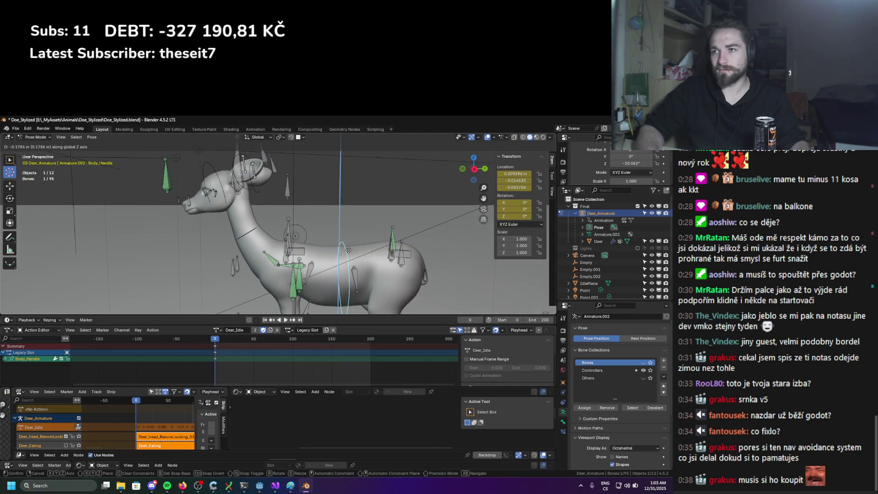
{"action": "left_click_drag", "start_coordinate": [344, 261], "coordinate": [207, 244]}
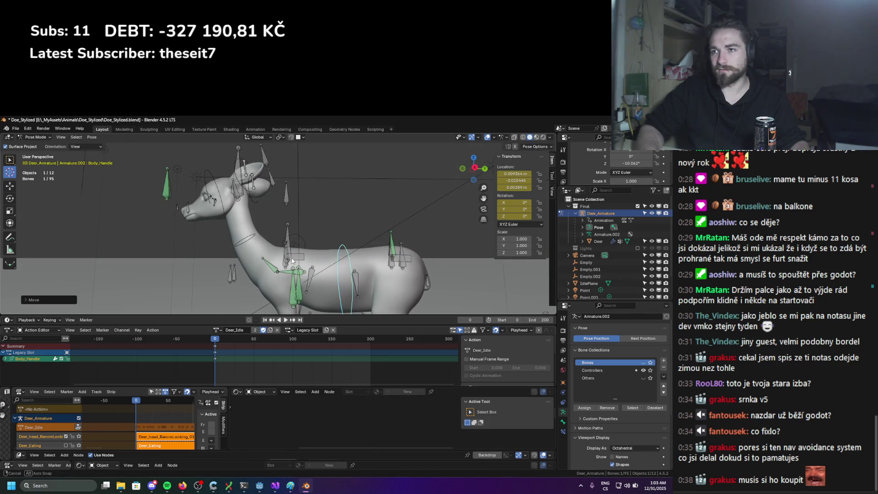
{"action": "key", "text": "ctrl+z"}
{"action": "key", "text": "ctrl+z"}
{"action": "key", "text": "k"}
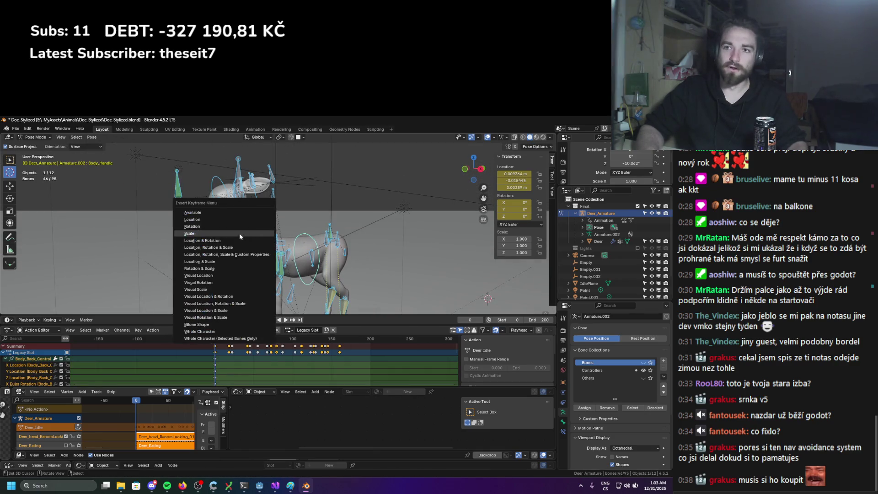
{"action": "left_click", "coordinate": [231, 234]}
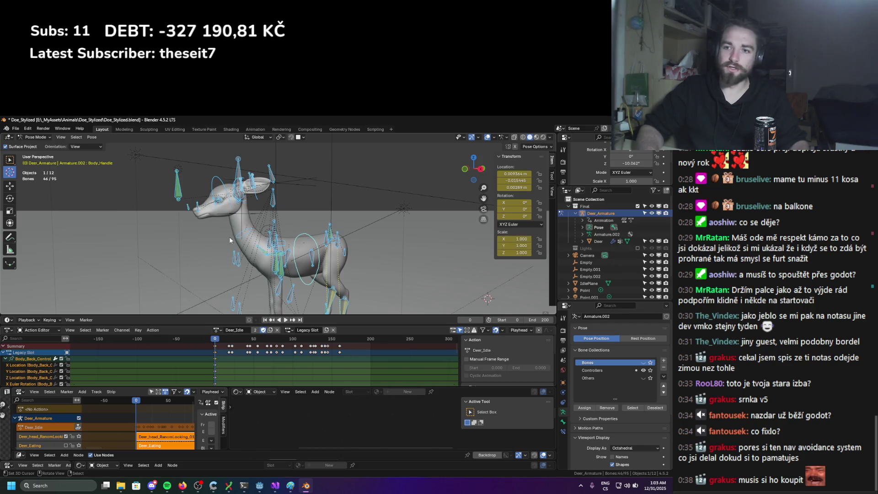
Push Deer_Idle down and mute the Deer_head_RanomLooking_01 and Deer_Idle NLA tracks
{"action": "left_click", "coordinate": [78, 427]}
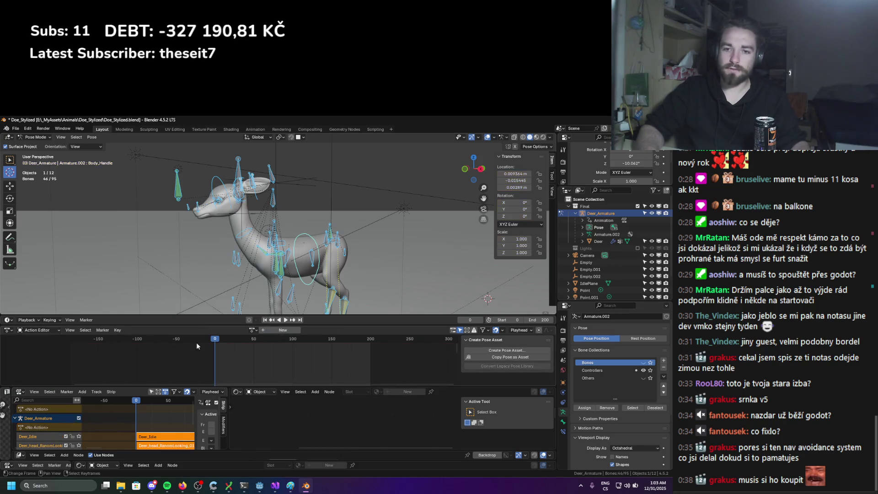
{"action": "left_click", "coordinate": [252, 330]}
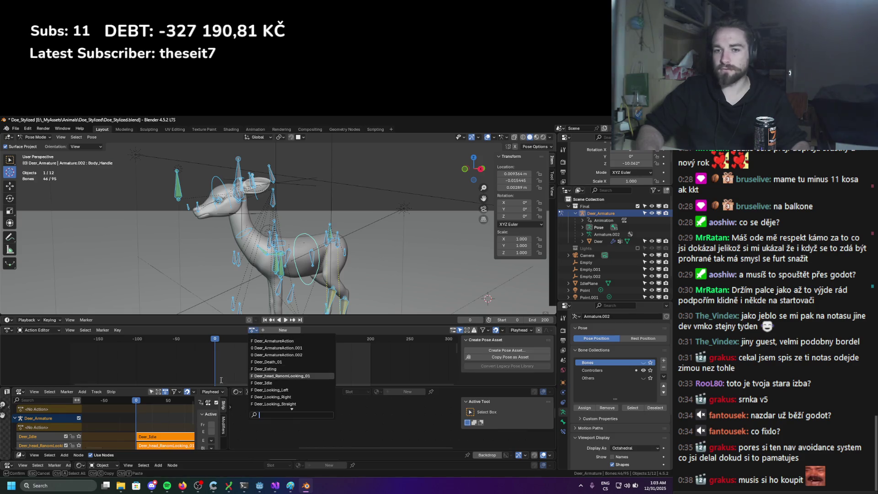
{"action": "scroll", "coordinate": [65, 427], "scroll_direction": "down", "scroll_amount": 3}
{"action": "left_click", "coordinate": [65, 417]}
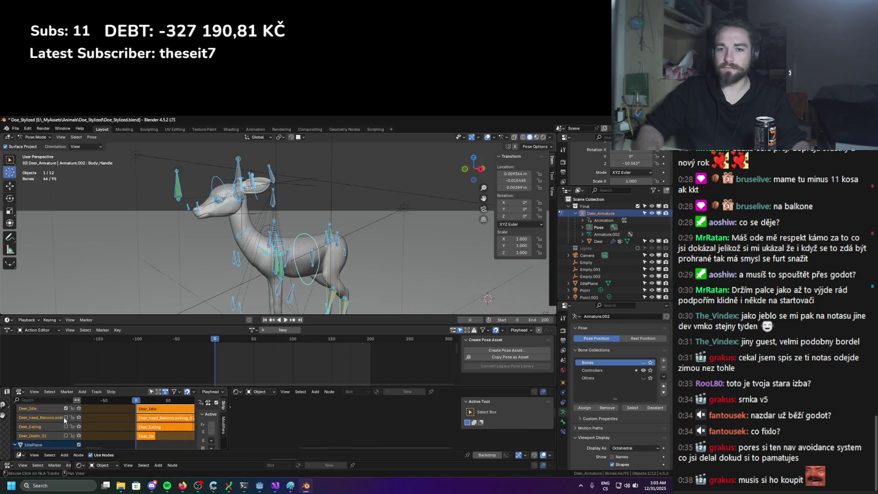
{"action": "left_click", "coordinate": [65, 408]}
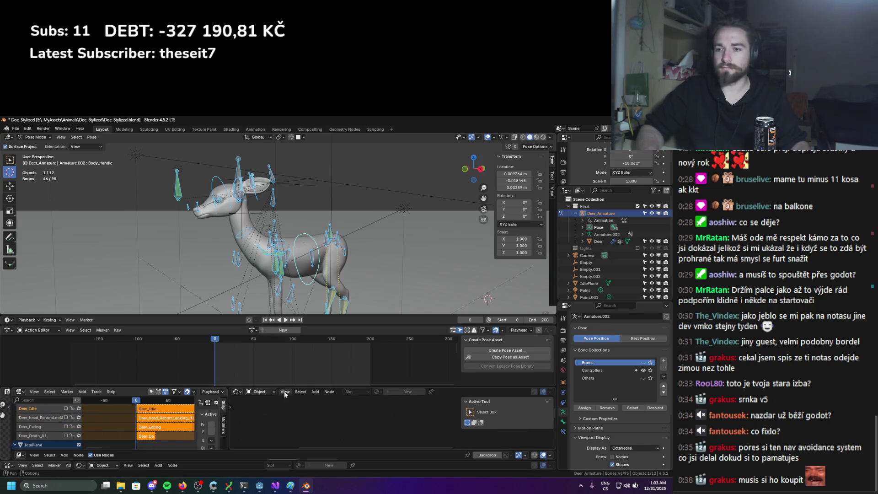
Load Deer_Looking_Left and clear the bone location offset with Alt+G
{"action": "left_click", "coordinate": [251, 330]}
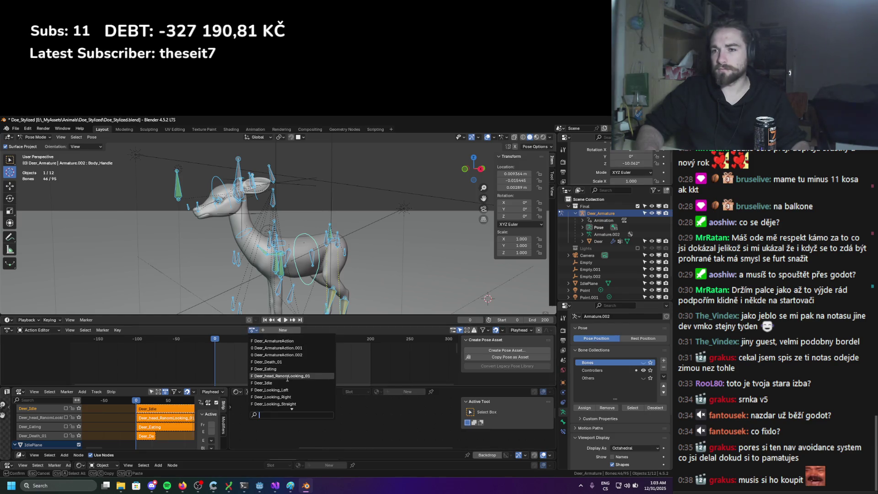
{"action": "left_click", "coordinate": [271, 390]}
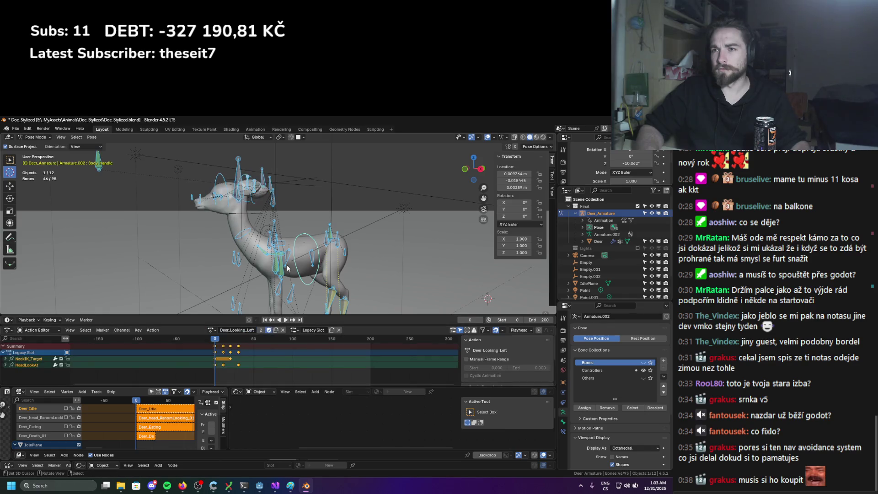
{"action": "key", "text": "alt+g"}
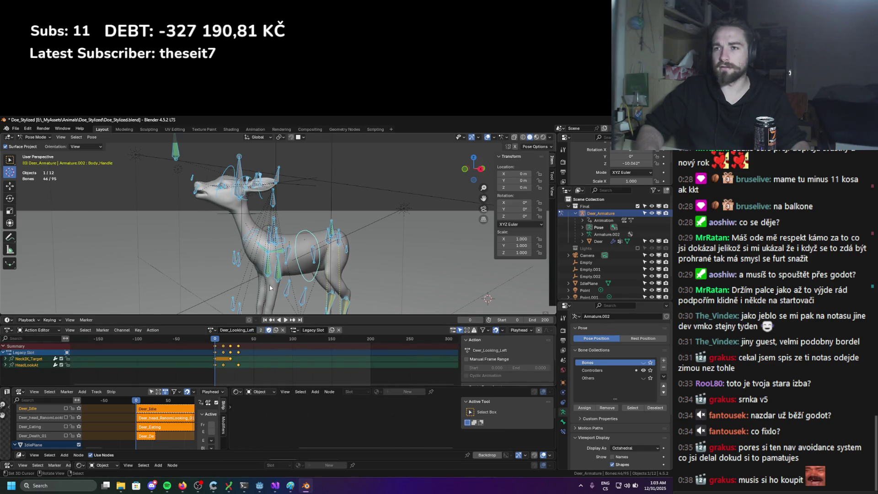
Preview Deer_Looking_Left through frame 128, then push it down as an NLA strip
{"action": "key", "text": "space"}
{"action": "mouse_move", "coordinate": [215, 358]}
{"action": "left_mouse_down"}
{"action": "mouse_move", "coordinate": [347, 375]}
{"action": "mouse_move", "coordinate": [316, 372]}
{"action": "left_mouse_up"}
{"action": "mouse_move", "coordinate": [284, 256]}
{"action": "middle_mouse_down"}
{"action": "mouse_move", "coordinate": [260, 261]}
{"action": "mouse_move", "coordinate": [275, 258]}
{"action": "middle_mouse_up"}
{"action": "key", "text": "shift+Left"}
{"action": "key", "text": "space"}
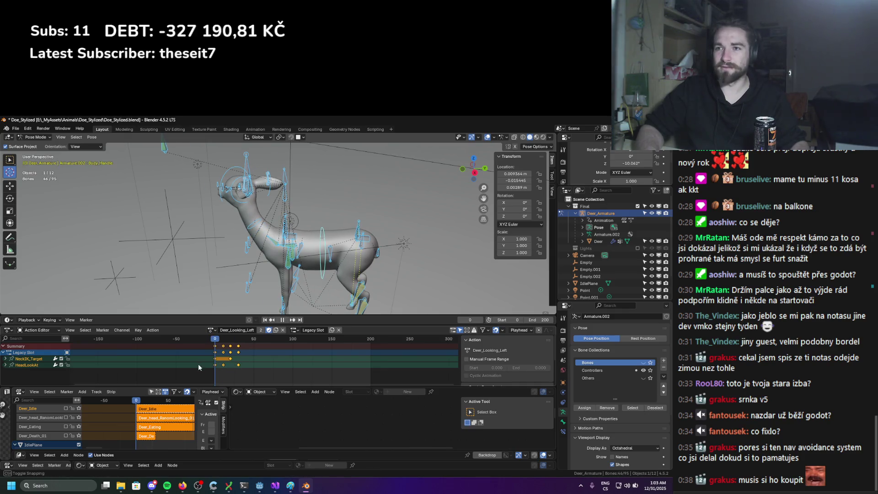
{"action": "scroll", "coordinate": [70, 427], "scroll_direction": "up", "scroll_amount": 3}
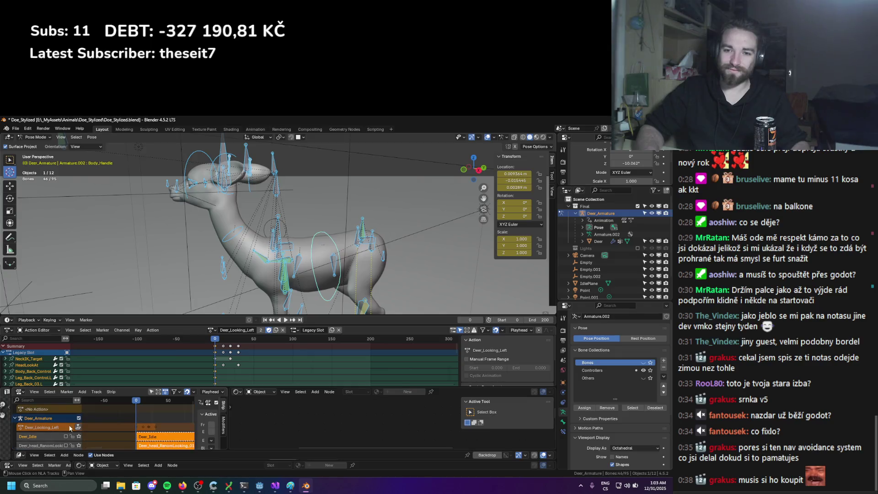
{"action": "left_click", "coordinate": [78, 429]}
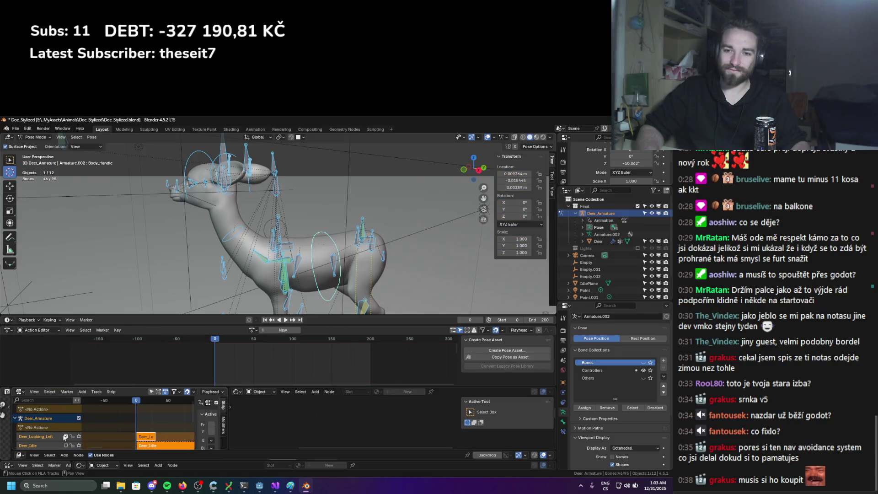
{"action": "left_click", "coordinate": [252, 330]}
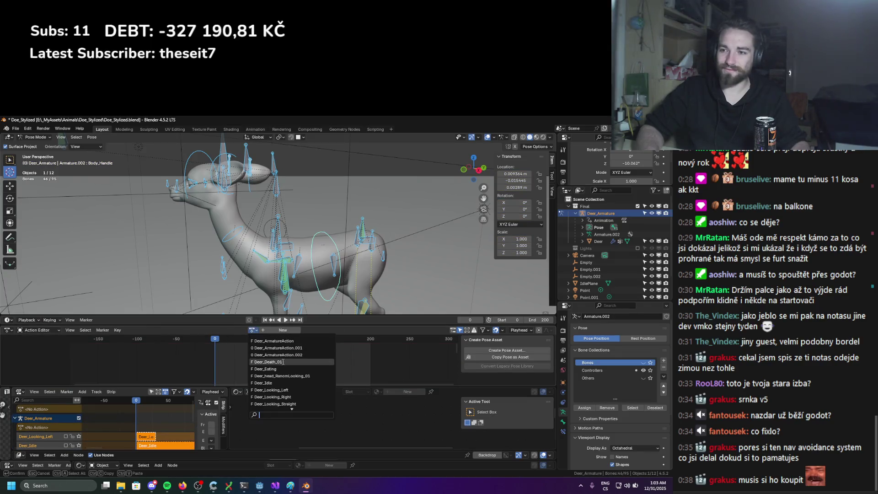
Load the Deer_Looking_Right action and nudge the Head_Controller bone into a new position
{"action": "left_click", "coordinate": [288, 397]}
{"action": "mouse_move", "coordinate": [233, 270]}
{"action": "middle_mouse_down"}
{"action": "mouse_move", "coordinate": [178, 273]}
{"action": "mouse_move", "coordinate": [256, 292]}
{"action": "mouse_move", "coordinate": [266, 217]}
{"action": "mouse_move", "coordinate": [275, 222]}
{"action": "middle_mouse_up"}
{"action": "left_click", "coordinate": [272, 217]}
{"action": "left_click", "coordinate": [276, 223]}
{"action": "key", "text": "g"}
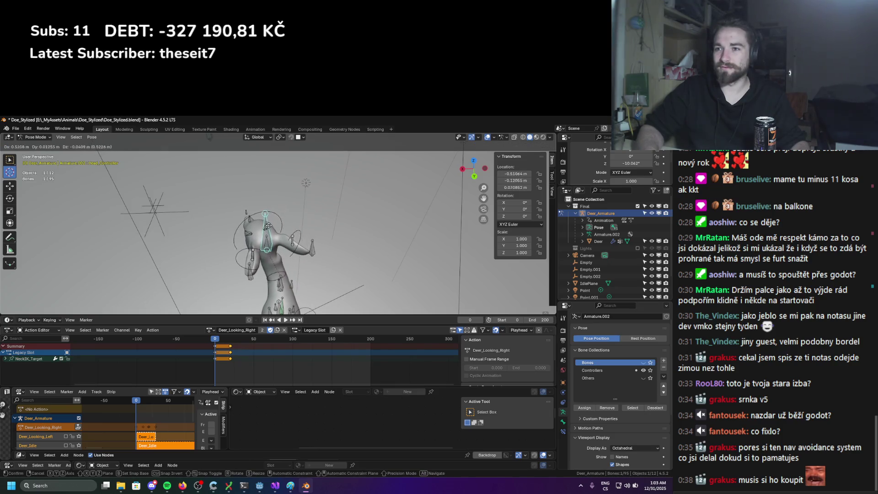
{"action": "left_click", "coordinate": [277, 226]}
Reposition the NeckHandle bone, rotating it around Z and moving it twice
{"action": "left_click", "coordinate": [287, 274]}
{"action": "mouse_move", "coordinate": [287, 273]}
{"action": "middle_mouse_down"}
{"action": "mouse_move", "coordinate": [279, 257]}
{"action": "mouse_move", "coordinate": [230, 229]}
{"action": "mouse_move", "coordinate": [339, 238]}
{"action": "mouse_move", "coordinate": [346, 215]}
{"action": "mouse_move", "coordinate": [332, 250]}
{"action": "mouse_move", "coordinate": [320, 219]}
{"action": "mouse_move", "coordinate": [272, 196]}
{"action": "mouse_move", "coordinate": [275, 186]}
{"action": "middle_mouse_up"}
{"action": "key", "text": "r"}
{"action": "key", "text": "z"}
{"action": "key", "text": "g"}
{"action": "left_click", "coordinate": [340, 220]}
{"action": "key", "text": "g"}
{"action": "left_click", "coordinate": [328, 242]}
Rotate the Neck_Head_handle bone around the global Z axis to turn the head right
{"action": "left_click", "coordinate": [249, 184]}
{"action": "key", "text": "r"}
{"action": "key", "text": "z"}
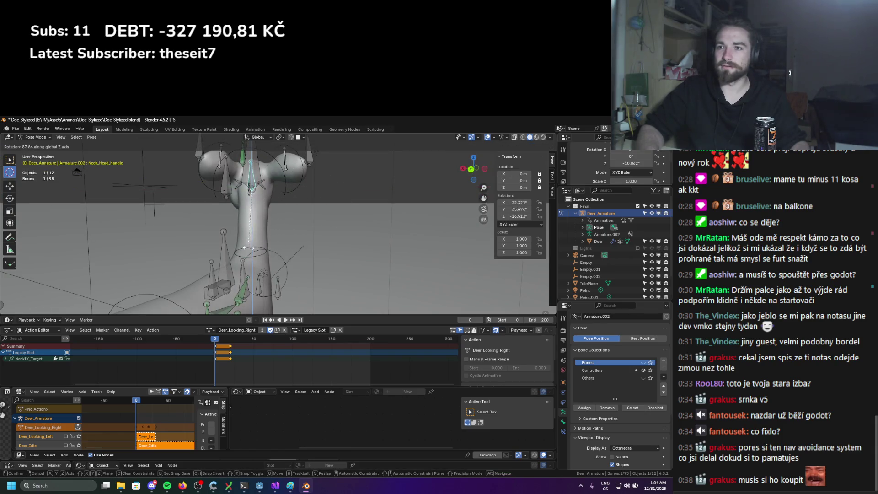
{"action": "left_click", "coordinate": [188, 248]}
{"action": "mouse_move", "coordinate": [188, 247]}
{"action": "middle_mouse_down"}
{"action": "mouse_move", "coordinate": [227, 245]}
{"action": "mouse_move", "coordinate": [225, 235]}
{"action": "middle_mouse_up"}
Key rotation and scale on all bones, then push Deer_Looking_Right down as an NLA strip
{"action": "key", "text": "a"}
{"action": "key", "text": "k"}
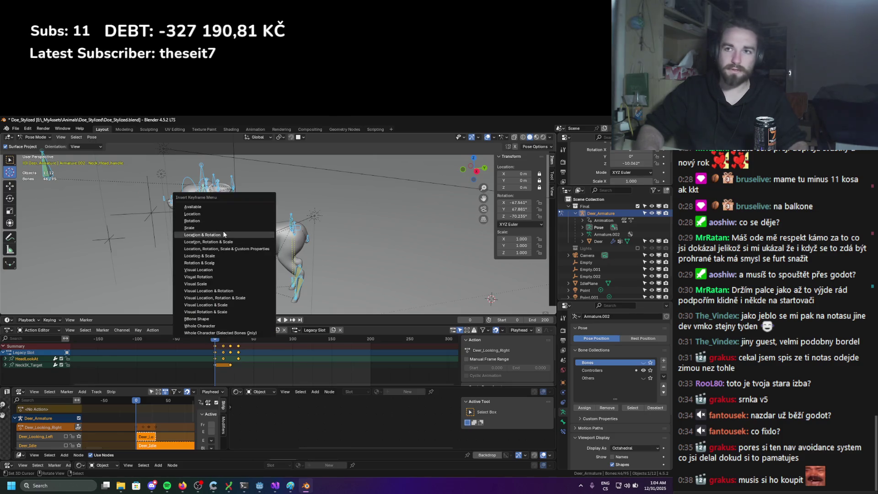
{"action": "left_click", "coordinate": [215, 213]}
{"action": "key", "text": "k"}
{"action": "left_click", "coordinate": [204, 234]}
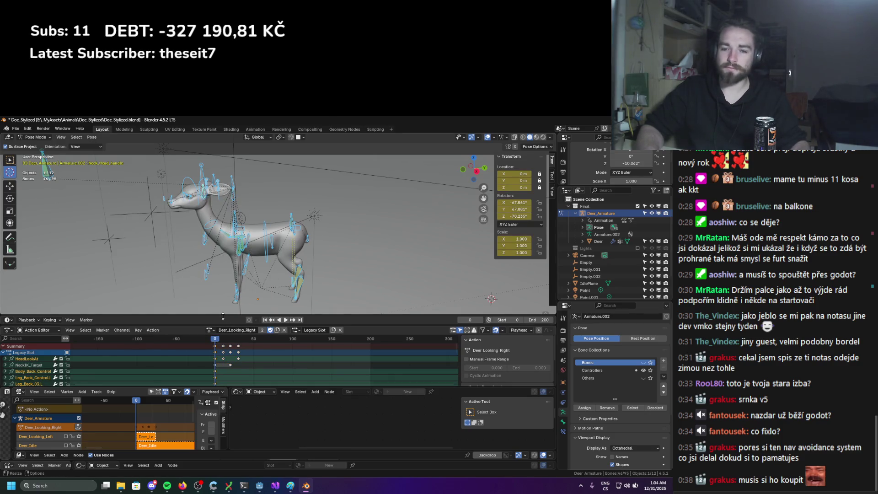
{"action": "left_click", "coordinate": [76, 426]}
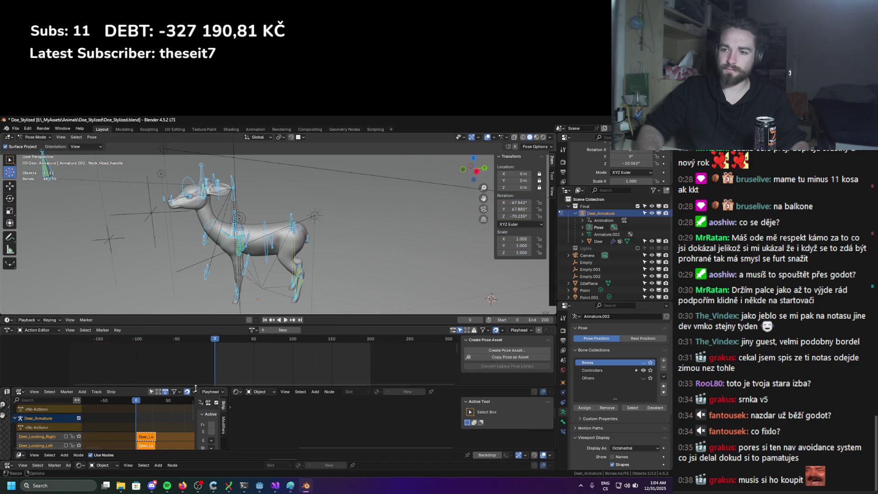
{"action": "left_click", "coordinate": [252, 329]}
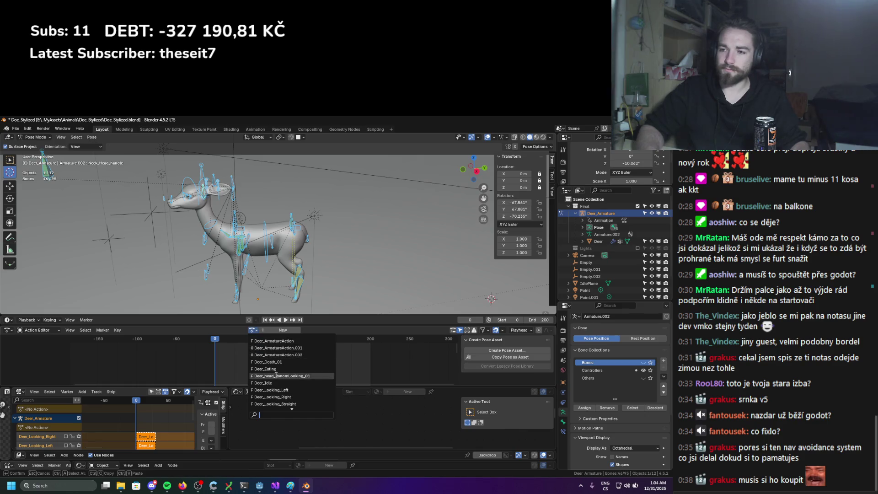
Load the Deer_Looking_Straight action and lower the HeadLookAt target bone
{"action": "left_click", "coordinate": [275, 397]}
{"action": "middle_click_drag", "start_coordinate": [220, 279], "coordinate": [215, 247]}
{"action": "left_click", "coordinate": [153, 154]}
{"action": "key", "text": "g"}
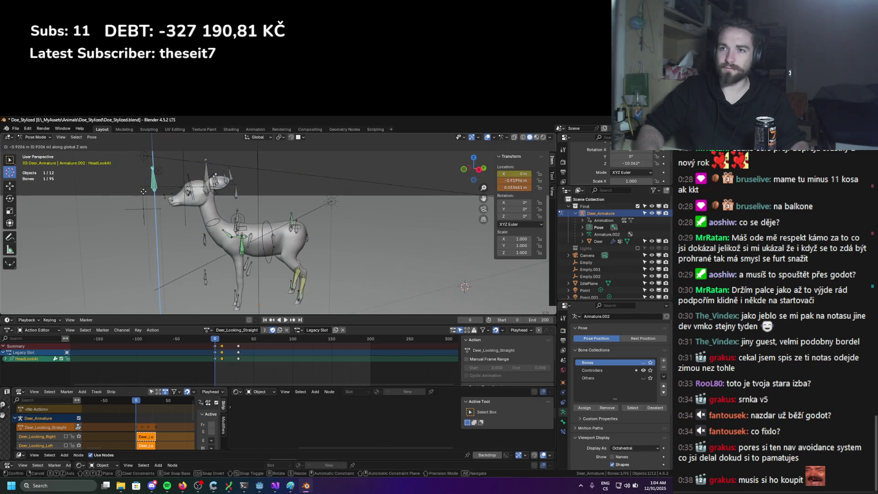
{"action": "left_click", "coordinate": [180, 194]}
Select the Head_Controller bone and clear its rotation with Alt+R
{"action": "key", "text": "a"}
{"action": "middle_click_drag", "start_coordinate": [180, 194], "coordinate": [243, 261]}
{"action": "left_click", "coordinate": [243, 168]}
{"action": "middle_click_drag", "start_coordinate": [242, 168], "coordinate": [254, 172]}
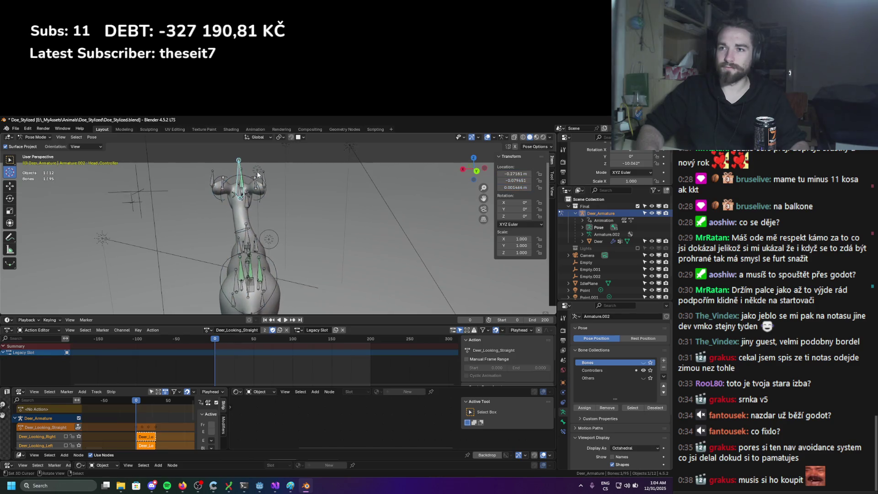
{"action": "mouse_move", "coordinate": [243, 202]}
{"action": "middle_mouse_down"}
{"action": "mouse_move", "coordinate": [259, 198]}
{"action": "mouse_move", "coordinate": [238, 192]}
{"action": "mouse_move", "coordinate": [244, 196]}
{"action": "mouse_move", "coordinate": [231, 214]}
{"action": "mouse_move", "coordinate": [246, 204]}
{"action": "middle_mouse_up"}
{"action": "key", "text": "alt+r"}
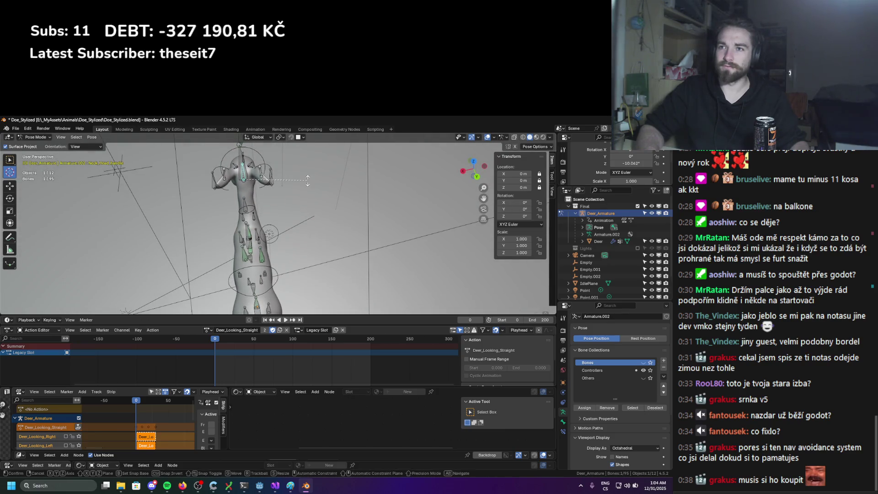
Rotate the neck bone, retrying around global Z and then its local Y axis
{"action": "key", "text": "r"}
{"action": "key", "text": "z"}
{"action": "key", "text": "Escape"}
{"action": "key", "text": "r"}
{"action": "key", "text": "z"}
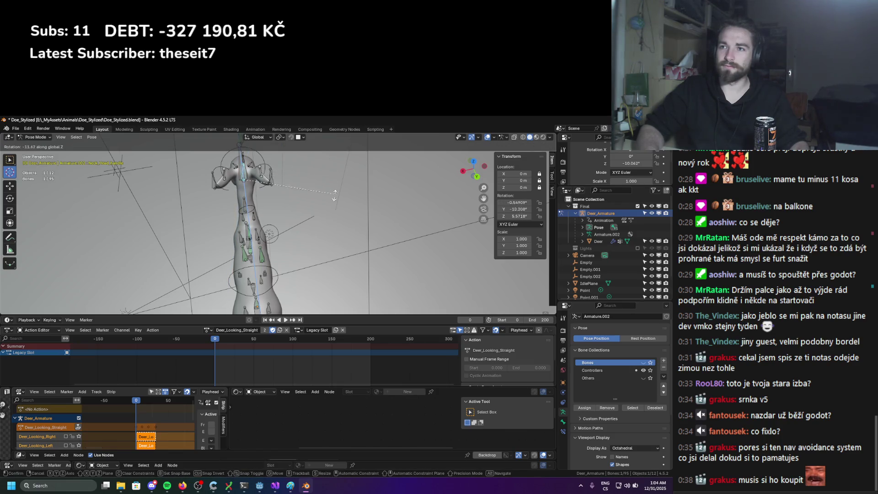
{"action": "key", "text": "y"}
{"action": "key", "text": "y"}
{"action": "key", "text": "Escape"}
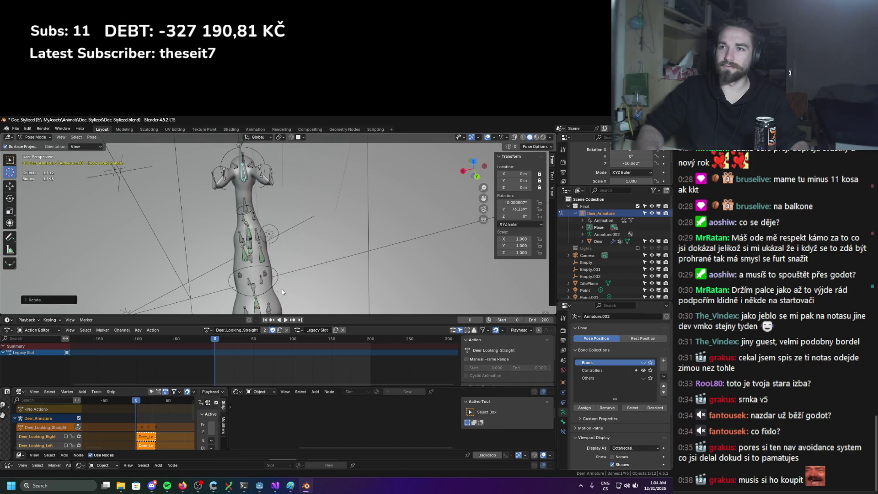
Move the NeckHandle bone into a new position in two moves
{"action": "left_click", "coordinate": [247, 195]}
{"action": "left_click", "coordinate": [248, 204]}
{"action": "mouse_move", "coordinate": [248, 205]}
{"action": "middle_mouse_down"}
{"action": "mouse_move", "coordinate": [284, 198]}
{"action": "mouse_move", "coordinate": [289, 211]}
{"action": "middle_mouse_up"}
{"action": "key", "text": "g"}
{"action": "left_click", "coordinate": [265, 221]}
{"action": "key", "text": "g"}
{"action": "left_click", "coordinate": [279, 251]}
{"action": "scroll", "coordinate": [275, 270], "scroll_direction": "down", "scroll_amount": 3}
Key location, rotation and scale on all of the armature's bones
{"action": "key", "text": "a"}
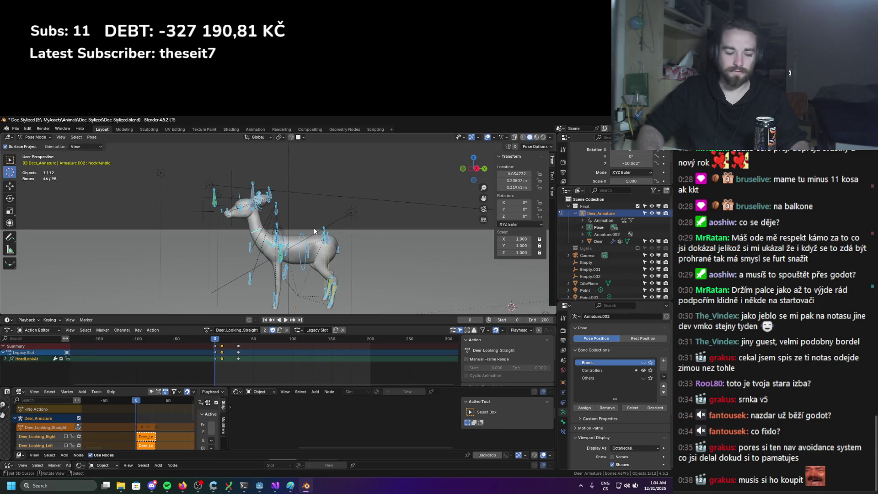
{"action": "key", "text": "k"}
{"action": "left_click", "coordinate": [295, 214]}
{"action": "key", "text": "k"}
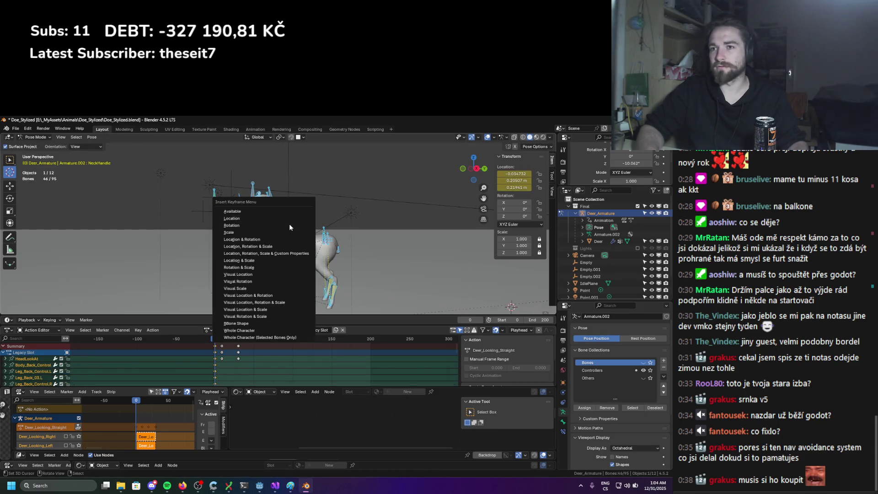
{"action": "left_click", "coordinate": [289, 225]}
{"action": "key", "text": "k"}
{"action": "left_click", "coordinate": [283, 233]}
Push Deer_Looking_Straight down as an NLA track and save Doe_Stylized.blend
{"action": "scroll", "coordinate": [293, 230], "scroll_direction": "up", "scroll_amount": 3}
{"action": "middle_click_drag", "start_coordinate": [293, 230], "coordinate": [342, 280]}
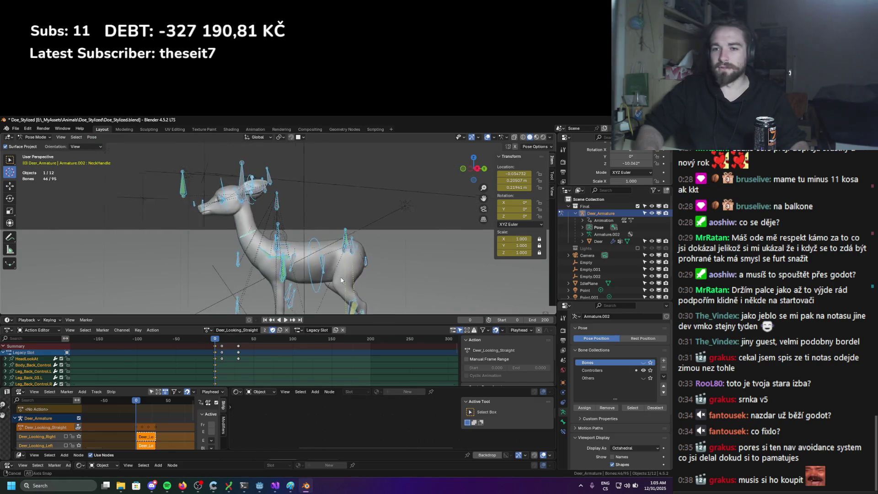
{"action": "scroll", "coordinate": [341, 281], "scroll_direction": "up", "scroll_amount": 2}
{"action": "scroll", "coordinate": [330, 267], "scroll_direction": "down", "scroll_amount": 2}
{"action": "scroll", "coordinate": [314, 251], "scroll_direction": "up", "scroll_amount": 3}
{"action": "middle_click_drag", "start_coordinate": [315, 251], "coordinate": [236, 253]}
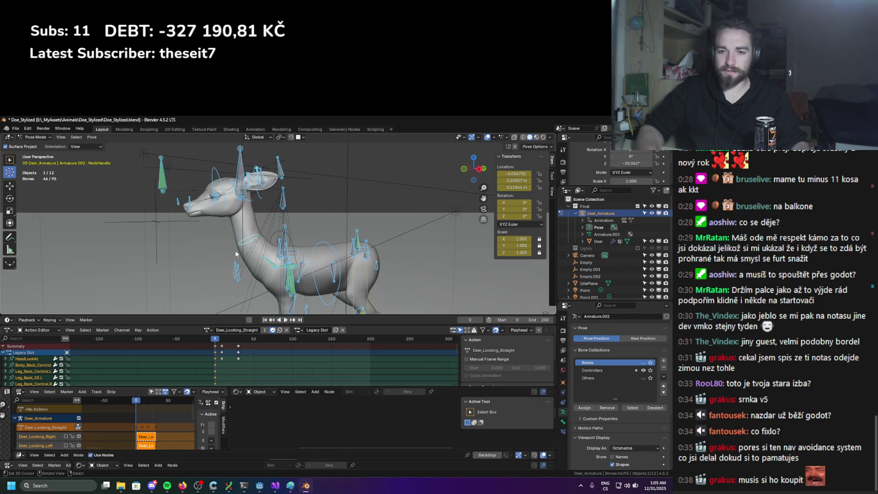
{"action": "left_click", "coordinate": [78, 428]}
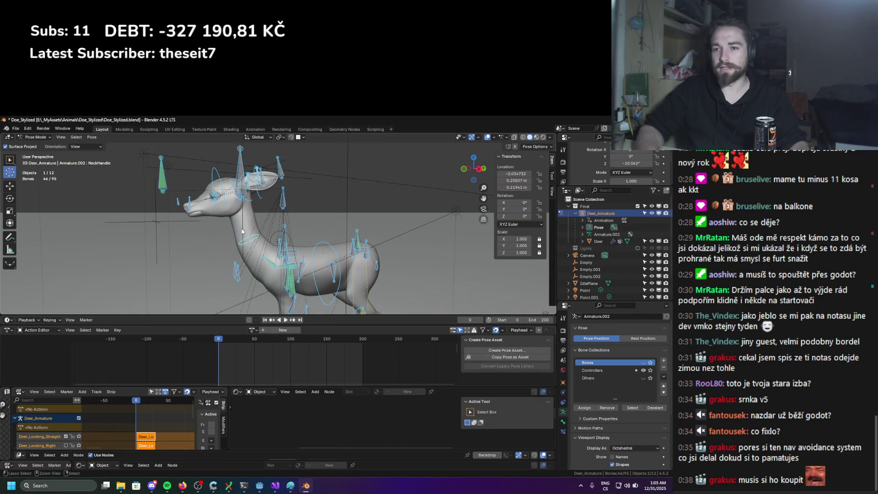
{"action": "key", "text": "ctrl+s"}
{"action": "left_click", "coordinate": [252, 330]}
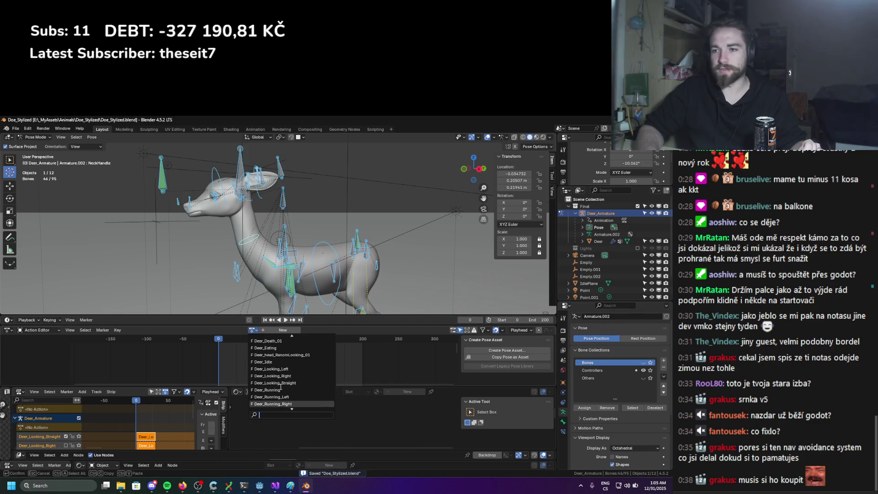
Assign the Deer_Running action to the armature and preview its playback
{"action": "scroll", "coordinate": [281, 387], "scroll_direction": "up", "scroll_amount": 3}
{"action": "scroll", "coordinate": [283, 383], "scroll_direction": "down", "scroll_amount": 3}
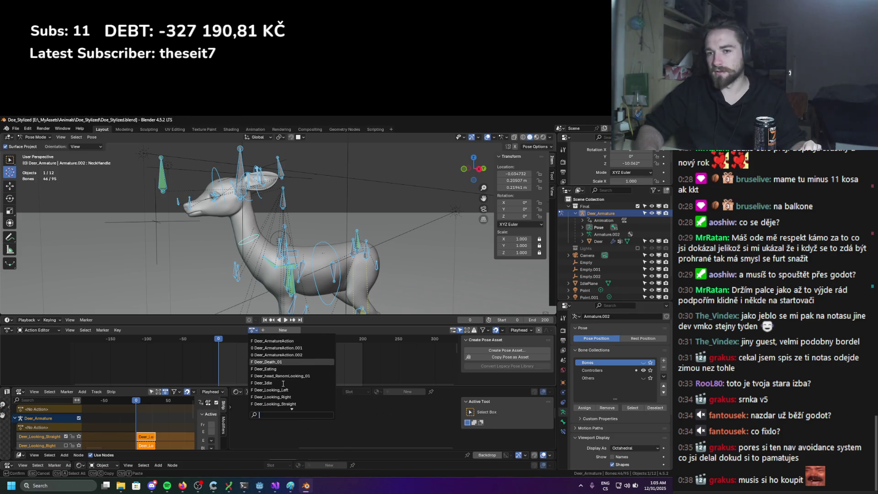
{"action": "scroll", "coordinate": [283, 383], "scroll_direction": "down", "scroll_amount": 10}
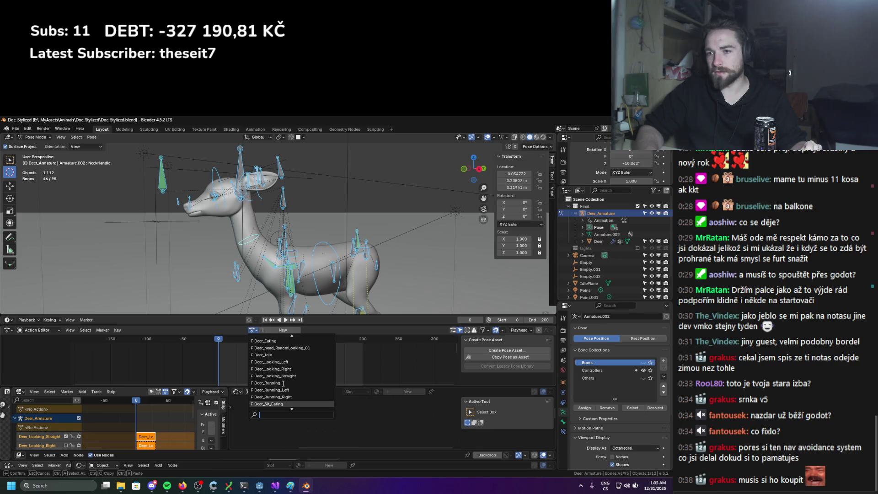
{"action": "left_click", "coordinate": [285, 383]}
{"action": "key", "text": "space"}
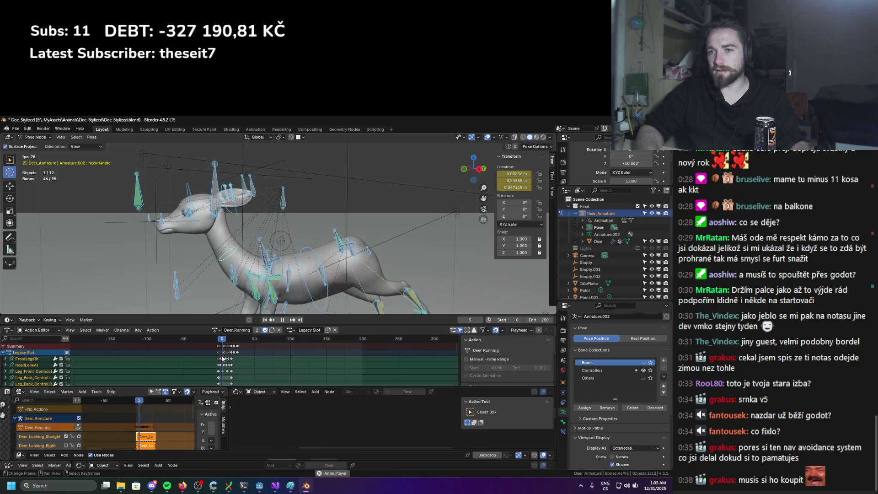
{"action": "key", "text": "Escape"}
{"action": "mouse_move", "coordinate": [215, 220]}
{"action": "middle_mouse_down"}
{"action": "mouse_move", "coordinate": [188, 192]}
{"action": "mouse_move", "coordinate": [244, 211]}
{"action": "middle_mouse_up"}
{"action": "scroll", "coordinate": [245, 211], "scroll_direction": "up", "scroll_amount": 5}
Key location, rotation and scale on all bones and push Deer_Running down to an NLA track
{"action": "key", "text": "k"}
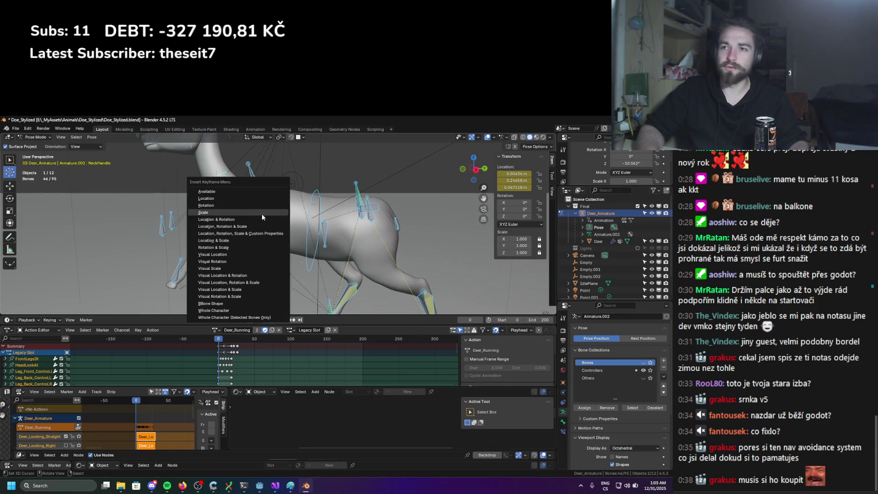
{"action": "left_click", "coordinate": [235, 200]}
{"action": "key", "text": "k"}
{"action": "left_click", "coordinate": [235, 204]}
{"action": "key", "text": "k"}
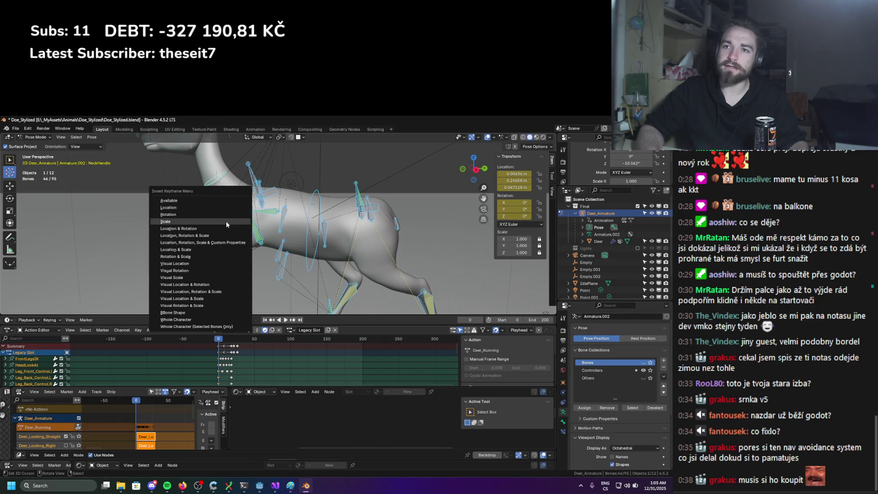
{"action": "left_click", "coordinate": [226, 221]}
{"action": "scroll", "coordinate": [280, 228], "scroll_direction": "down", "scroll_amount": 3}
{"action": "middle_click_drag", "start_coordinate": [280, 229], "coordinate": [291, 222]}
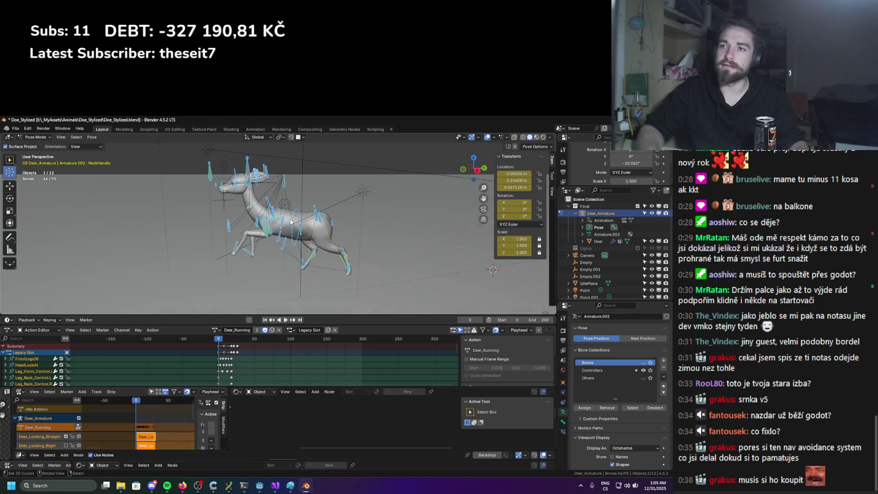
{"action": "left_click", "coordinate": [77, 426]}
Assign the Deer_Running_Left action and preview its playback from frame 0
{"action": "left_click", "coordinate": [253, 330]}
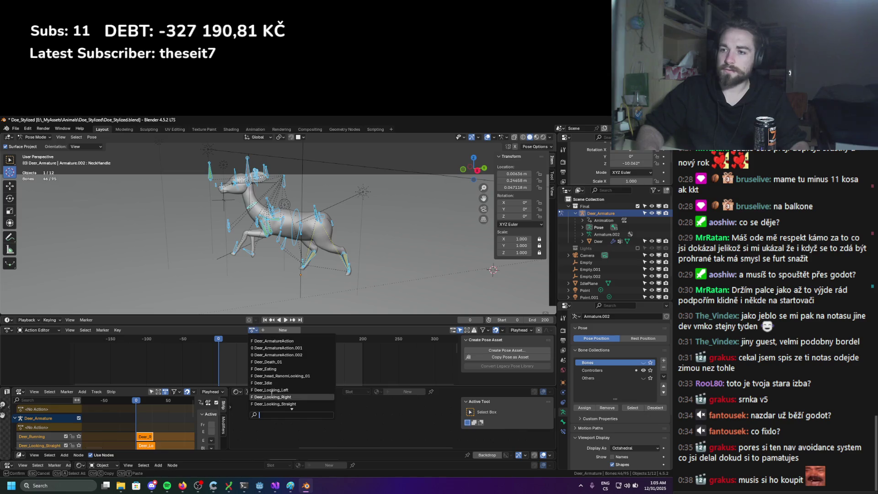
{"action": "left_click", "coordinate": [297, 384]}
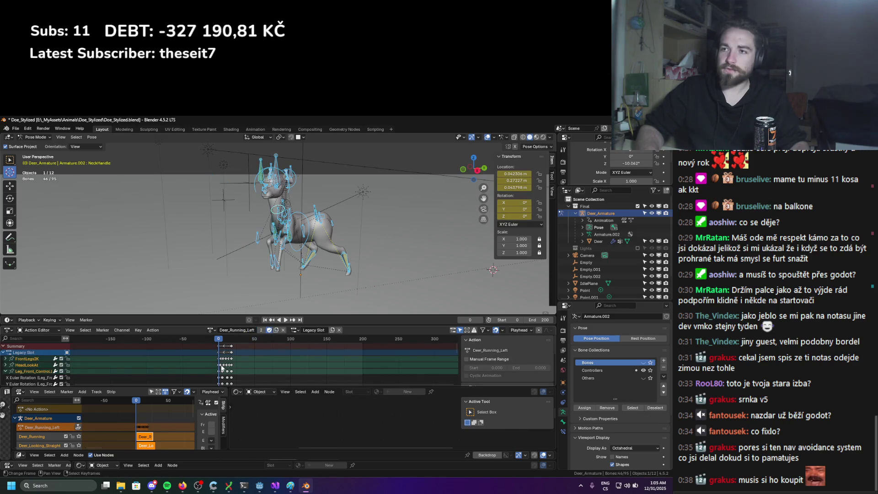
{"action": "key", "text": "space"}
{"action": "key", "text": "Escape"}
{"action": "middle_click_drag", "start_coordinate": [204, 253], "coordinate": [275, 247]}
{"action": "scroll", "coordinate": [274, 247], "scroll_direction": "up", "scroll_amount": 3}
Key all bones including scale, push Deer_Running_Left down to an NLA track, and save
{"action": "key", "text": "k"}
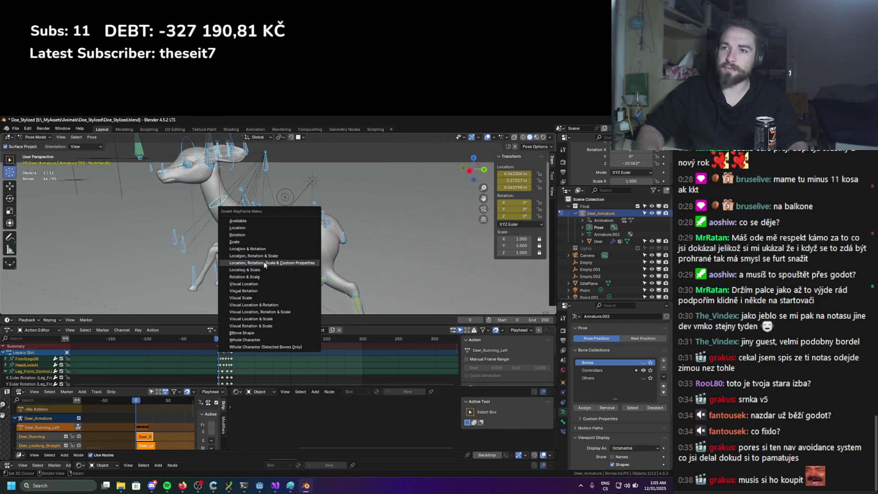
{"action": "left_click", "coordinate": [260, 229]}
{"action": "key", "text": "k"}
{"action": "left_click", "coordinate": [256, 246]}
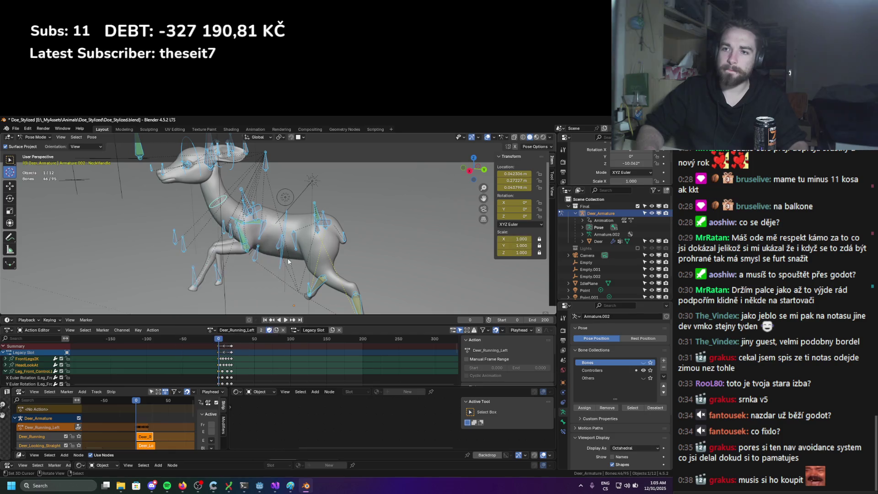
{"action": "left_click", "coordinate": [77, 427]}
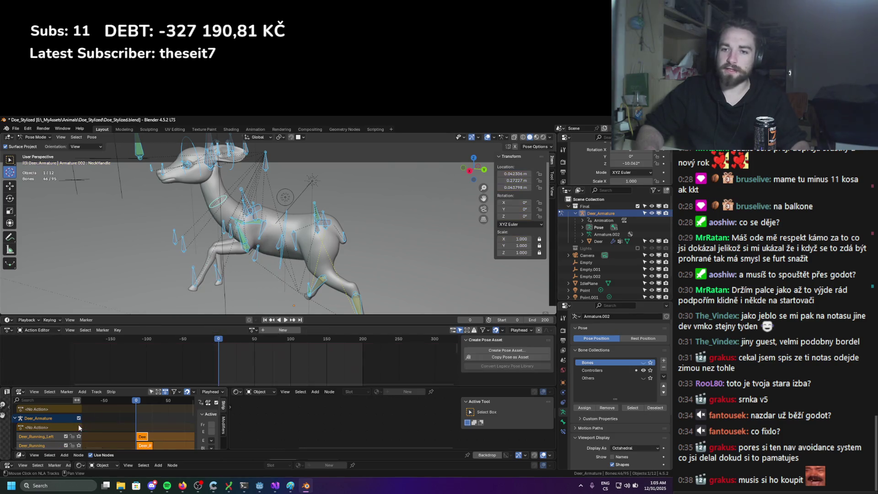
{"action": "key", "text": "ctrl+s"}
{"action": "mouse_move", "coordinate": [243, 242]}
{"action": "middle_mouse_down"}
{"action": "mouse_move", "coordinate": [273, 238]}
{"action": "mouse_move", "coordinate": [256, 249]}
{"action": "middle_mouse_up"}
{"action": "left_click", "coordinate": [252, 330]}
{"action": "scroll", "coordinate": [293, 396], "scroll_direction": "down", "scroll_amount": 4}
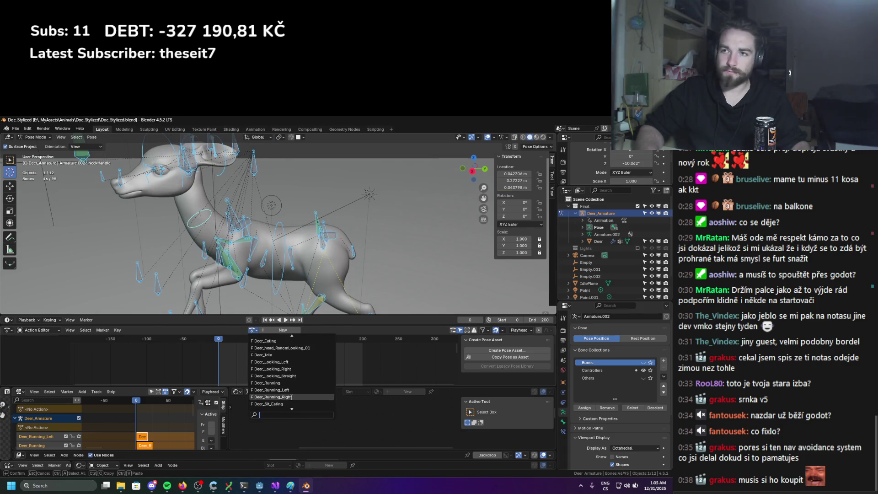
Assign the Deer_Running_Right action and preview its playback, returning to frame 0
{"action": "left_click", "coordinate": [274, 396]}
{"action": "key", "text": "space"}
{"action": "mouse_move", "coordinate": [206, 257]}
{"action": "middle_mouse_down"}
{"action": "mouse_move", "coordinate": [167, 267]}
{"action": "mouse_move", "coordinate": [199, 261]}
{"action": "middle_mouse_up"}
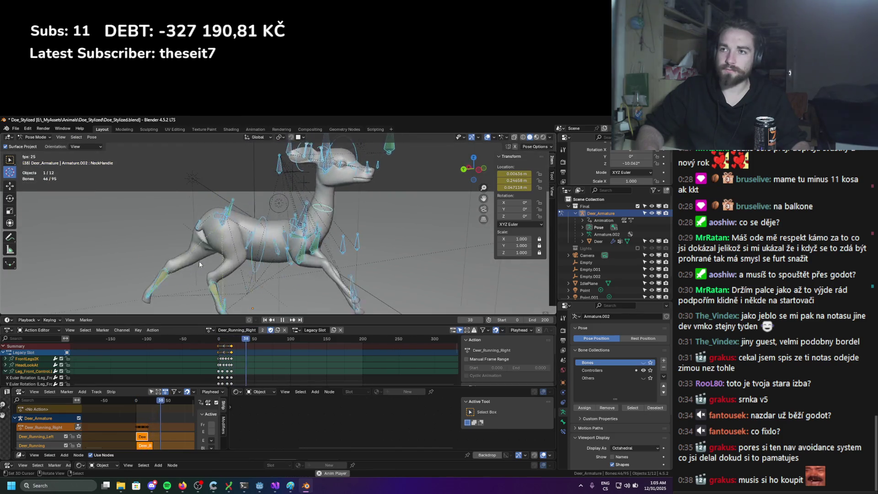
{"action": "key", "text": "Escape"}
{"action": "mouse_move", "coordinate": [247, 284]}
{"action": "middle_mouse_down"}
{"action": "mouse_move", "coordinate": [267, 257]}
{"action": "mouse_move", "coordinate": [369, 267]}
{"action": "mouse_move", "coordinate": [259, 175]}
{"action": "mouse_move", "coordinate": [196, 207]}
{"action": "mouse_move", "coordinate": [208, 191]}
{"action": "mouse_move", "coordinate": [312, 230]}
{"action": "middle_mouse_up"}
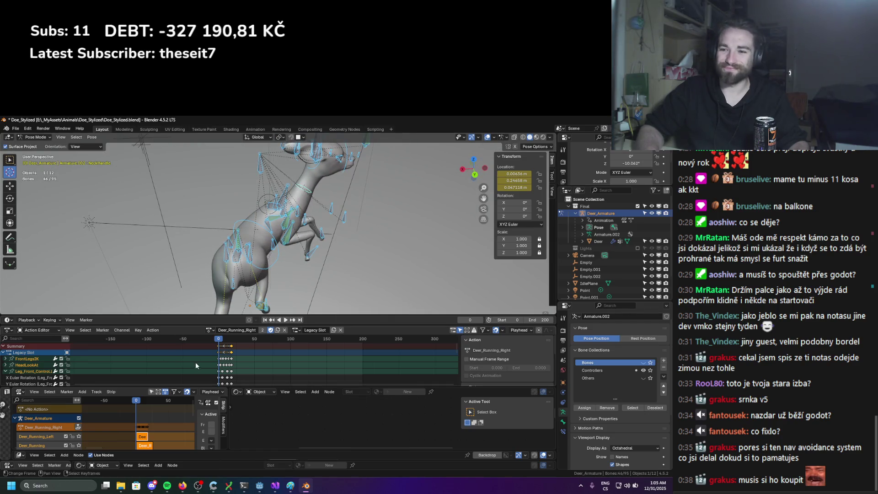
Key the scale of all bones, save, and push Deer_Running_Right down to an NLA track
{"action": "key", "text": "k"}
{"action": "key", "text": "Escape"}
{"action": "key", "text": "k"}
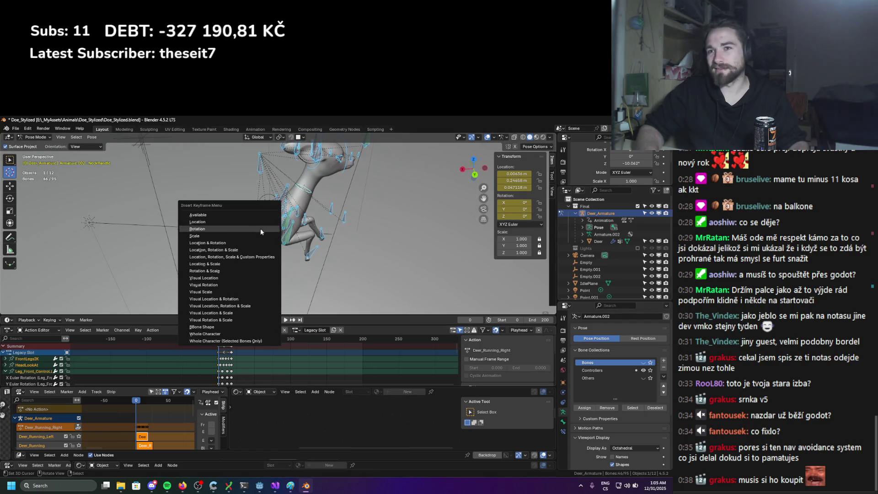
{"action": "left_click", "coordinate": [257, 237]}
{"action": "middle_click_drag", "start_coordinate": [257, 237], "coordinate": [288, 226]}
{"action": "key", "text": "ctrl+s"}
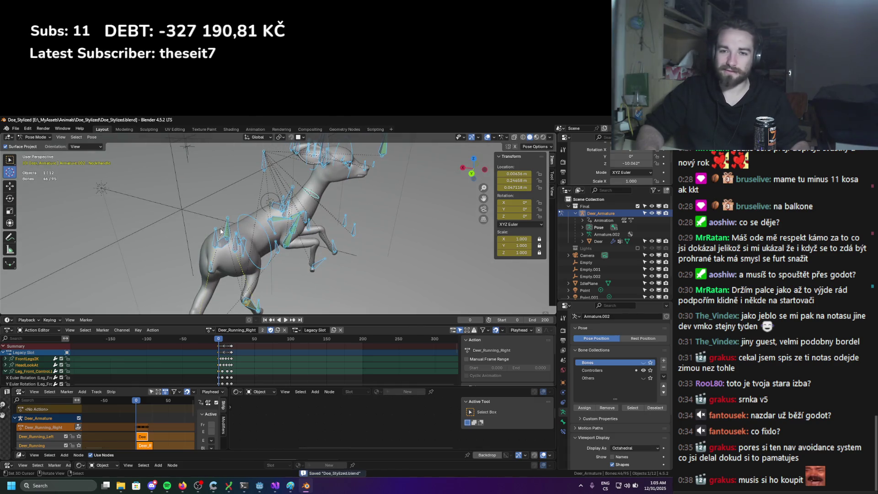
{"action": "left_click", "coordinate": [78, 428]}
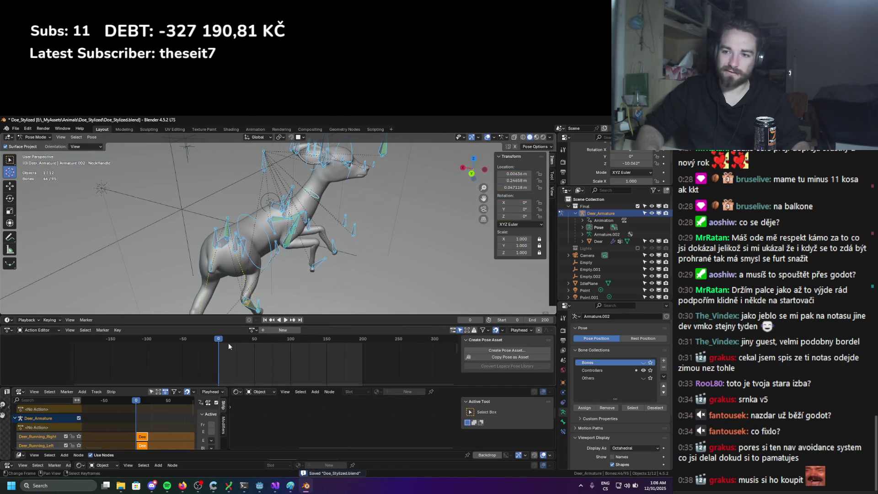
Load Deer_Sit_Eating, preview it in side view, and return to frame 0 for keying
{"action": "left_click", "coordinate": [251, 331]}
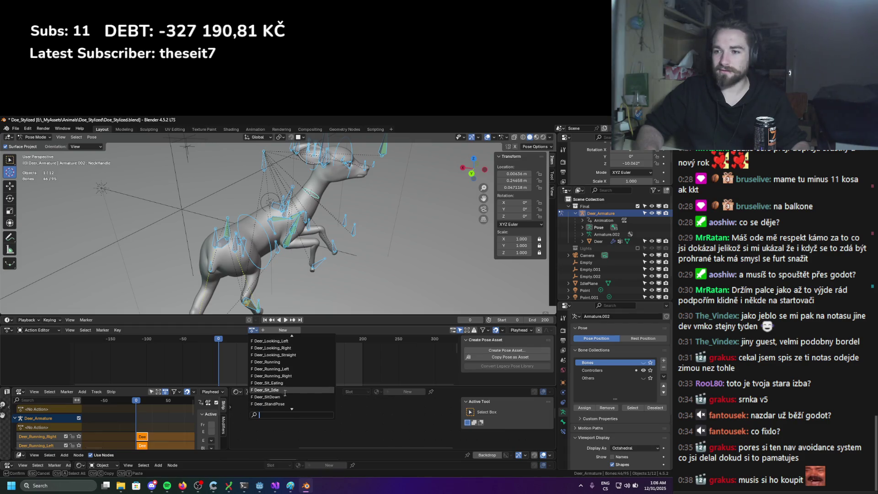
{"action": "left_click", "coordinate": [269, 404]}
{"action": "key", "text": "space"}
{"action": "key", "text": "KP_3"}
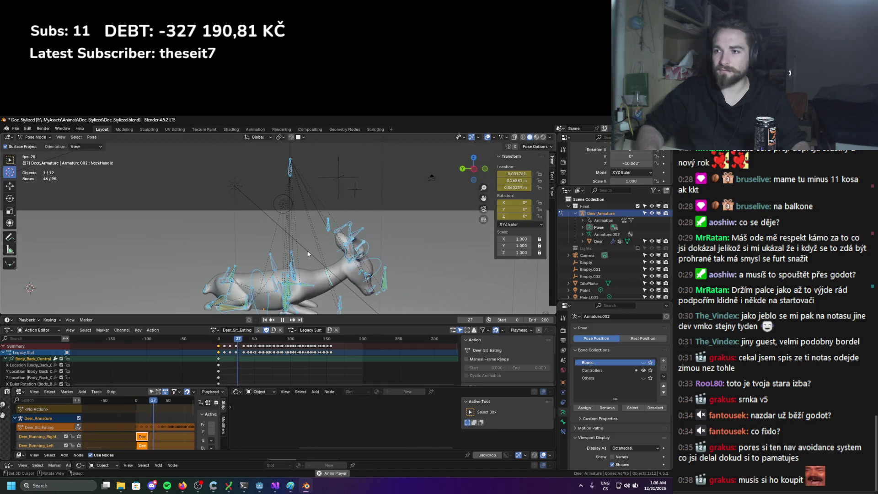
{"action": "mouse_move", "coordinate": [308, 250]}
{"action": "middle_mouse_down"}
{"action": "mouse_move", "coordinate": [232, 273]}
{"action": "mouse_move", "coordinate": [160, 276]}
{"action": "middle_mouse_up"}
{"action": "key", "text": "space"}
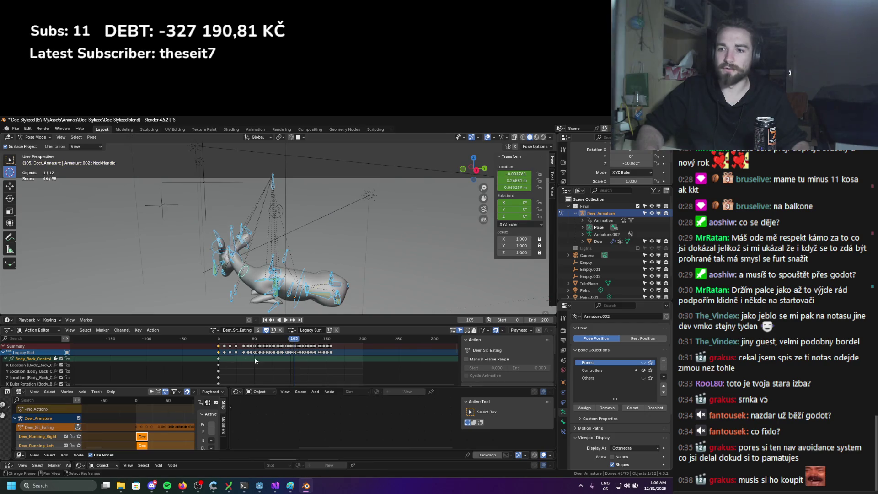
{"action": "key", "text": "shift+Left"}
{"action": "key", "text": "k"}
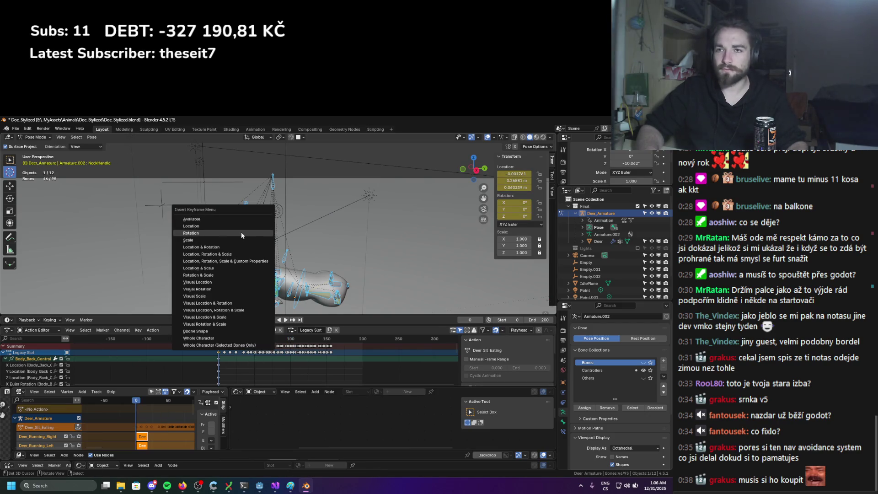
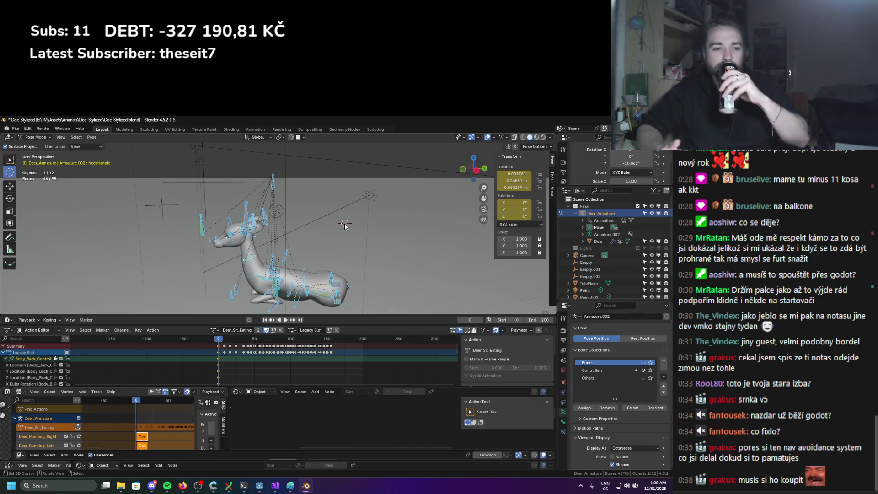
Insert a scale keyframe on the selected deer bones at frame 0
{"action": "mouse_move", "coordinate": [345, 226]}
{"action": "middle_mouse_down"}
{"action": "mouse_move", "coordinate": [271, 255]}
{"action": "mouse_move", "coordinate": [255, 248]}
{"action": "mouse_move", "coordinate": [238, 269]}
{"action": "middle_mouse_up"}
{"action": "key", "text": "k"}
{"action": "left_click", "coordinate": [245, 273]}
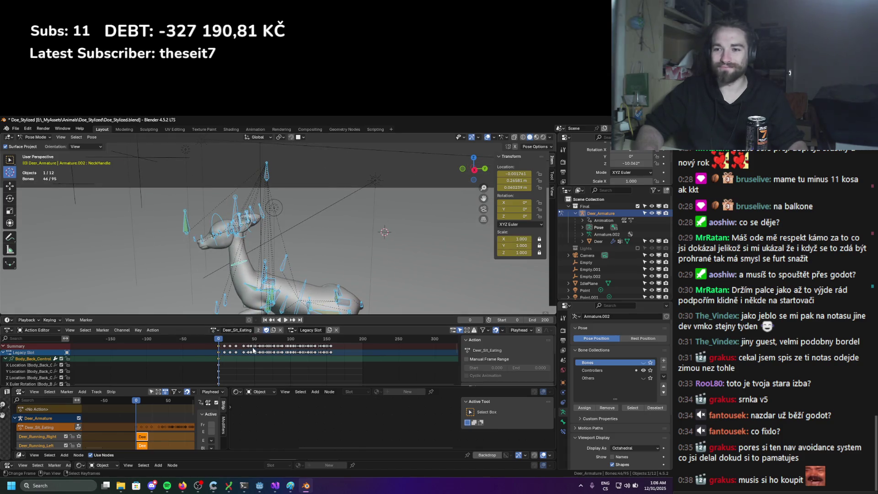
Exit tweak mode, mute the Deer_Sit_Eating NLA track, and save Doe_Stylized.blend
{"action": "key", "text": "Tab"}
{"action": "scroll", "coordinate": [78, 426], "scroll_direction": "down", "scroll_amount": 5}
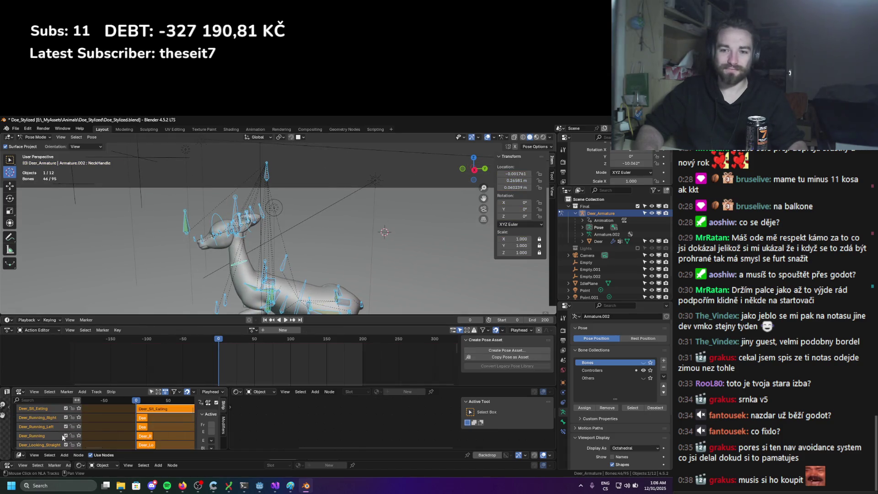
{"action": "scroll", "coordinate": [67, 407], "scroll_direction": "up", "scroll_amount": 3}
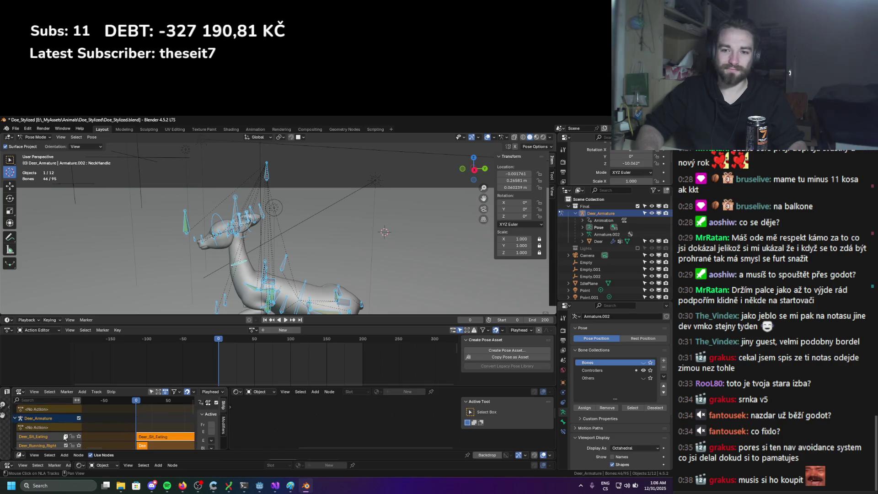
{"action": "left_click", "coordinate": [66, 409]}
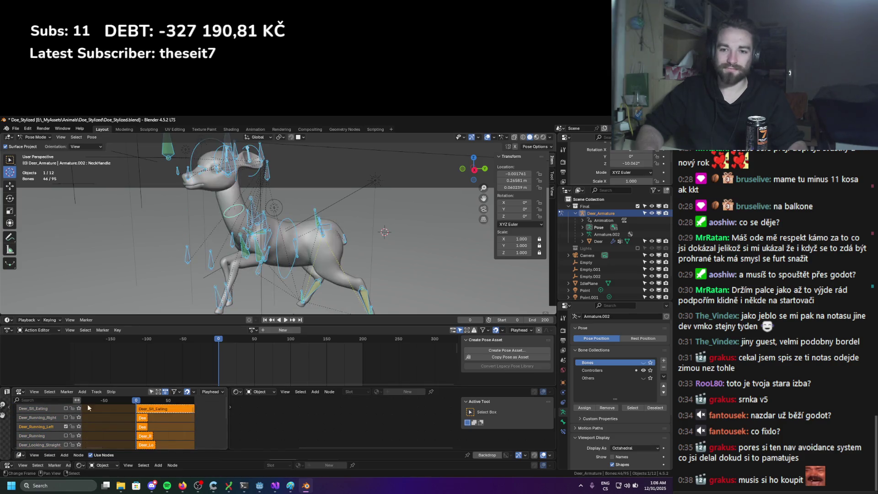
{"action": "key", "text": "ctrl+s"}
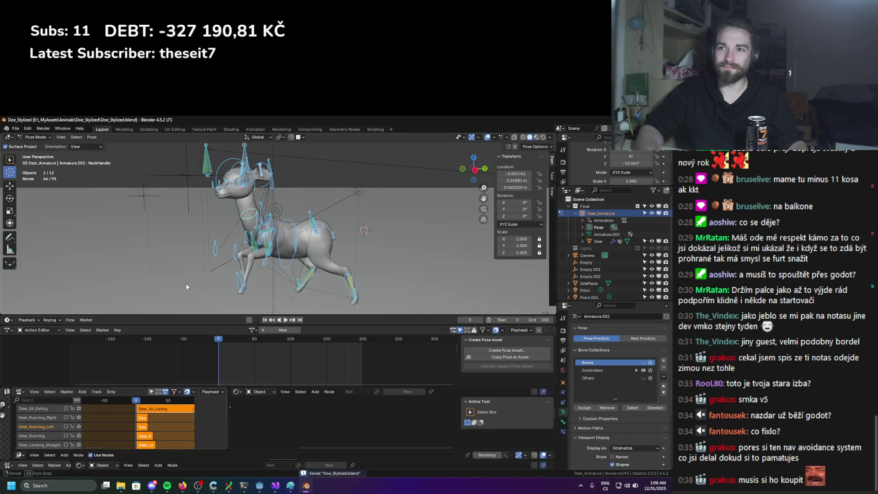
{"action": "left_click", "coordinate": [256, 330]}
Assign the Deer_Sit_Idle action to the rig and play it back to preview
{"action": "scroll", "coordinate": [292, 384], "scroll_direction": "down", "scroll_amount": 7}
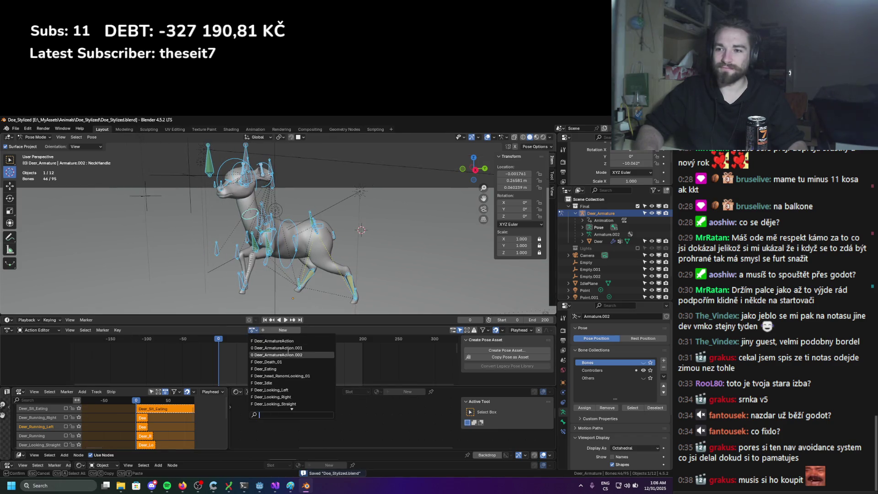
{"action": "left_click", "coordinate": [287, 390]}
{"action": "key", "text": "space"}
{"action": "mouse_move", "coordinate": [294, 287]}
{"action": "middle_mouse_down"}
{"action": "mouse_move", "coordinate": [385, 273]}
{"action": "mouse_move", "coordinate": [490, 278]}
{"action": "mouse_move", "coordinate": [282, 281]}
{"action": "middle_mouse_up"}
{"action": "key", "text": "space"}
Reset the NeckHandle bone's location with Alt+G and replay the animation to check it
{"action": "key", "text": "alt+g"}
{"action": "key", "text": "space"}
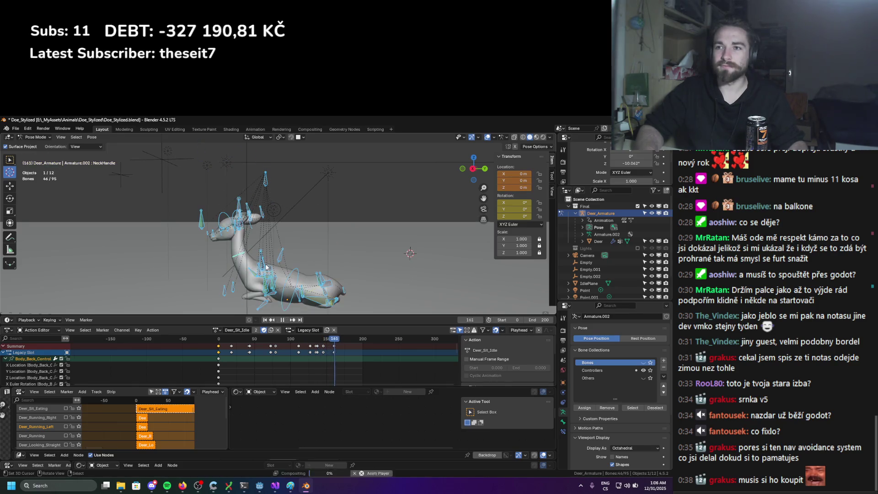
{"action": "middle_click_drag", "start_coordinate": [266, 267], "coordinate": [212, 272]}
{"action": "key", "text": "space"}
{"action": "left_click", "coordinate": [254, 246]}
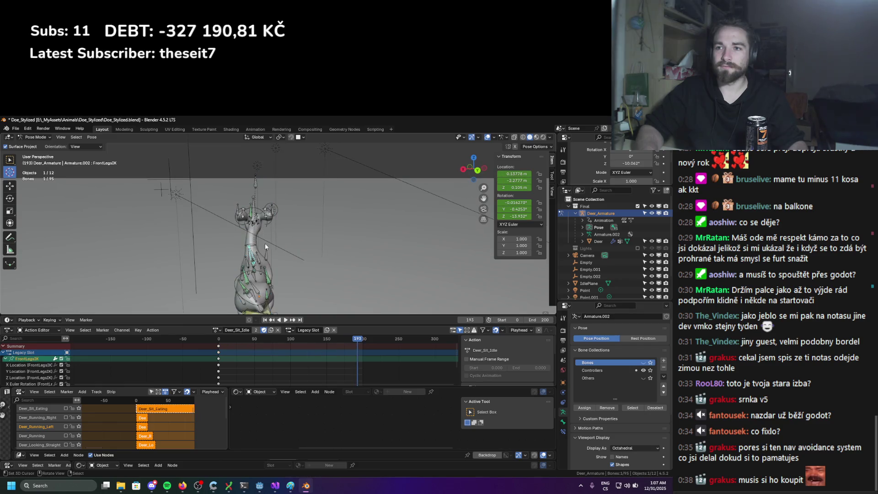
{"action": "key", "text": "g"}
{"action": "right_click", "coordinate": [265, 243]}
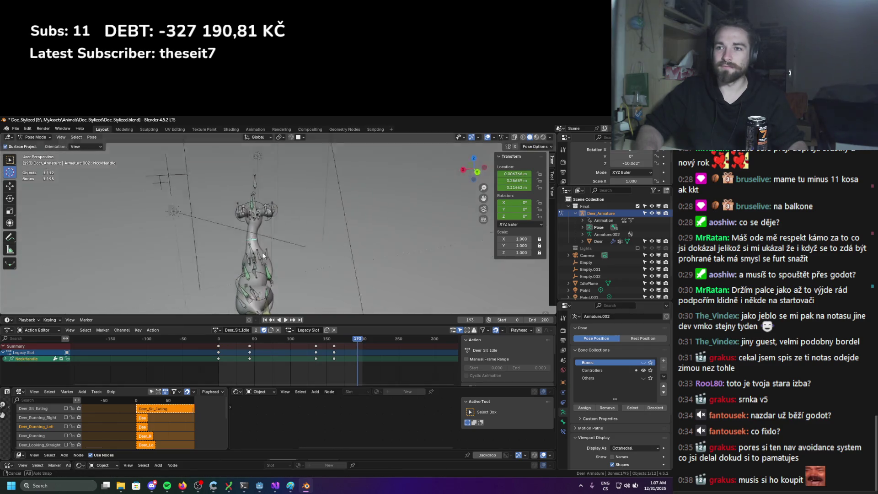
Scrub the playhead to frame 94, then back to frame 0, and select all bones
{"action": "middle_click_drag", "start_coordinate": [265, 242], "coordinate": [293, 256]}
{"action": "left_click", "coordinate": [282, 349]}
{"action": "key", "text": "space"}
{"action": "left_click", "coordinate": [189, 348]}
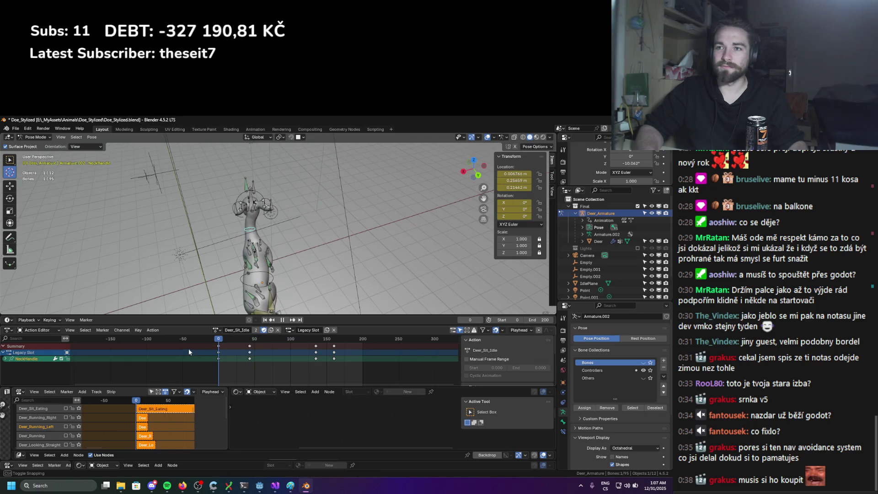
{"action": "key", "text": "a"}
{"action": "middle_click_drag", "start_coordinate": [215, 293], "coordinate": [333, 223]}
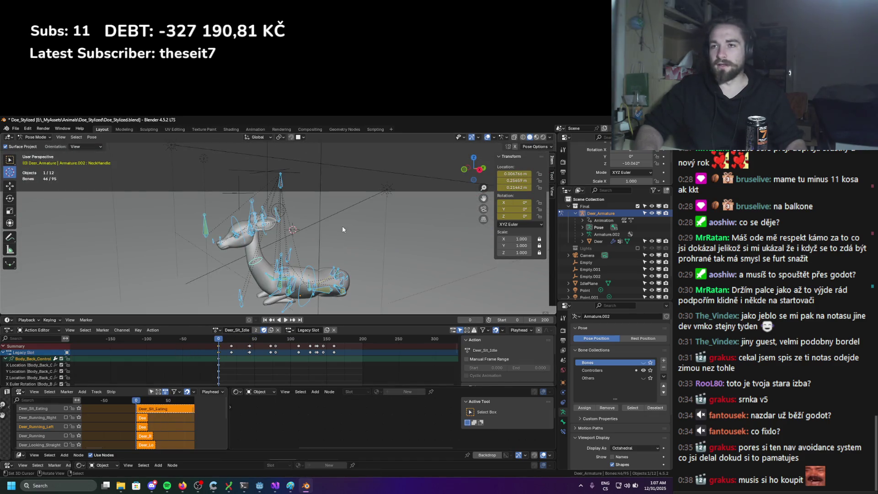
Save Doe_Stylized.blend, return the rig to object mode, and quit Blender
{"action": "key", "text": "ctrl+s"}
{"action": "key", "text": "ctrl+Tab"}
{"action": "key", "text": "ctrl+q"}
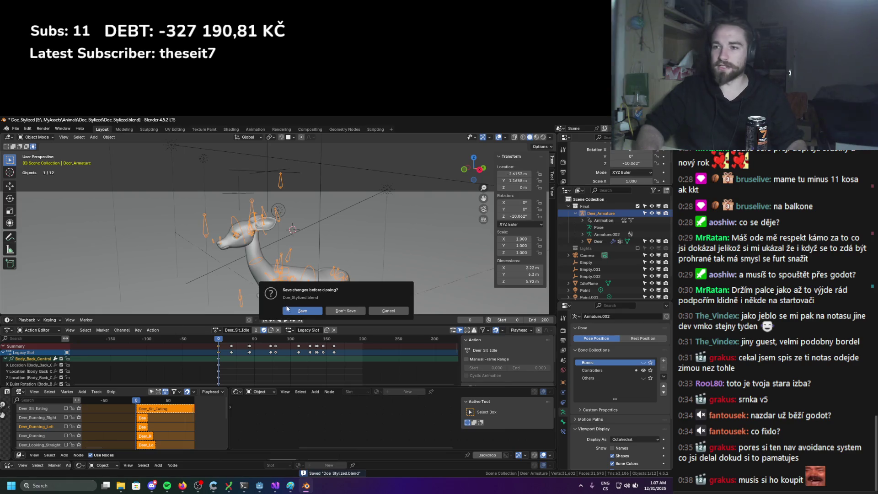
Save and close the doe project, relaunch Blender 4.5.2, and open Deer_Stylized.blend from Recent Files
{"action": "left_click", "coordinate": [288, 310]}
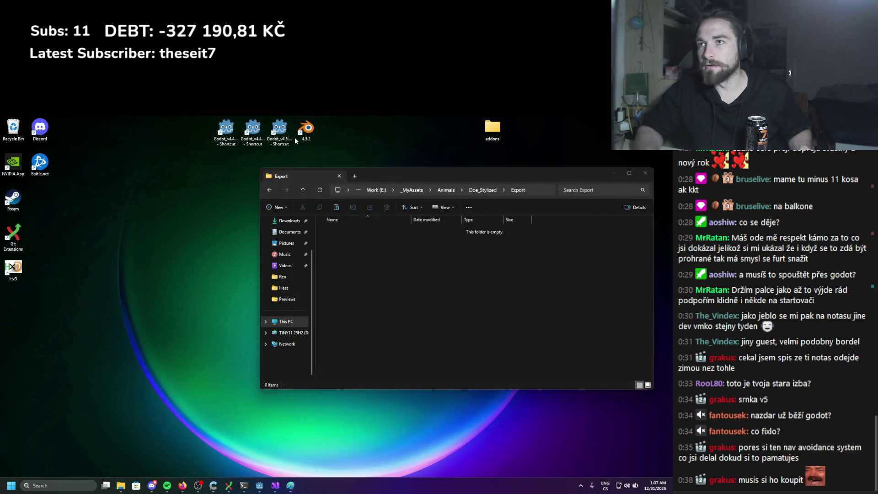
{"action": "double_click", "coordinate": [305, 129]}
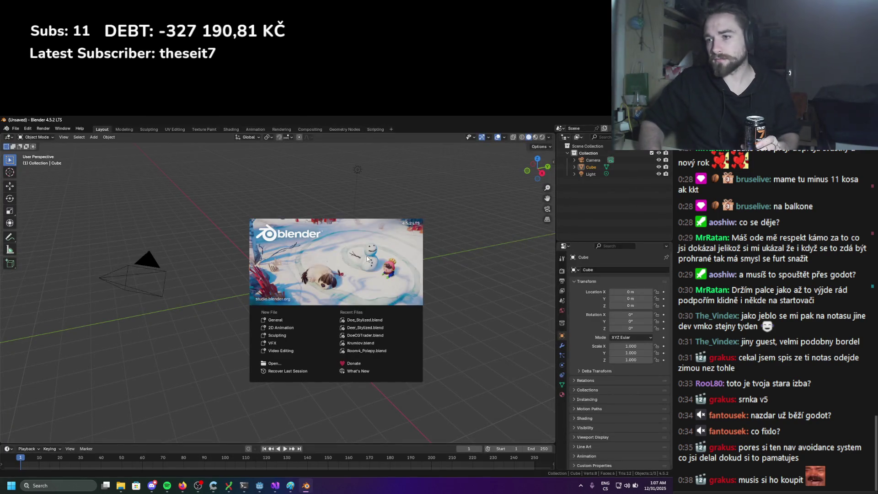
{"action": "left_click", "coordinate": [359, 329]}
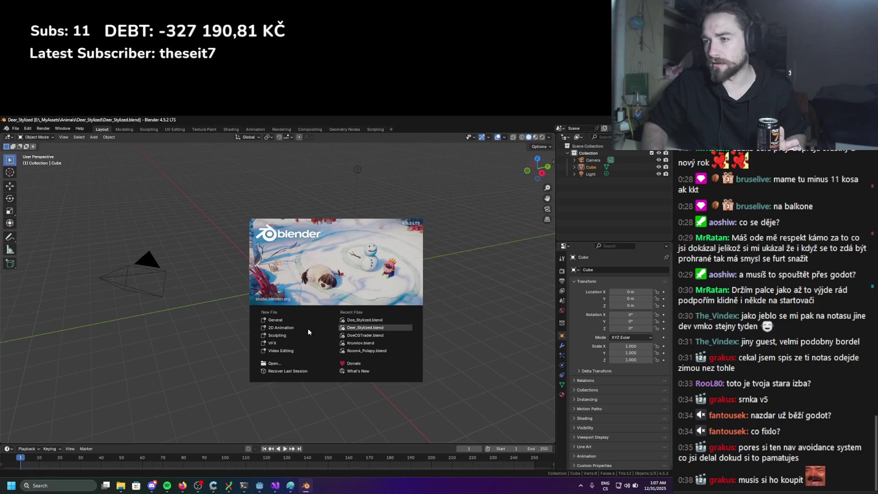
Orbit the viewport around the loaded deer rig to inspect it
{"action": "middle_click_drag", "start_coordinate": [253, 292], "coordinate": [215, 303]}
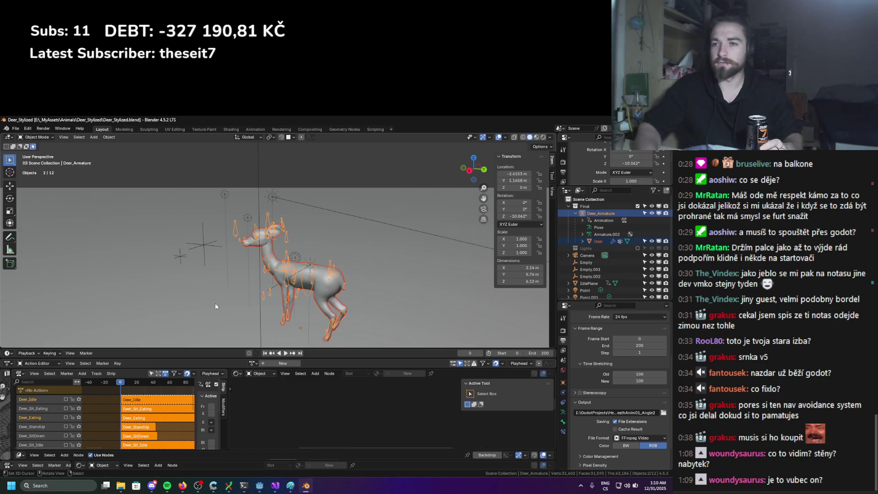
Delete the Deer_Armature object from the scene
{"action": "left_click", "coordinate": [271, 213]}
{"action": "scroll", "coordinate": [284, 226], "scroll_direction": "up", "scroll_amount": 2}
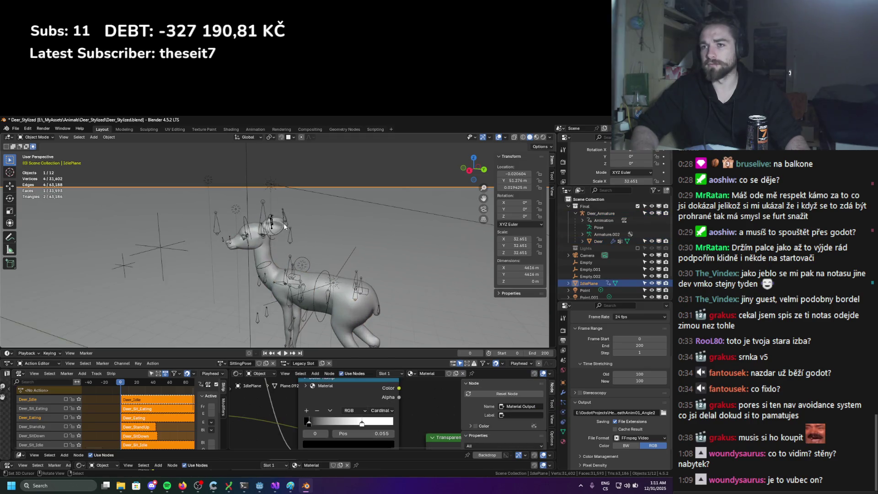
{"action": "left_click", "coordinate": [285, 226]}
{"action": "key", "text": "x"}
{"action": "left_click", "coordinate": [306, 216]}
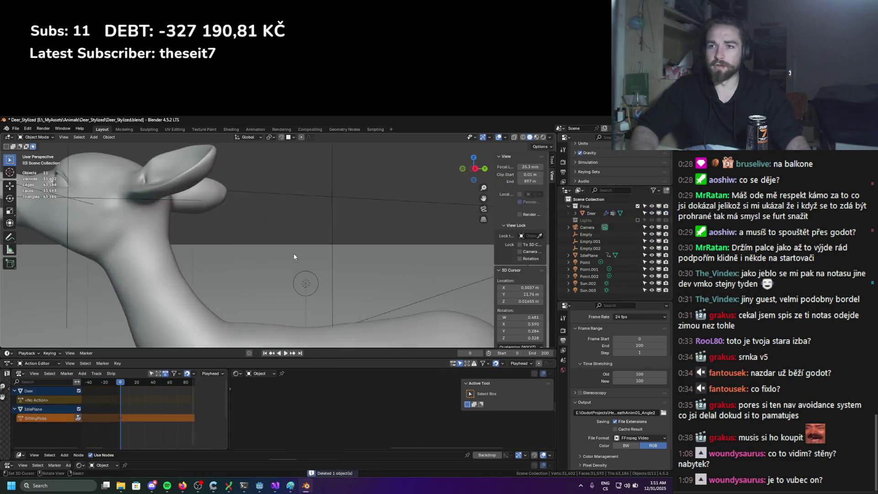
On the Deer mesh, assign Deer_ArmatureAction, remove its fake user, and unlink it
{"action": "scroll", "coordinate": [294, 257], "scroll_direction": "down", "scroll_amount": 3}
{"action": "left_click", "coordinate": [289, 232]}
{"action": "scroll", "coordinate": [289, 232], "scroll_direction": "down", "scroll_amount": 3}
{"action": "scroll", "coordinate": [310, 263], "scroll_direction": "up", "scroll_amount": 2}
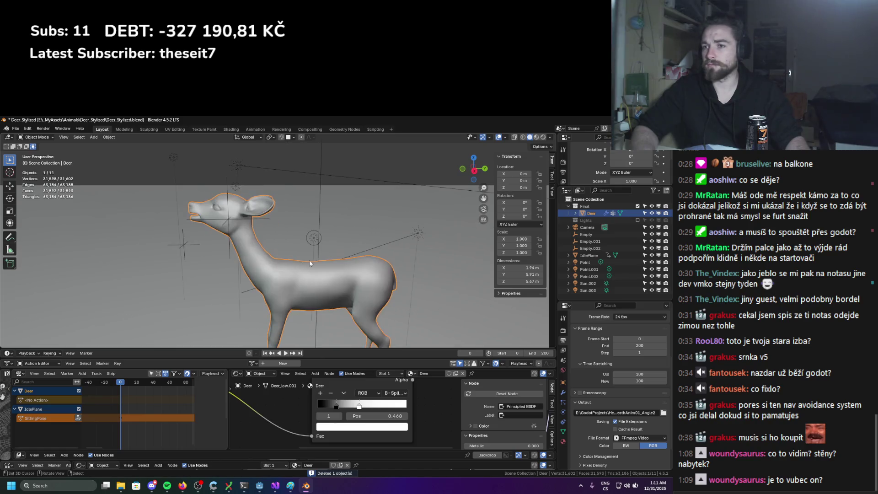
{"action": "left_click", "coordinate": [254, 366]}
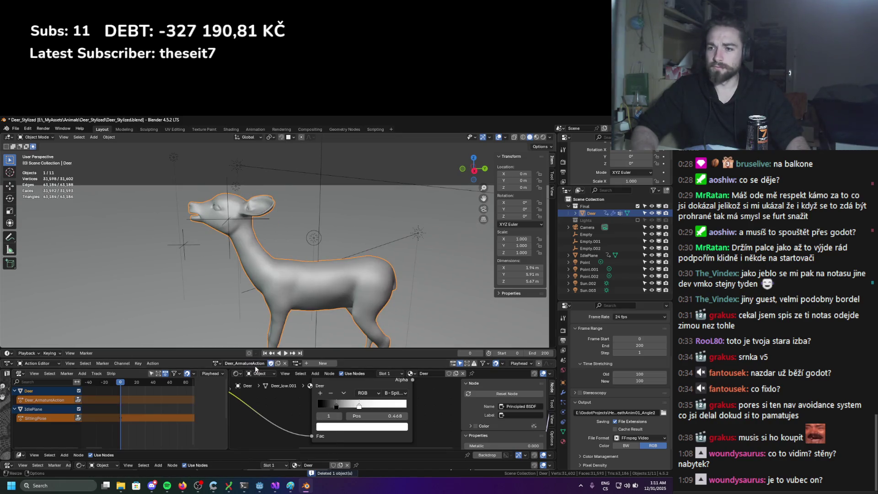
{"action": "left_click", "coordinate": [272, 364]}
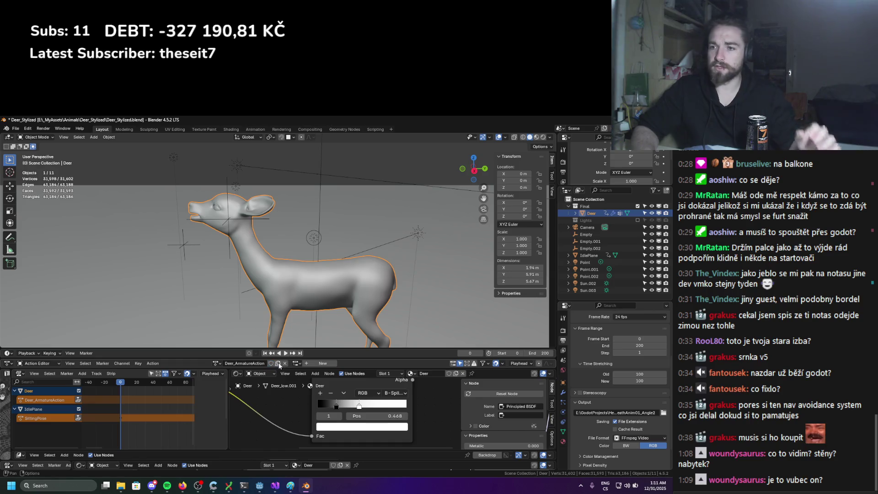
{"action": "left_click", "coordinate": [284, 363]}
{"action": "left_click", "coordinate": [28, 128]}
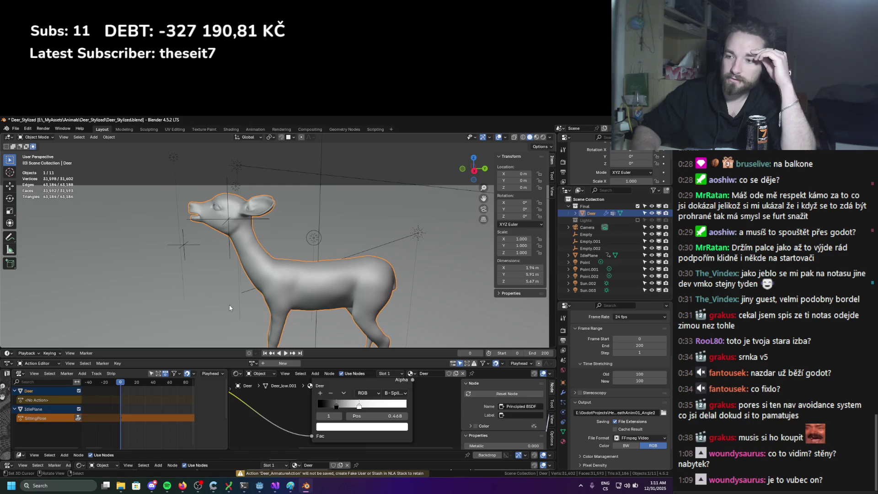
{"action": "left_click", "coordinate": [253, 363]}
Preview and unlink Deer_Death_01, Deer_Eating, Deer_head_RanomLooking_01 and Deer_Idle in turn
{"action": "left_click", "coordinate": [265, 381]}
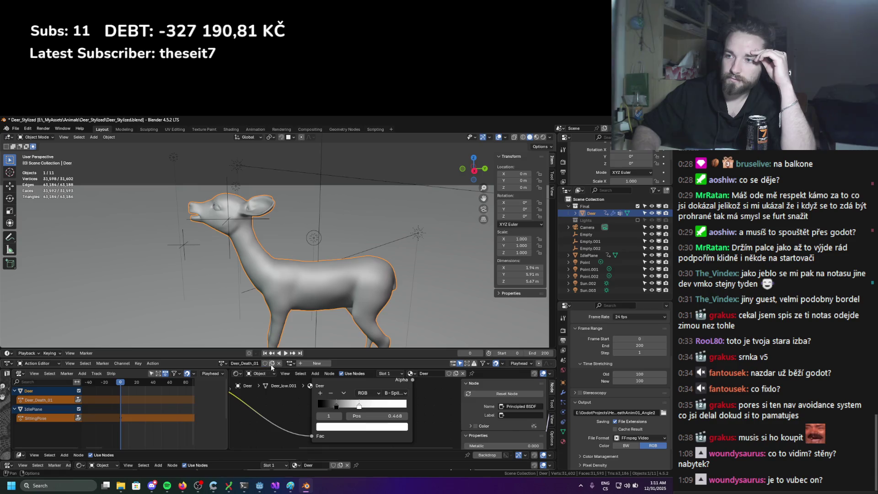
{"action": "left_click", "coordinate": [279, 364]}
{"action": "left_click", "coordinate": [253, 363]}
{"action": "left_click", "coordinate": [267, 388]}
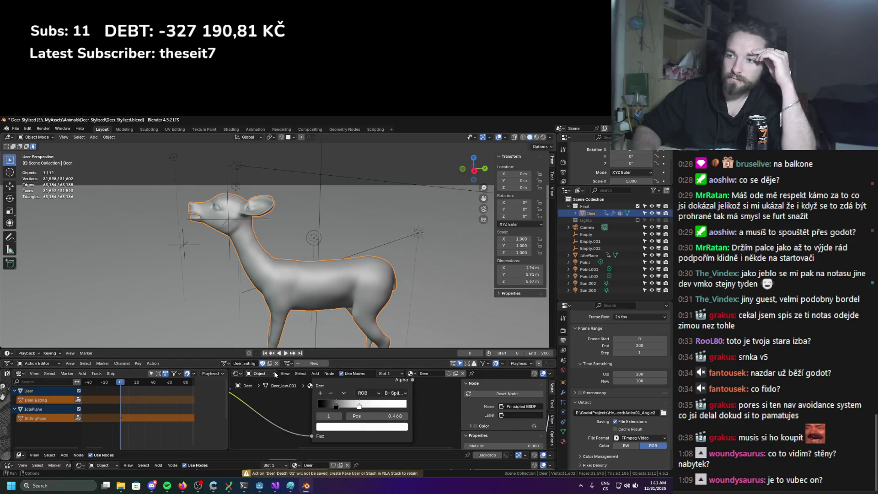
{"action": "left_click", "coordinate": [277, 363]}
{"action": "left_click", "coordinate": [249, 363]}
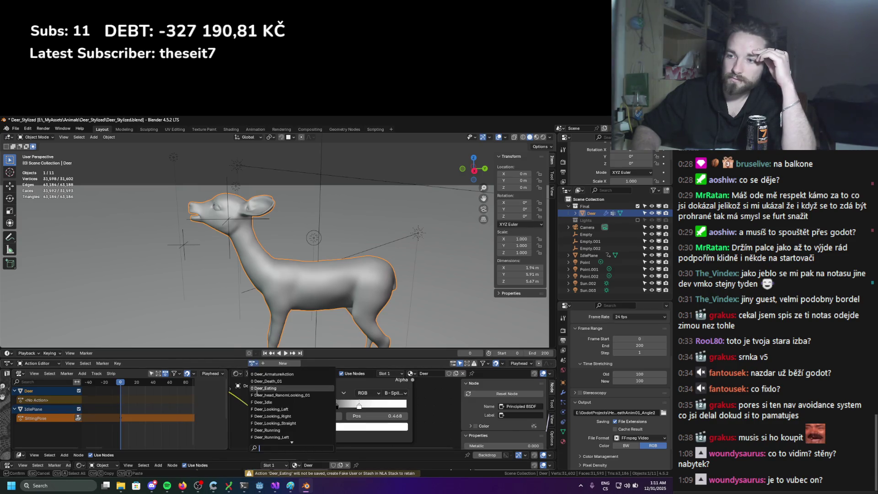
{"action": "left_click", "coordinate": [258, 375]}
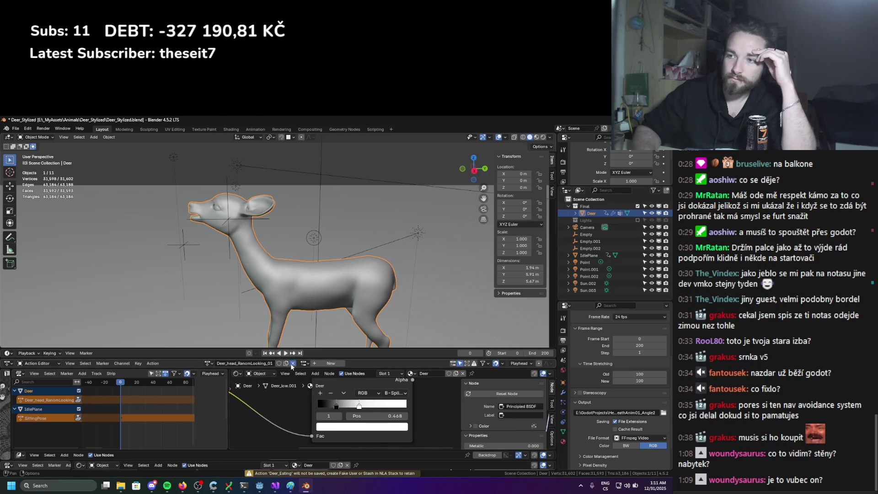
{"action": "left_click", "coordinate": [291, 363]}
{"action": "left_click", "coordinate": [252, 363]}
{"action": "left_click", "coordinate": [264, 402]}
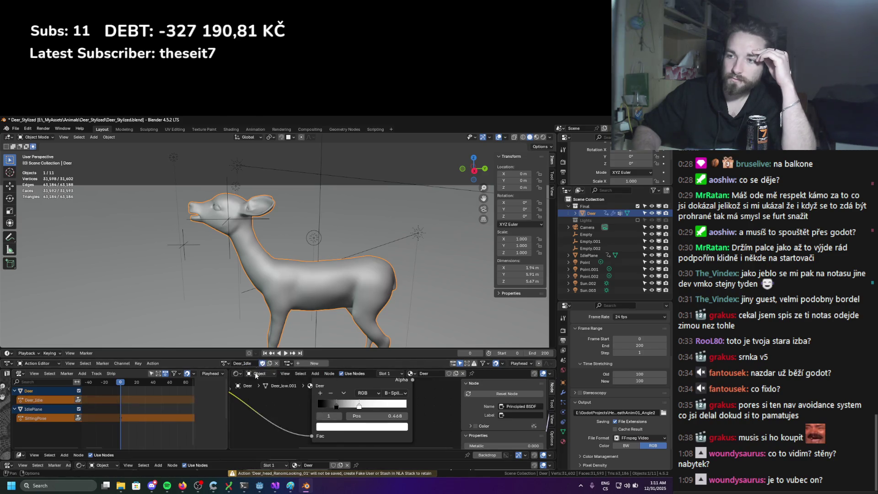
{"action": "left_click", "coordinate": [292, 363]}
Preview and unlink Deer_Looking_Left, Deer_Looking_Right, Deer_Looking_Straight (keeping its fake user) and Deer_Running
{"action": "left_click", "coordinate": [251, 363]}
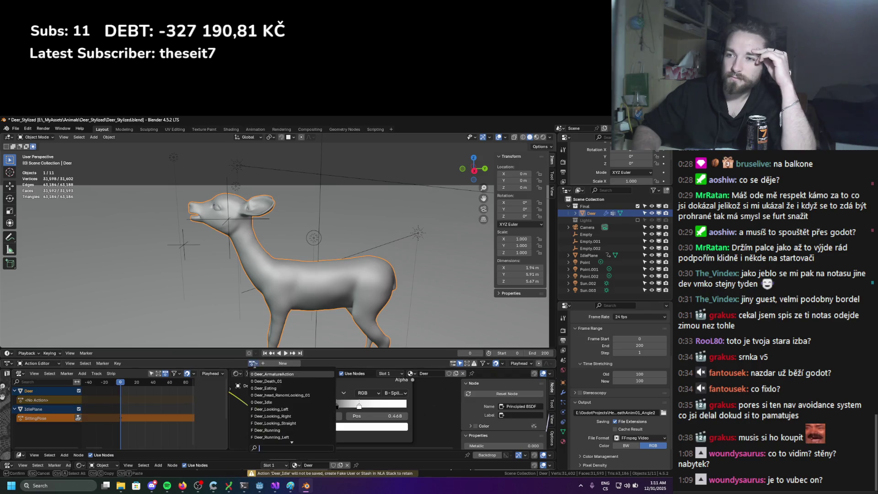
{"action": "left_click", "coordinate": [253, 387]}
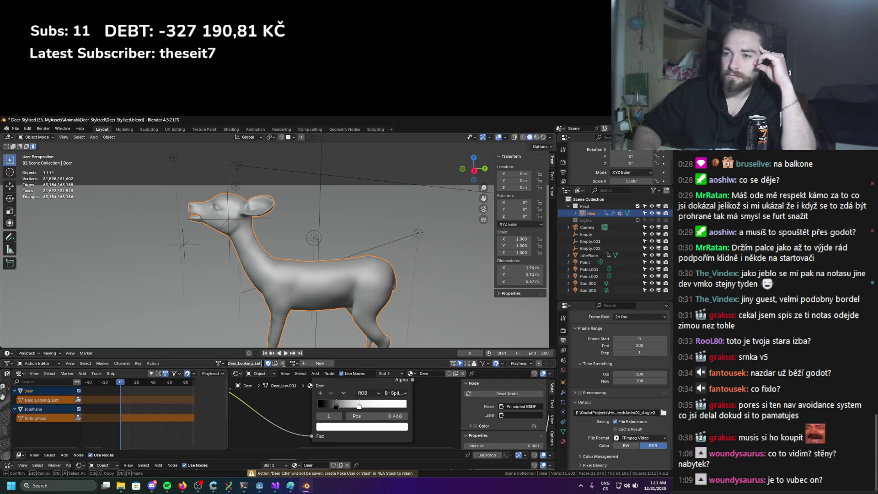
{"action": "left_click", "coordinate": [281, 363]}
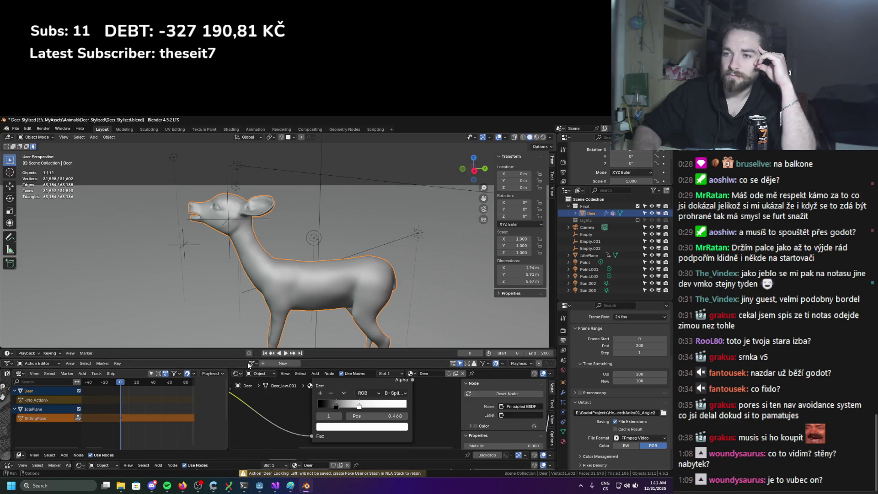
{"action": "left_click", "coordinate": [249, 362]}
{"action": "left_click", "coordinate": [267, 416]}
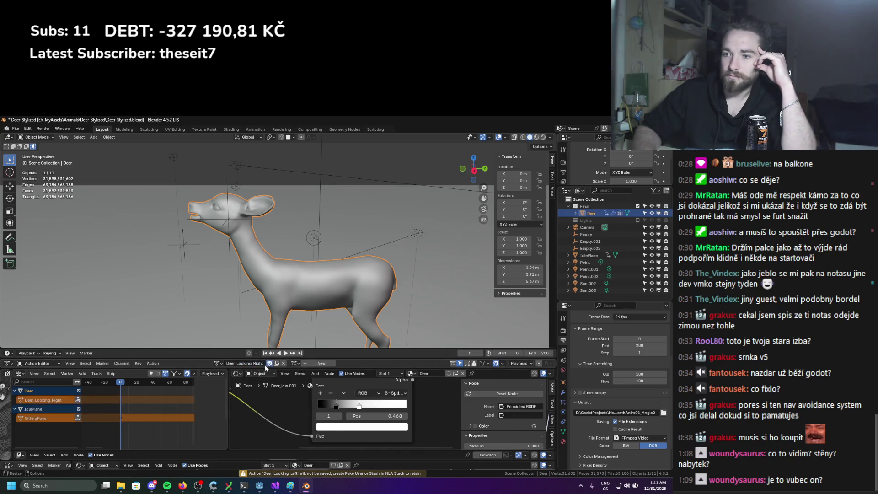
{"action": "left_click", "coordinate": [286, 363]}
{"action": "left_click", "coordinate": [252, 363]}
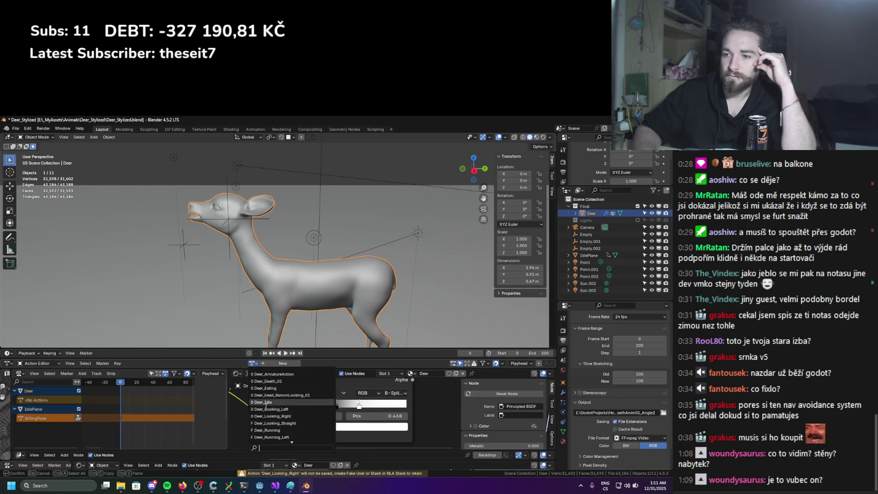
{"action": "left_click", "coordinate": [267, 421]}
{"action": "left_click", "coordinate": [272, 364]}
{"action": "left_click", "coordinate": [285, 363]}
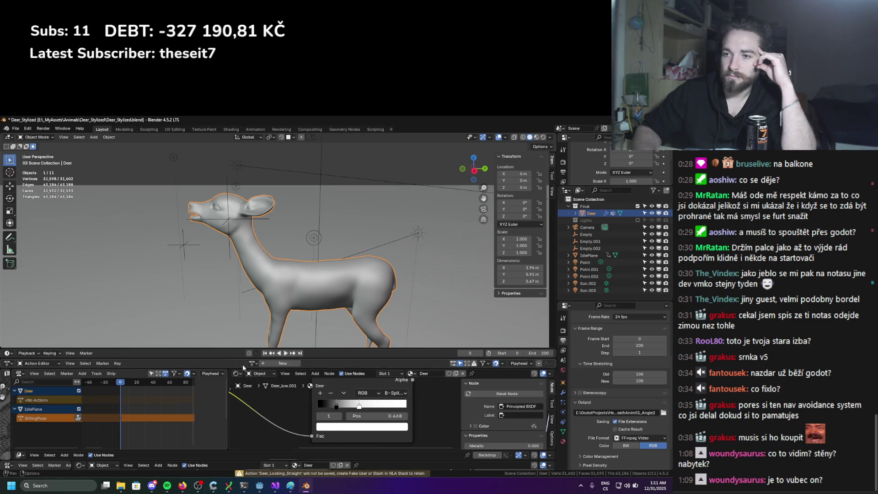
{"action": "left_click", "coordinate": [252, 363]}
{"action": "left_click", "coordinate": [267, 423]}
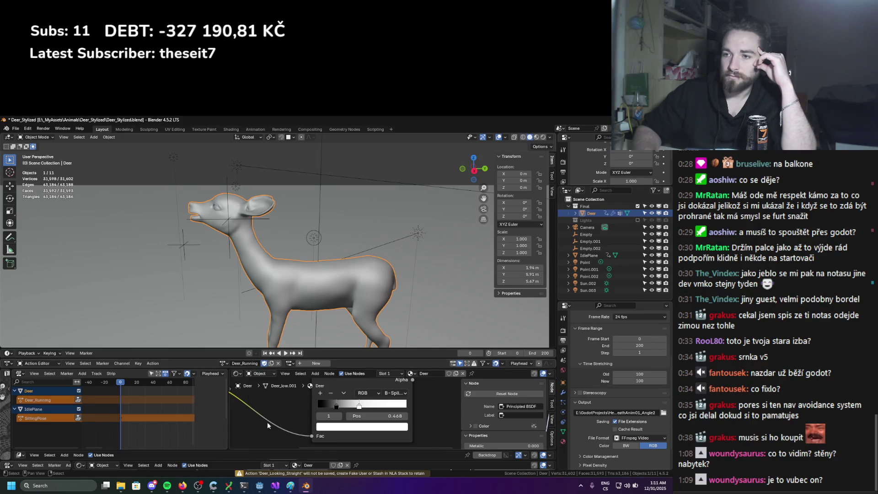
{"action": "left_click", "coordinate": [278, 363]}
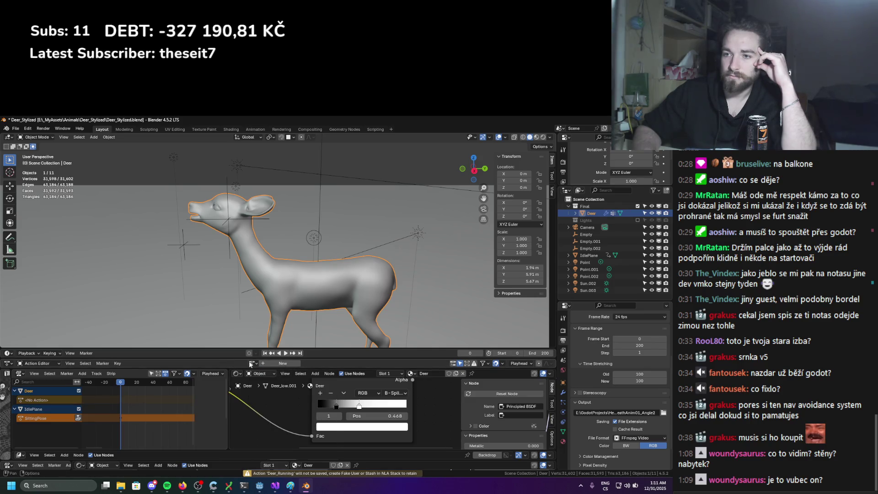
Preview and unlink Deer_Running_Left and Deer_Running_Right, then create and unlink an empty action
{"action": "left_click", "coordinate": [252, 363]}
{"action": "left_click", "coordinate": [270, 430]}
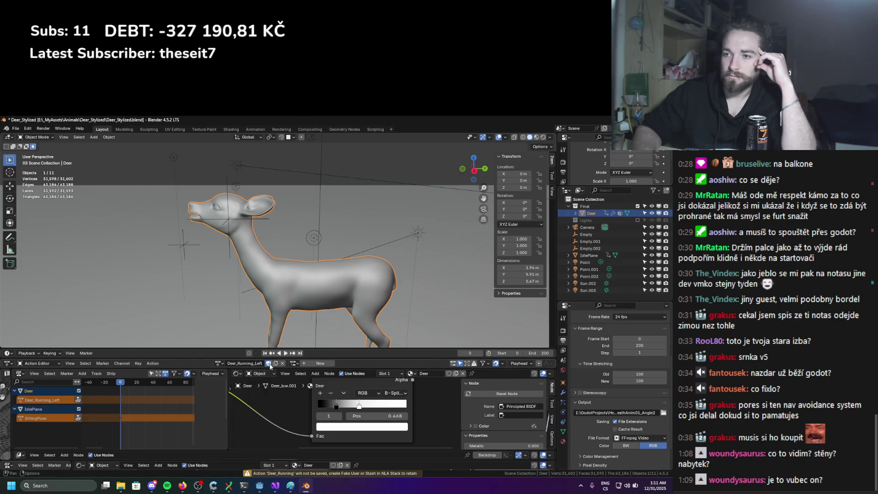
{"action": "left_click", "coordinate": [284, 363]}
{"action": "left_click", "coordinate": [252, 363]}
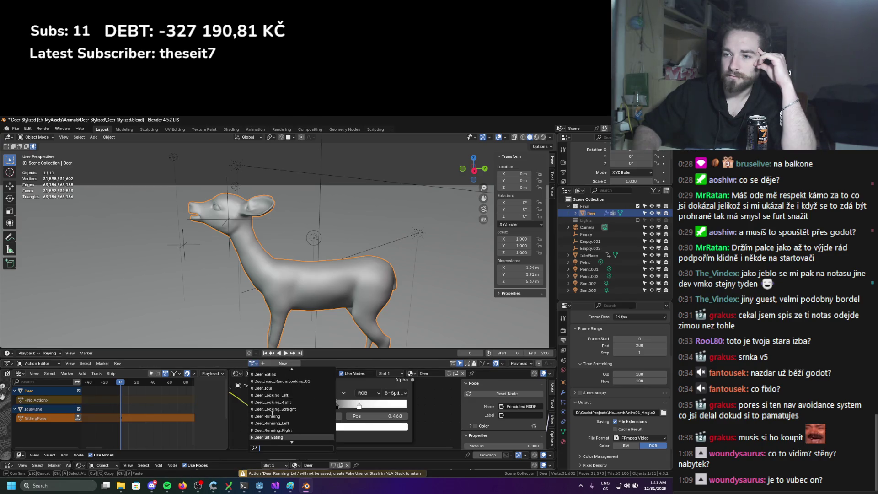
{"action": "left_click", "coordinate": [270, 402]}
{"action": "left_click", "coordinate": [283, 363]}
{"action": "left_click", "coordinate": [273, 363]}
{"action": "left_click", "coordinate": [276, 364]}
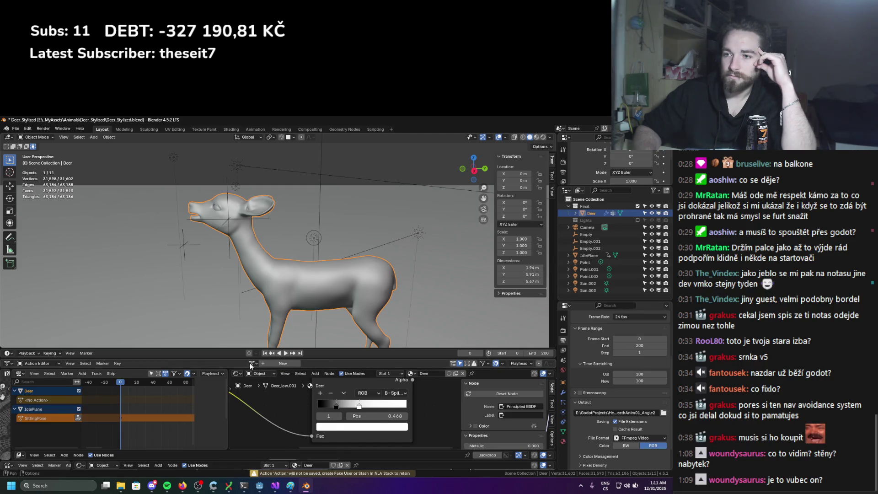
Preview and unlink Deer_Sit_Eating, Deer_Sit_Idle and Deer_SitDown in turn
{"action": "left_click", "coordinate": [251, 364]}
{"action": "left_click", "coordinate": [269, 409]}
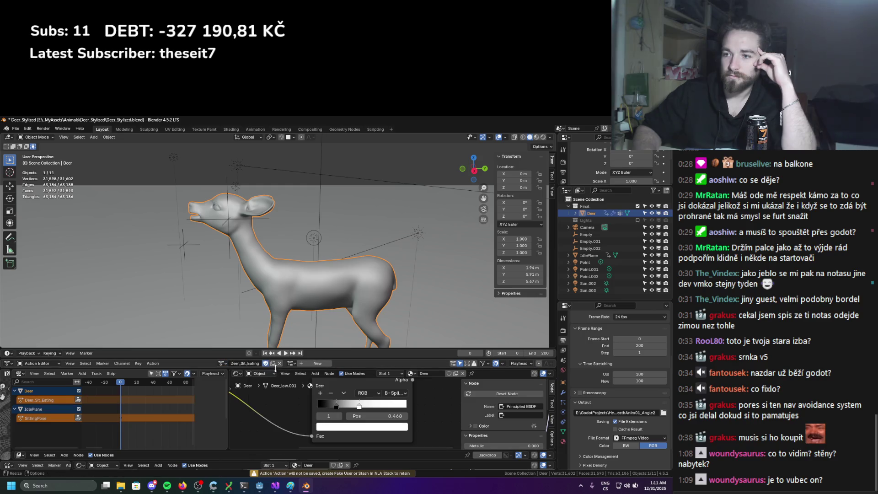
{"action": "left_click", "coordinate": [274, 363]}
{"action": "left_click", "coordinate": [253, 363]}
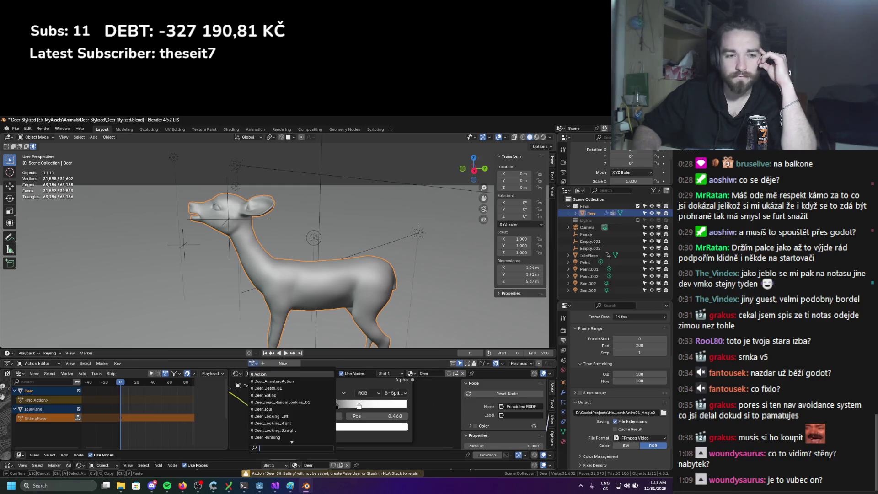
{"action": "scroll", "coordinate": [264, 408], "scroll_direction": "down", "scroll_amount": 7}
{"action": "left_click", "coordinate": [267, 416]}
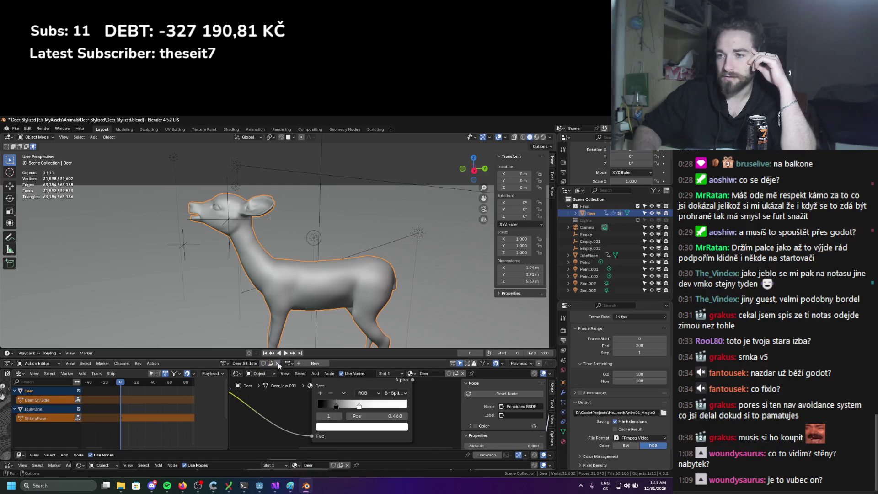
{"action": "left_click", "coordinate": [270, 364]}
{"action": "left_click", "coordinate": [251, 364]}
{"action": "scroll", "coordinate": [270, 402], "scroll_direction": "down", "scroll_amount": 12}
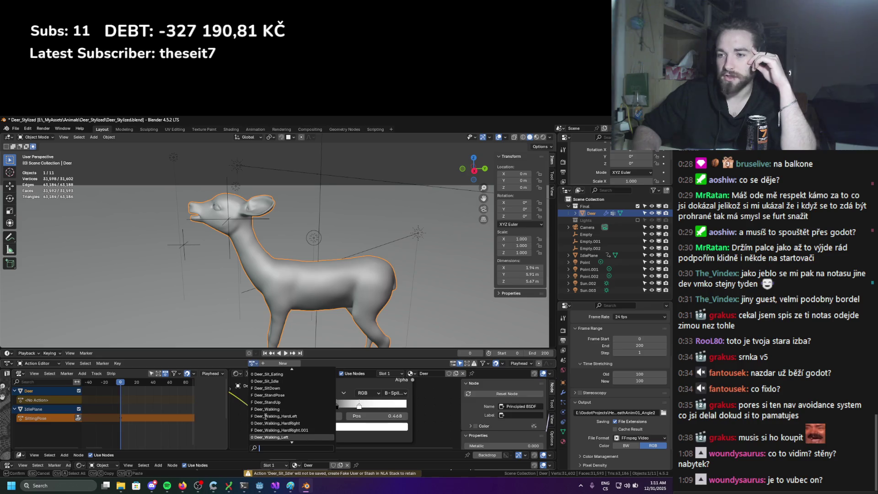
{"action": "left_click", "coordinate": [269, 387]}
{"action": "left_click", "coordinate": [278, 365]}
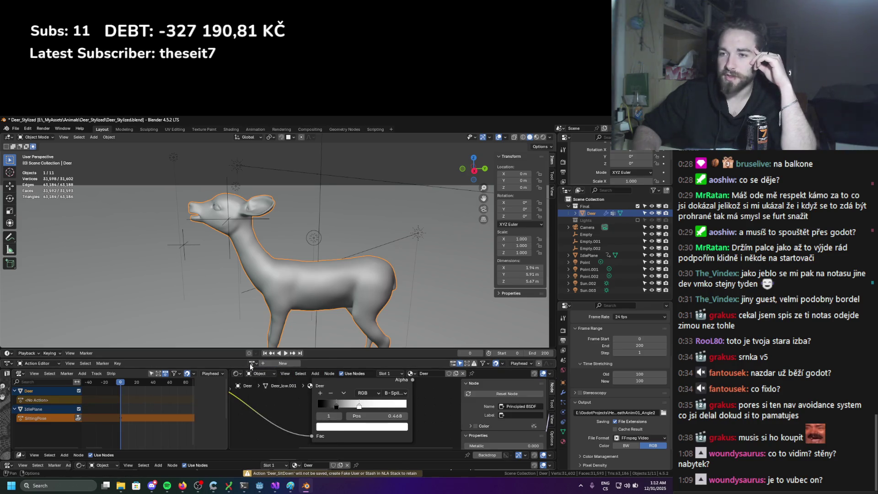
Preview and unlink Deer_StandPose, Deer_StandUp and Deer_Walking in turn
{"action": "left_click", "coordinate": [251, 364]}
{"action": "scroll", "coordinate": [285, 436], "scroll_direction": "down", "scroll_amount": 5}
{"action": "scroll", "coordinate": [285, 436], "scroll_direction": "down", "scroll_amount": 3}
{"action": "left_click", "coordinate": [285, 437]}
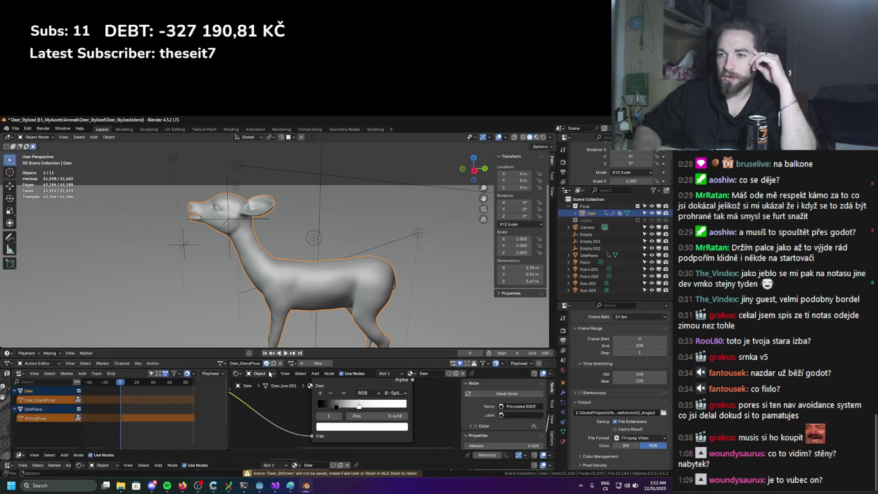
{"action": "left_click", "coordinate": [280, 364]}
{"action": "left_click", "coordinate": [252, 363]}
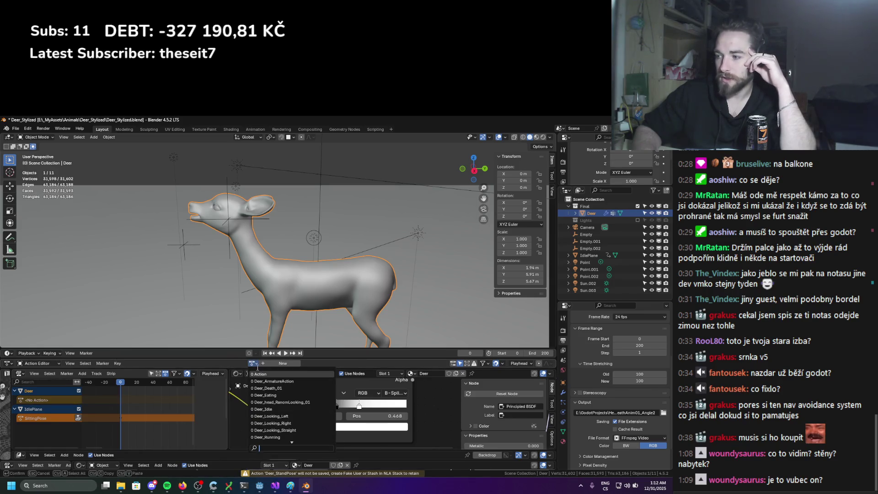
{"action": "scroll", "coordinate": [262, 397], "scroll_direction": "down", "scroll_amount": 5}
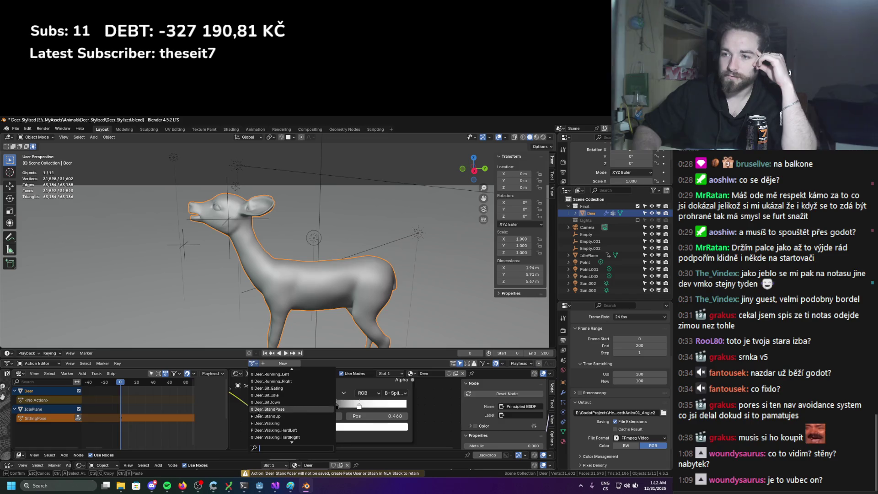
{"action": "left_click", "coordinate": [285, 386]}
{"action": "left_click", "coordinate": [278, 364]}
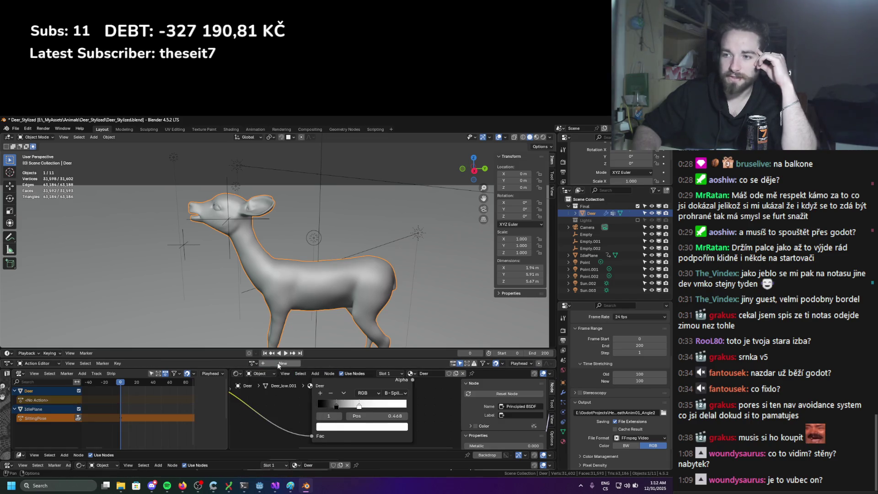
{"action": "left_click", "coordinate": [252, 363]}
{"action": "scroll", "coordinate": [265, 403], "scroll_direction": "down", "scroll_amount": 4}
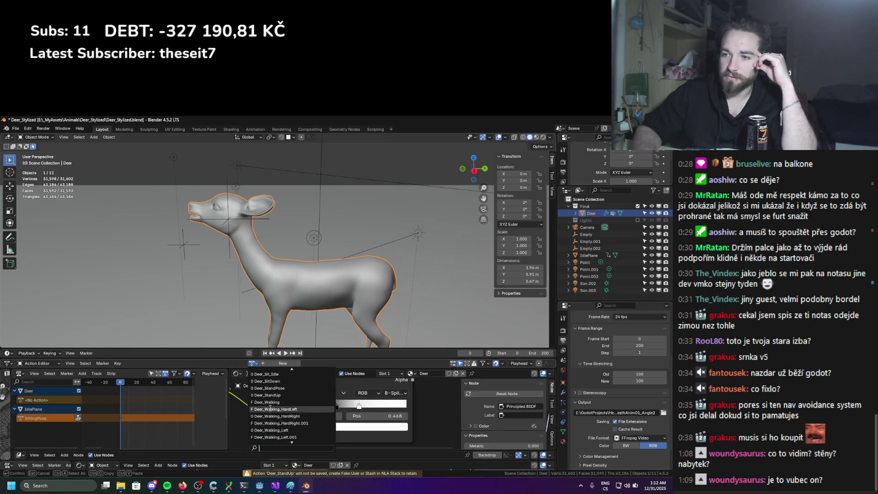
{"action": "left_click", "coordinate": [265, 375]}
{"action": "left_click", "coordinate": [278, 363]}
Preview Deer_Walking_HardLeft, Deer_Walking_HardRight.001, Deer_Walking_Left and Deer_Walking_Left.001 on the Deer
{"action": "left_click", "coordinate": [253, 364]}
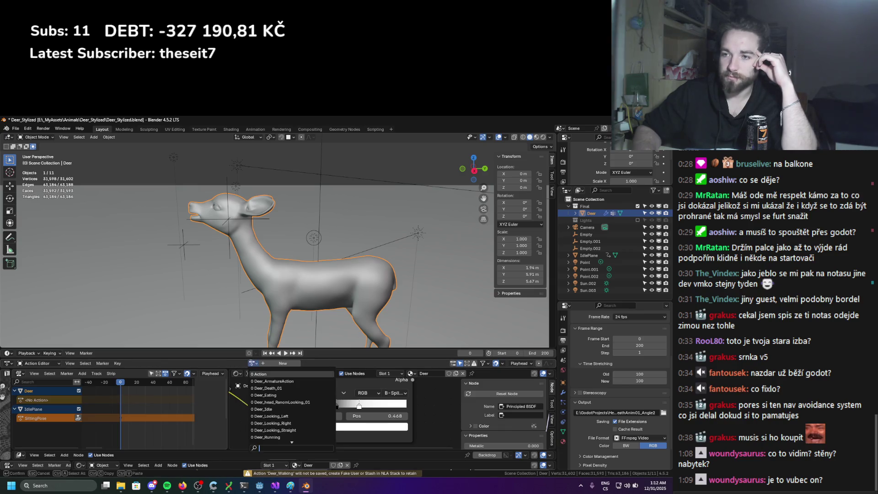
{"action": "scroll", "coordinate": [256, 409], "scroll_direction": "down", "scroll_amount": 5}
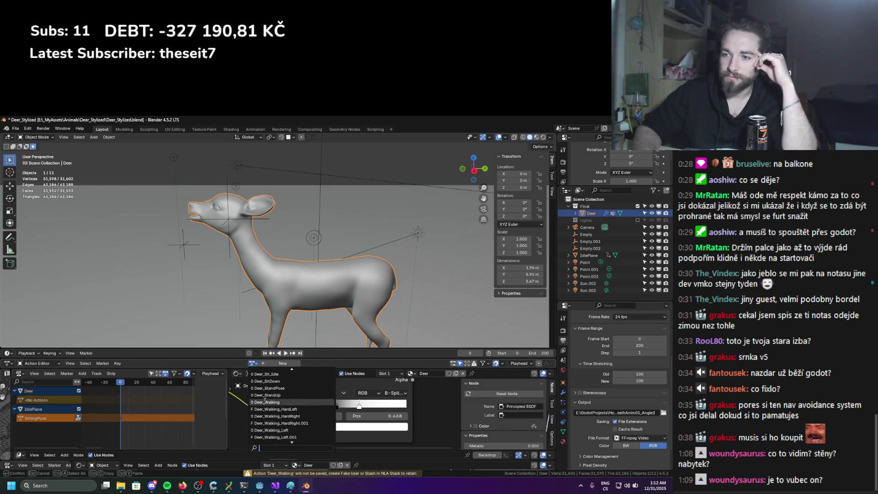
{"action": "left_click", "coordinate": [265, 409]}
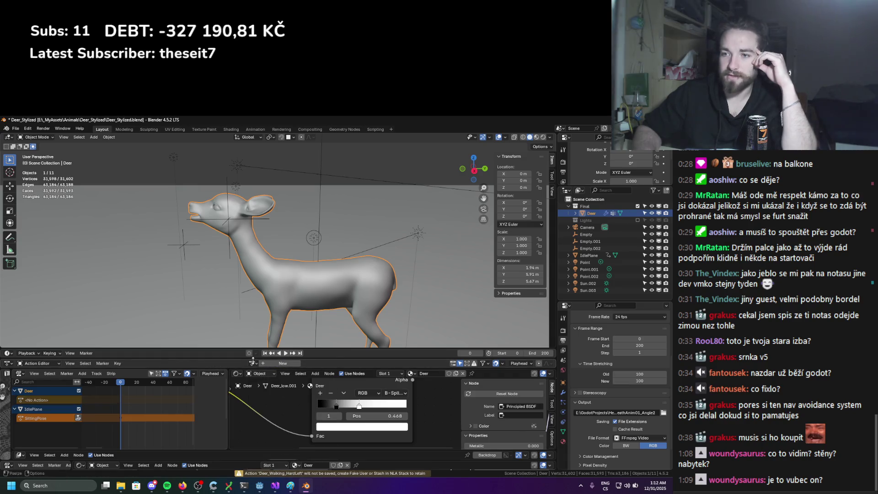
{"action": "left_click", "coordinate": [254, 364]}
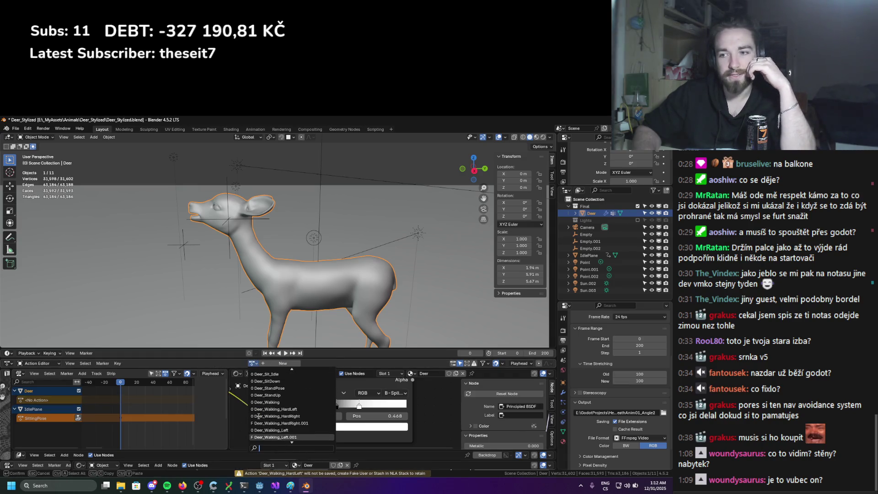
{"action": "left_click", "coordinate": [266, 409]}
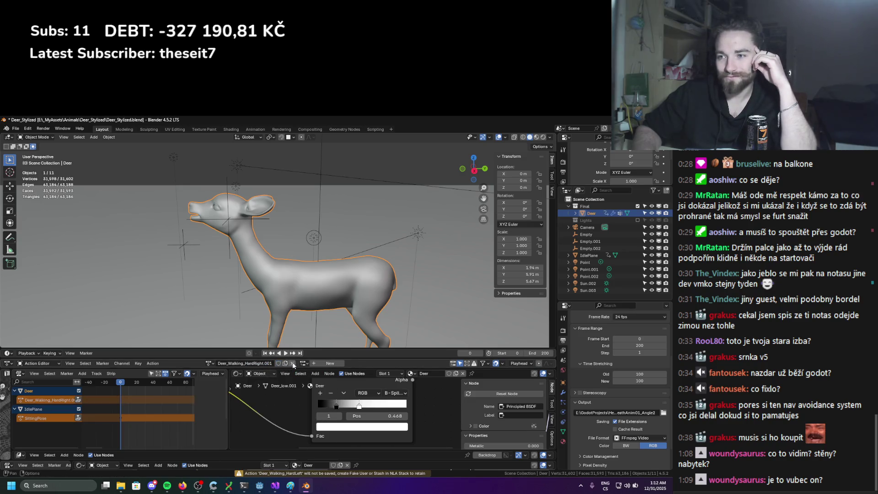
{"action": "left_click", "coordinate": [253, 364]}
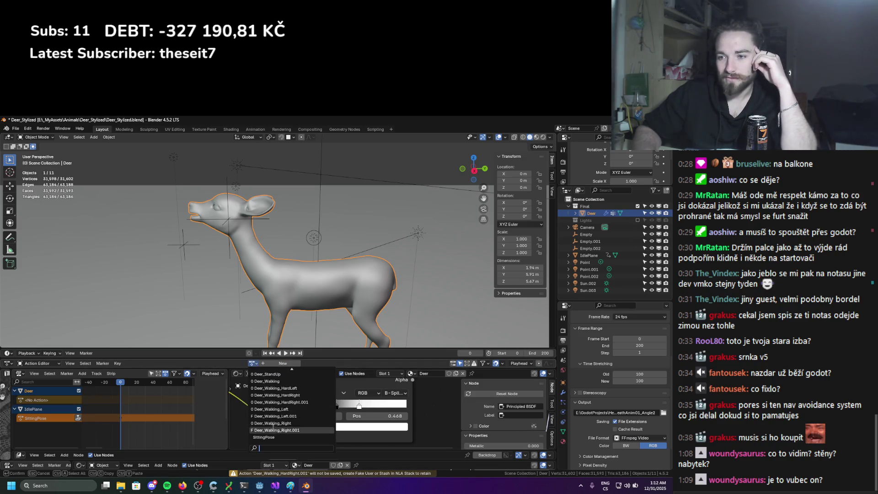
{"action": "left_click", "coordinate": [276, 410]}
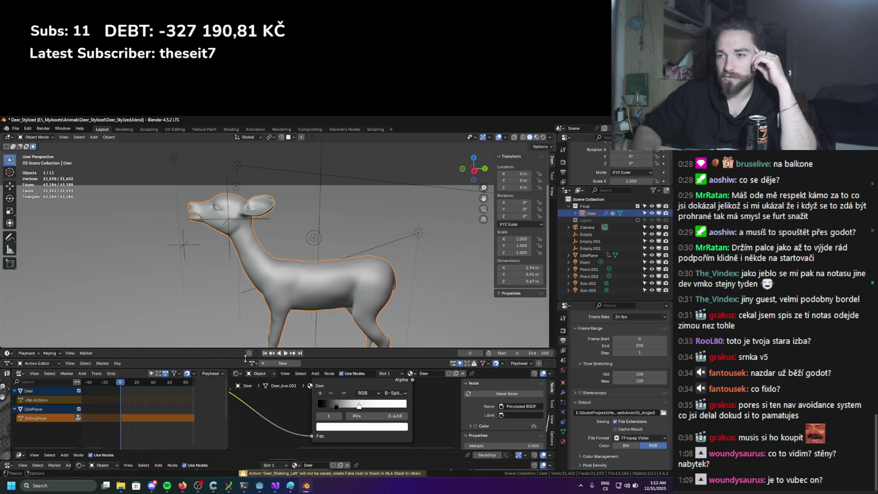
{"action": "left_click", "coordinate": [253, 364]}
{"action": "scroll", "coordinate": [292, 433], "scroll_direction": "down", "scroll_amount": 10}
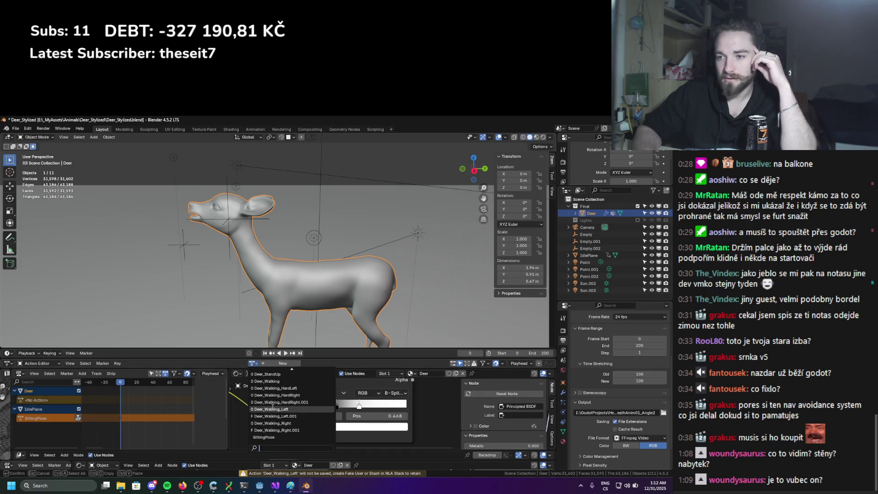
{"action": "left_click", "coordinate": [272, 416]}
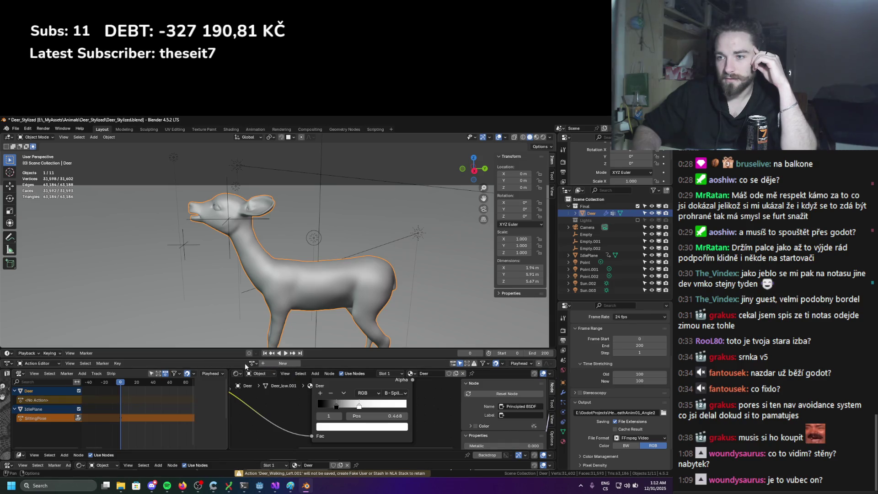
Preview and unlink Deer_Walking_Right.001, leaving no action, and save Deer_Stylized.blend
{"action": "left_click", "coordinate": [253, 364]}
{"action": "scroll", "coordinate": [271, 385], "scroll_direction": "down", "scroll_amount": 6}
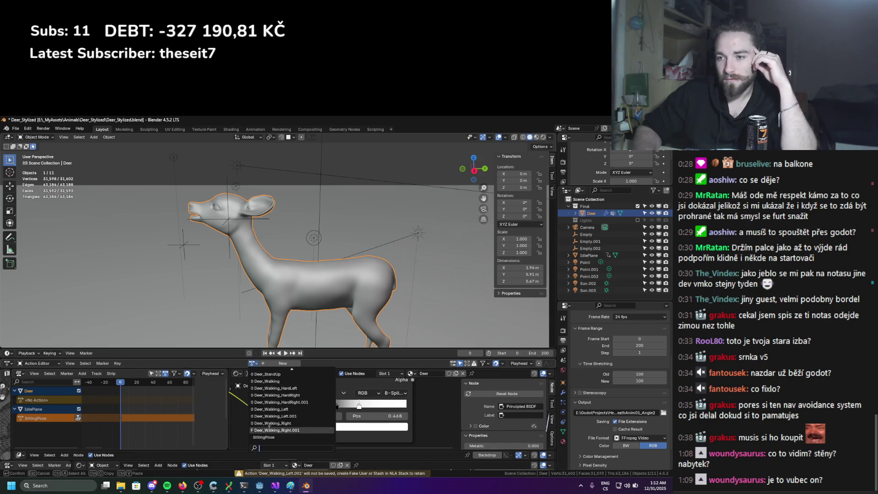
{"action": "left_click", "coordinate": [280, 386]}
{"action": "left_click", "coordinate": [288, 364]}
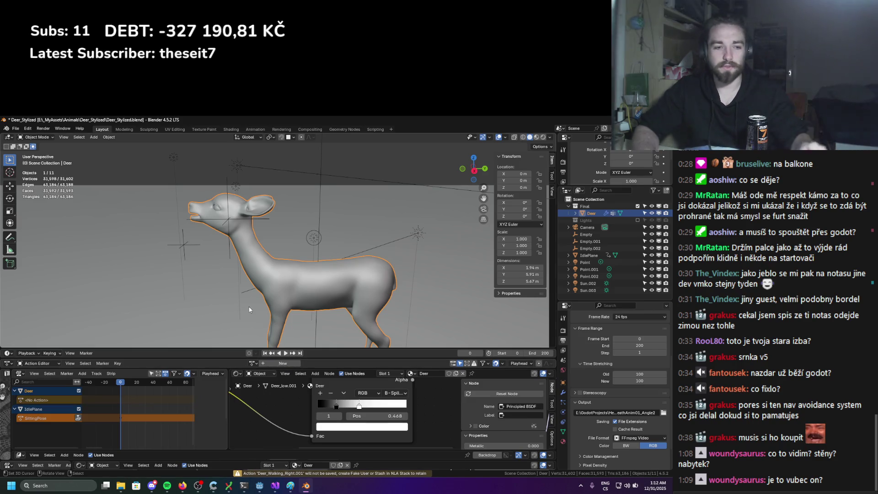
{"action": "key", "text": "ctrl+s"}
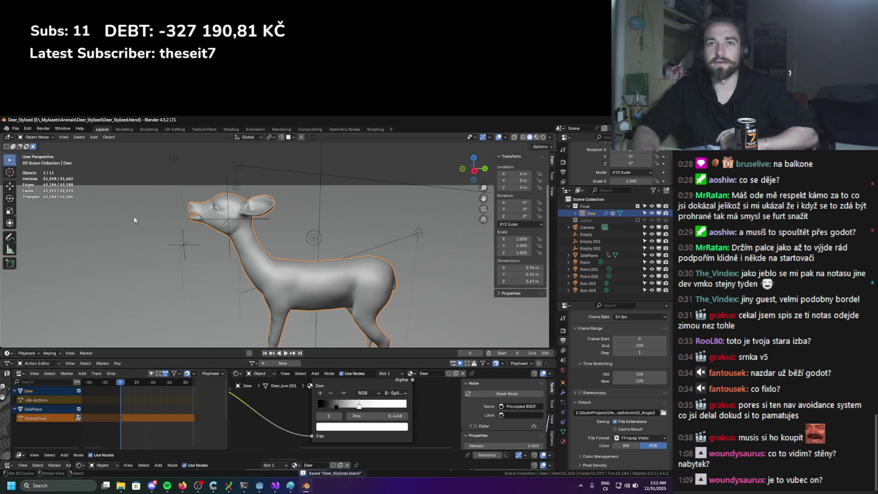
Purge the 39 unused data-blocks via Clean Up > Purge Unused Data and save
{"action": "left_click", "coordinate": [34, 130]}
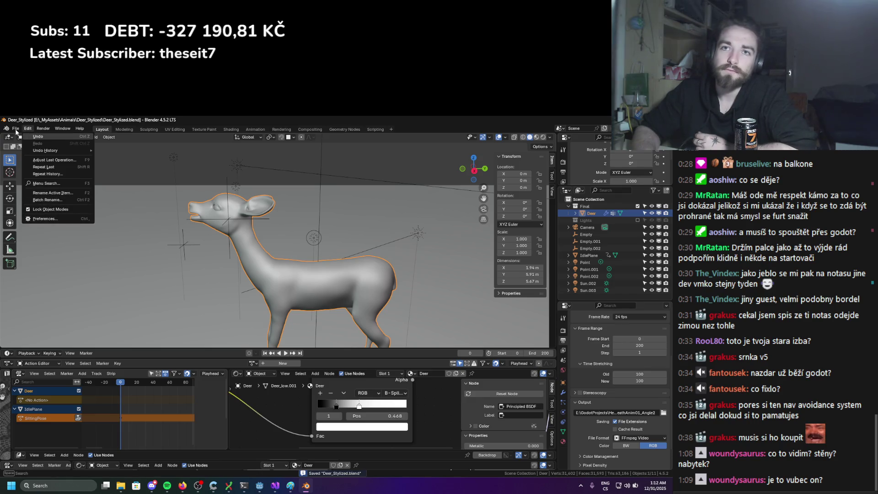
{"action": "mouse_move", "coordinate": [16, 128]}
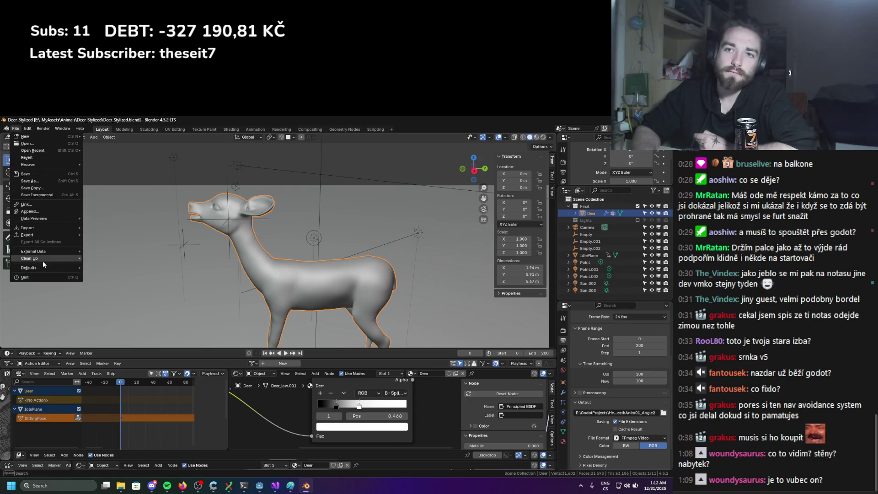
{"action": "mouse_move", "coordinate": [68, 258]}
{"action": "left_click", "coordinate": [115, 259]}
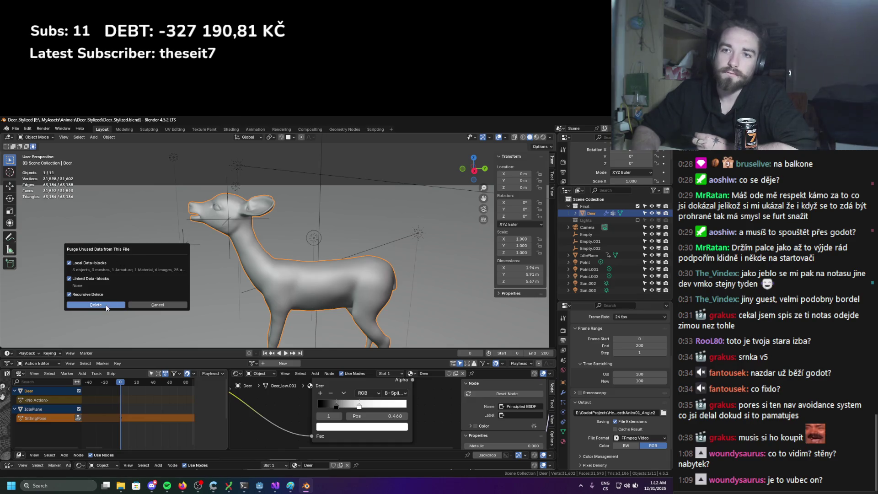
{"action": "left_click", "coordinate": [107, 304]}
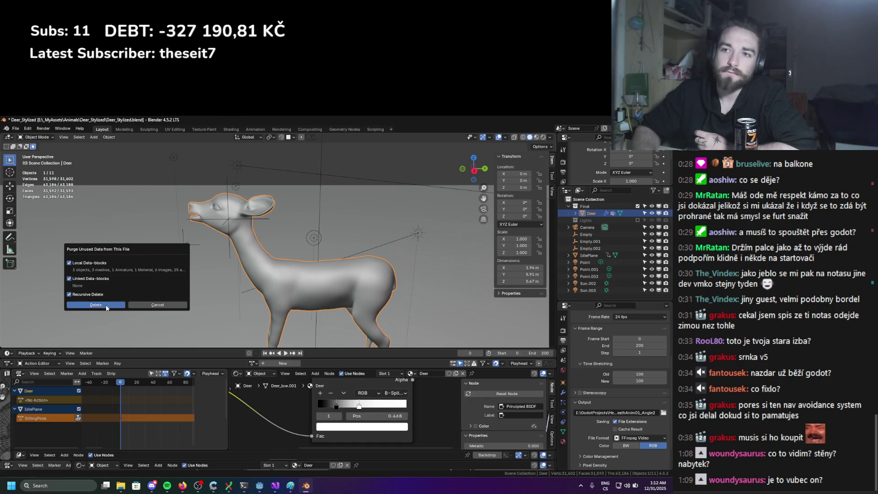
{"action": "mouse_move", "coordinate": [192, 265]}
{"action": "middle_mouse_down"}
{"action": "mouse_move", "coordinate": [223, 253]}
{"action": "mouse_move", "coordinate": [202, 238]}
{"action": "middle_mouse_up"}
{"action": "key", "text": "ctrl+s"}
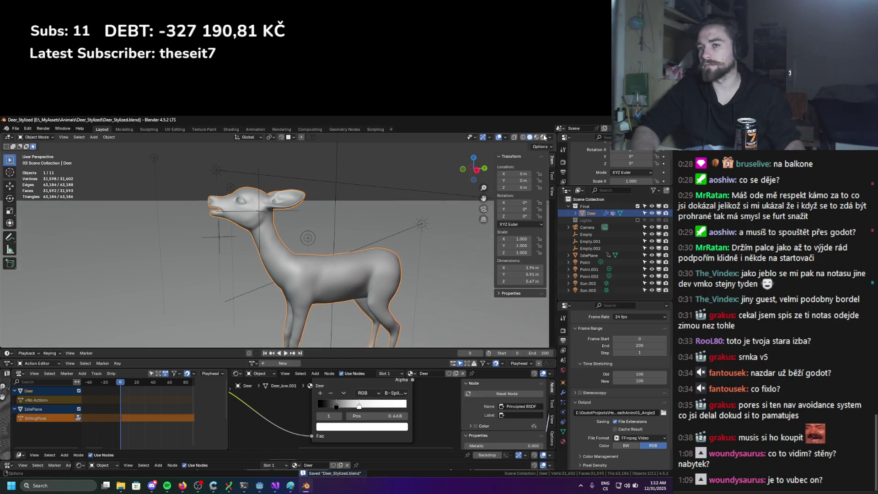
Preview the deer's head close up in rendered shading
{"action": "left_click", "coordinate": [544, 137]}
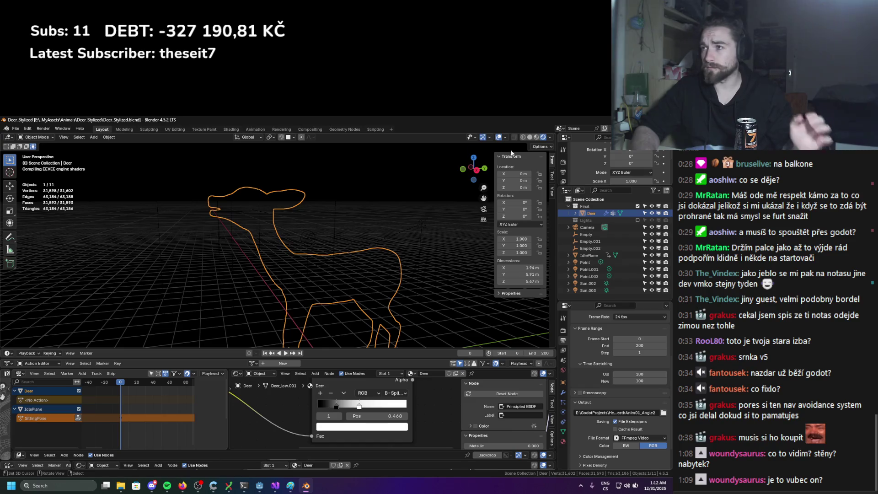
{"action": "middle_click_drag", "start_coordinate": [420, 184], "coordinate": [275, 206]}
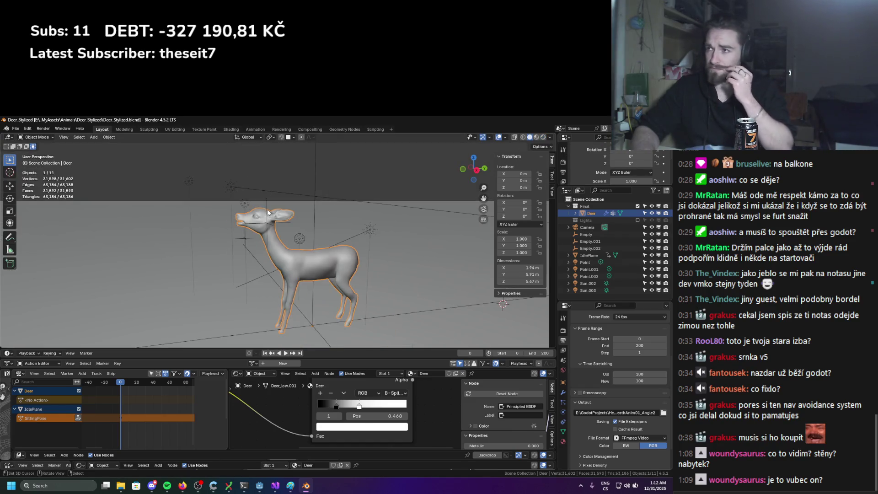
{"action": "scroll", "coordinate": [258, 211], "scroll_direction": "up", "scroll_amount": 3}
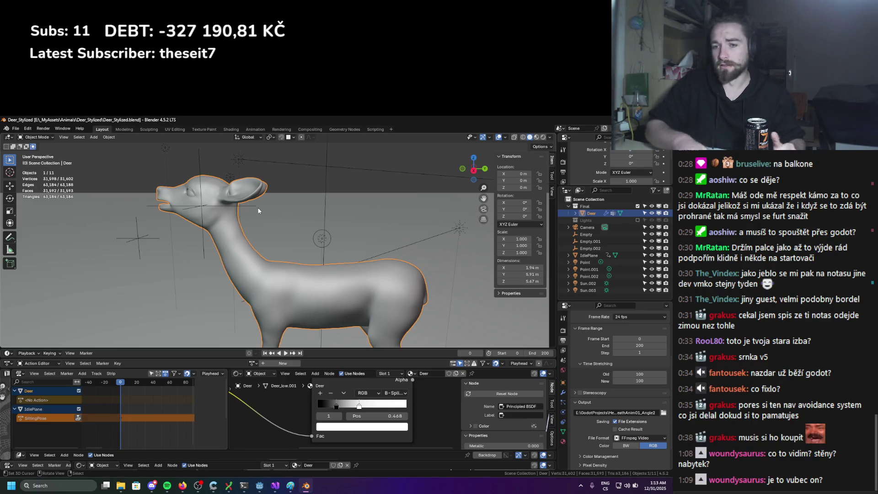
In Firefox, close the seven extra CGTrader tabs, keeping My Models, then open a new tab
{"action": "mouse_move", "coordinate": [182, 485]}
{"action": "left_click", "coordinate": [237, 414]}
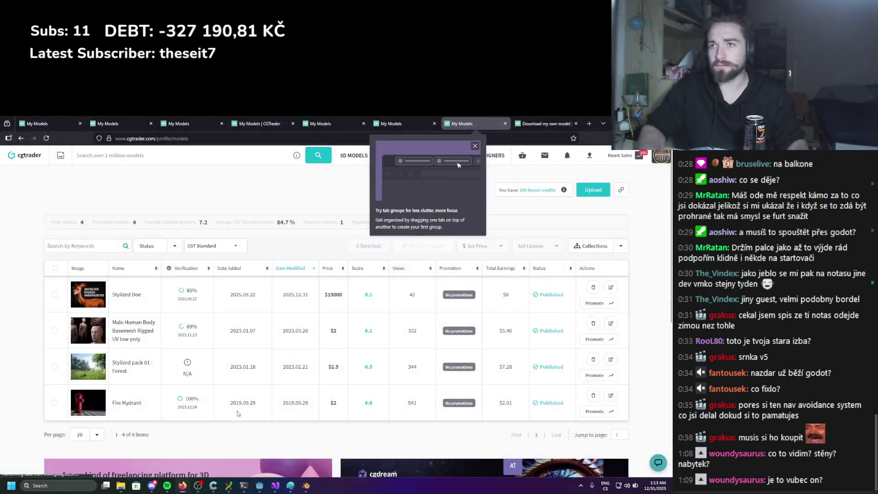
{"action": "left_click", "coordinate": [505, 123]}
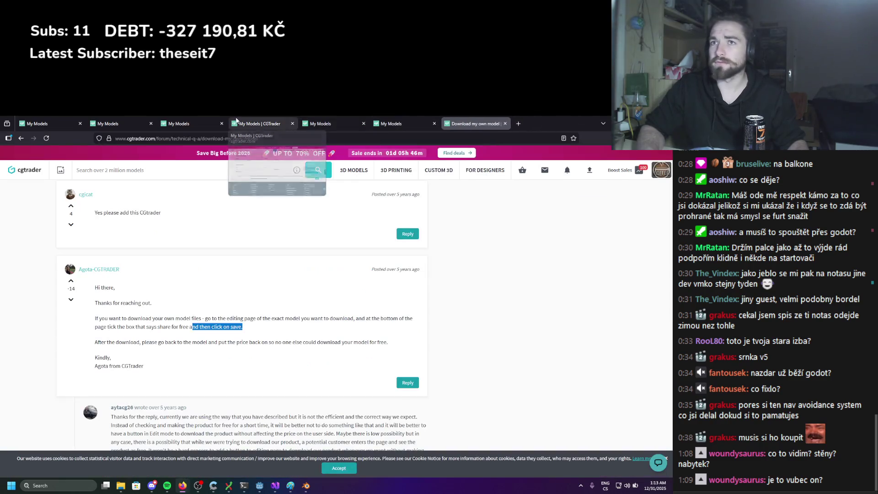
{"action": "left_click", "coordinate": [146, 124]}
{"action": "left_click", "coordinate": [151, 124]}
{"action": "left_click", "coordinate": [151, 124]}
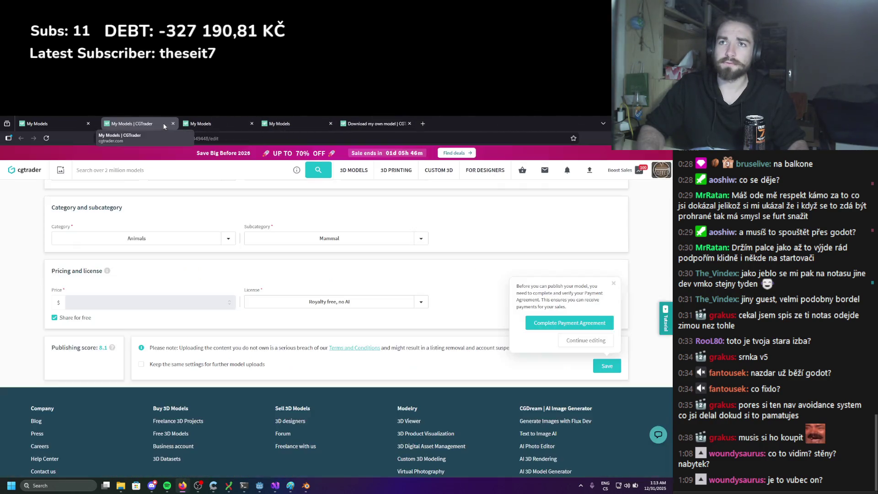
{"action": "middle_click", "coordinate": [164, 126]}
{"action": "middle_click", "coordinate": [164, 126]}
{"action": "middle_click", "coordinate": [163, 126]}
{"action": "middle_click", "coordinate": [164, 126]}
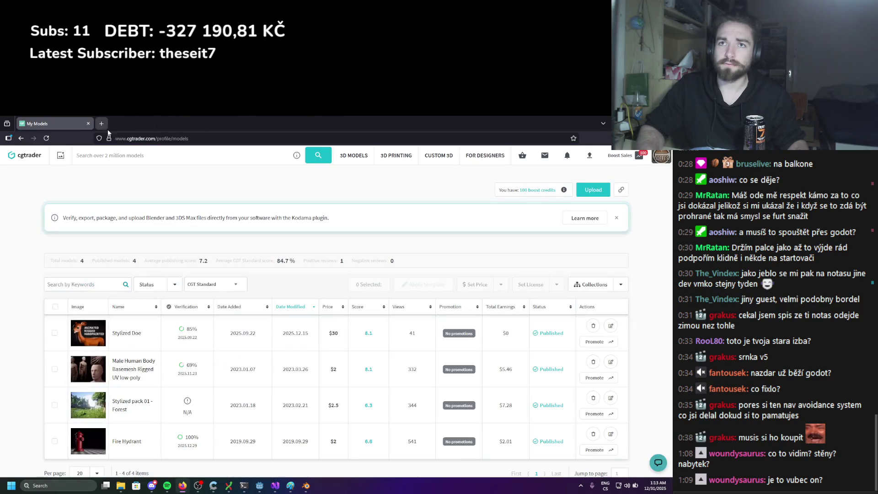
{"action": "left_click", "coordinate": [102, 123]}
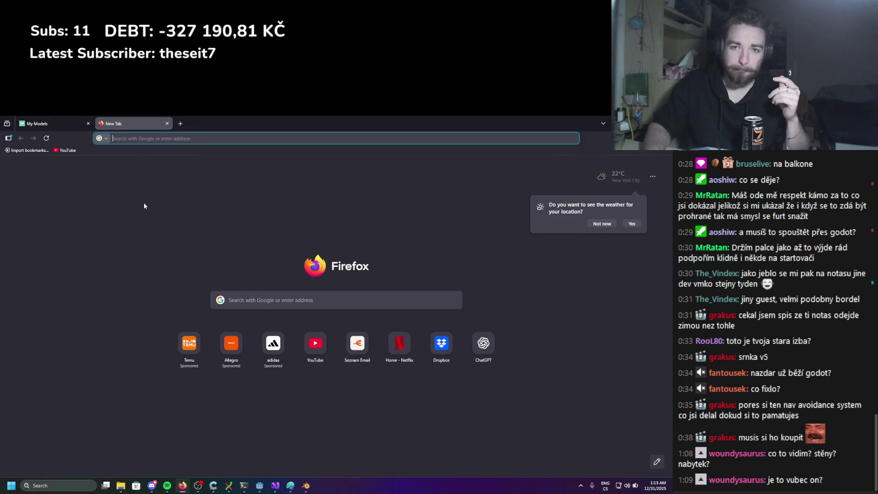
Search Google Images for 'deer stylized 3D'
{"action": "left_click", "coordinate": [158, 137]}
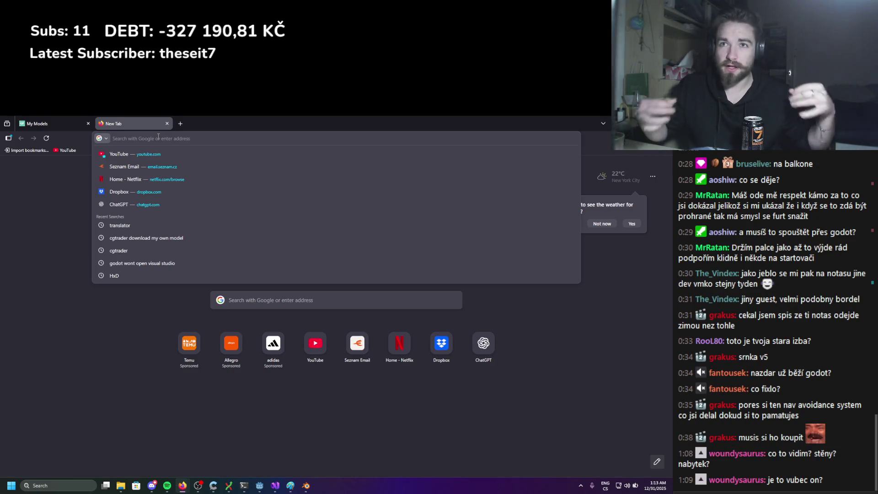
{"action": "type", "text": "dee"}
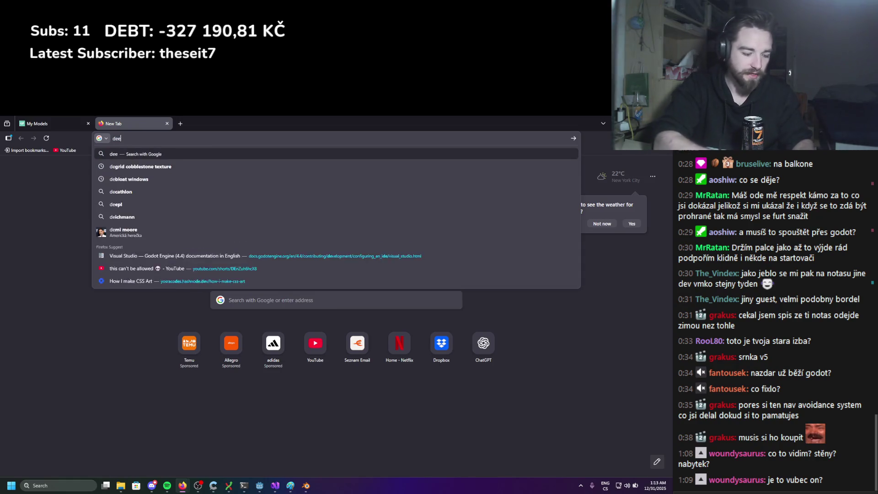
{"action": "type", "text": "r stylized"}
{"action": "key", "text": "Return"}
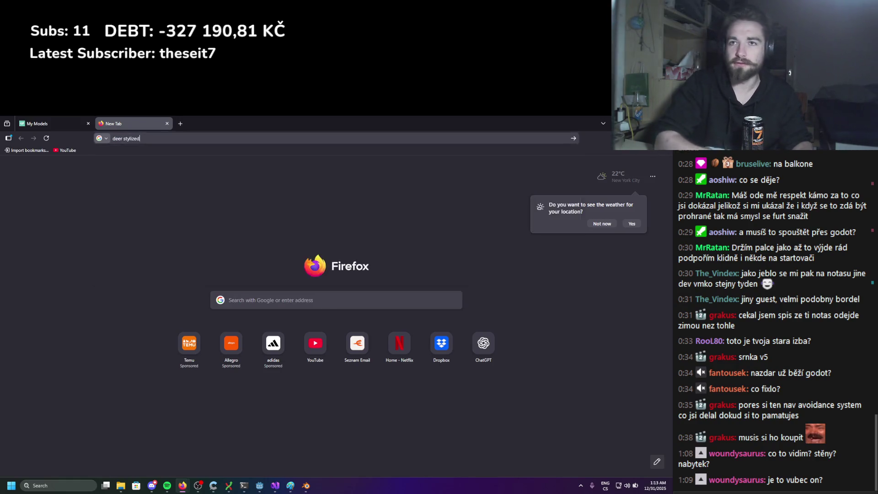
{"action": "left_click", "coordinate": [131, 185]}
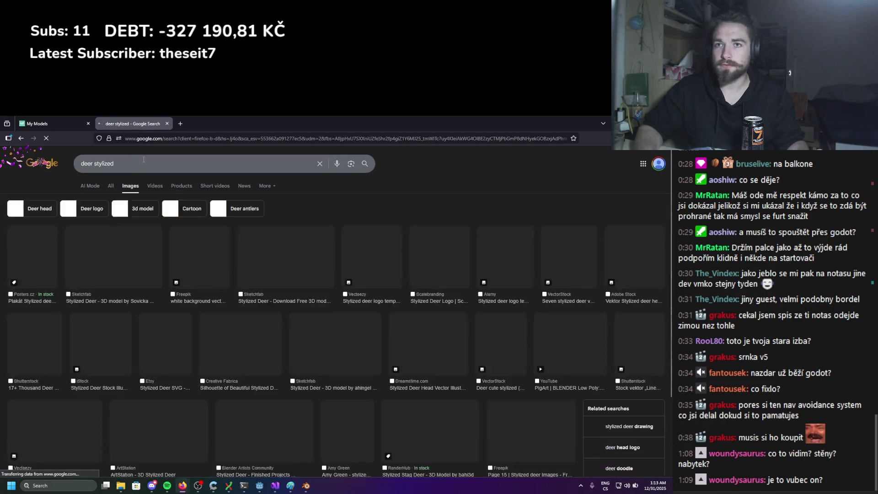
{"action": "left_click", "coordinate": [160, 163]}
{"action": "type", "text": "3D"}
{"action": "key", "text": "Return"}
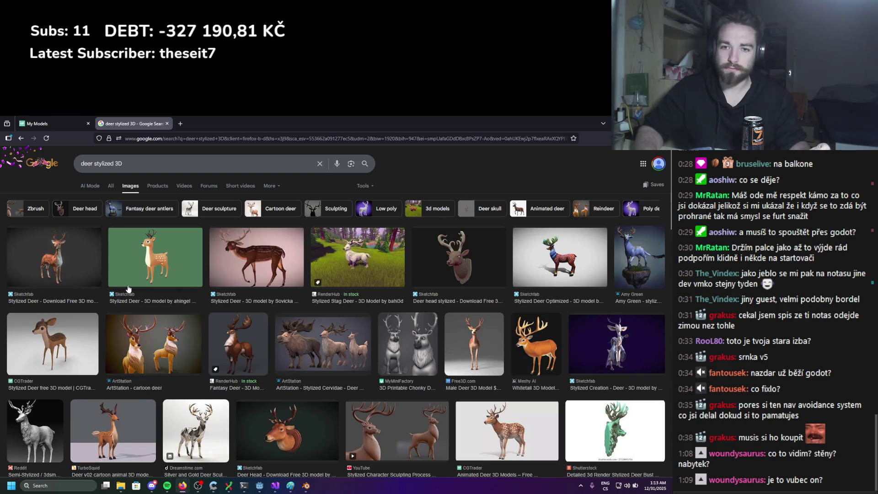
Preview the white deer sculpture, then the rearing stylized deer image
{"action": "left_click", "coordinate": [46, 439]}
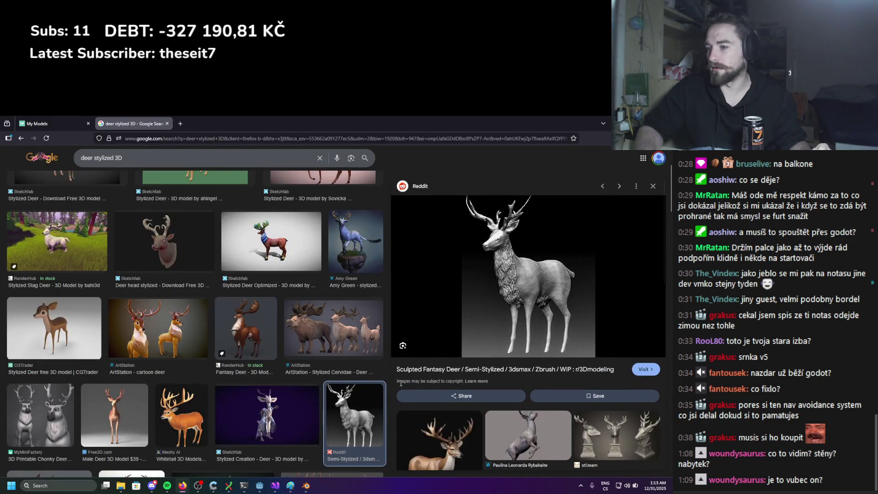
{"action": "scroll", "coordinate": [401, 385], "scroll_direction": "down", "scroll_amount": 2}
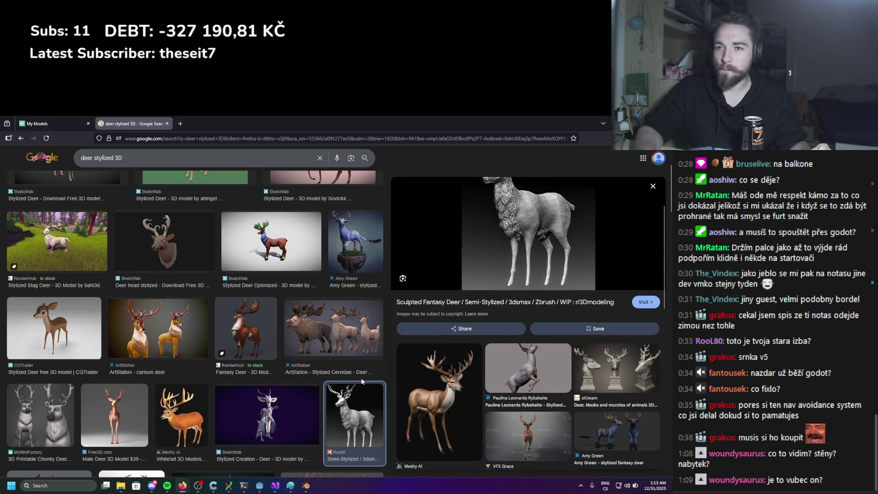
{"action": "scroll", "coordinate": [287, 337], "scroll_direction": "down", "scroll_amount": 3}
{"action": "scroll", "coordinate": [287, 335], "scroll_direction": "down", "scroll_amount": 2}
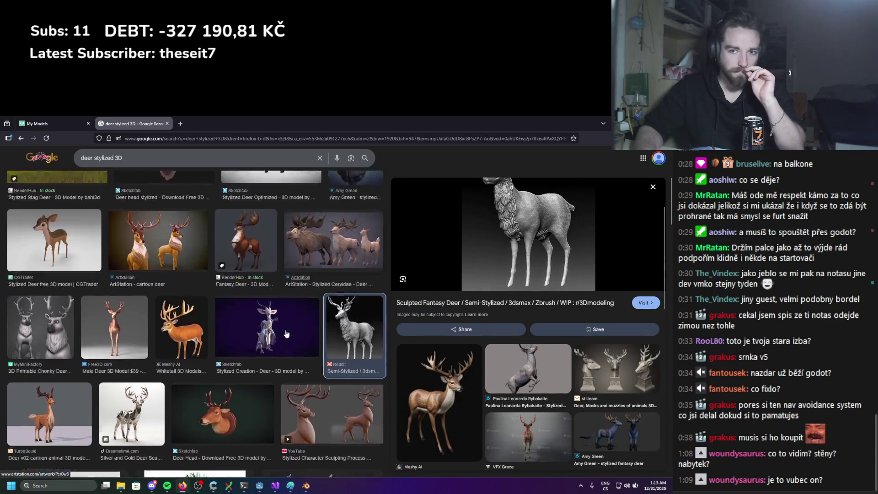
{"action": "scroll", "coordinate": [287, 334], "scroll_direction": "down", "scroll_amount": 3}
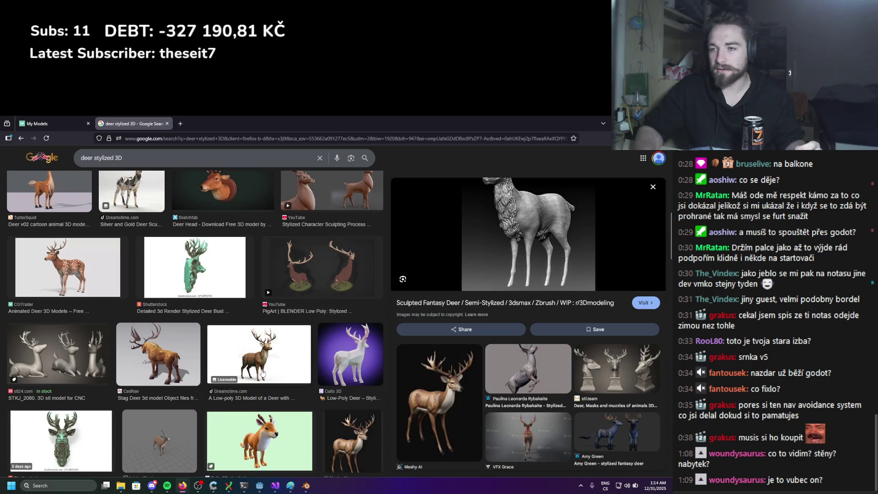
{"action": "scroll", "coordinate": [260, 374], "scroll_direction": "down", "scroll_amount": 1}
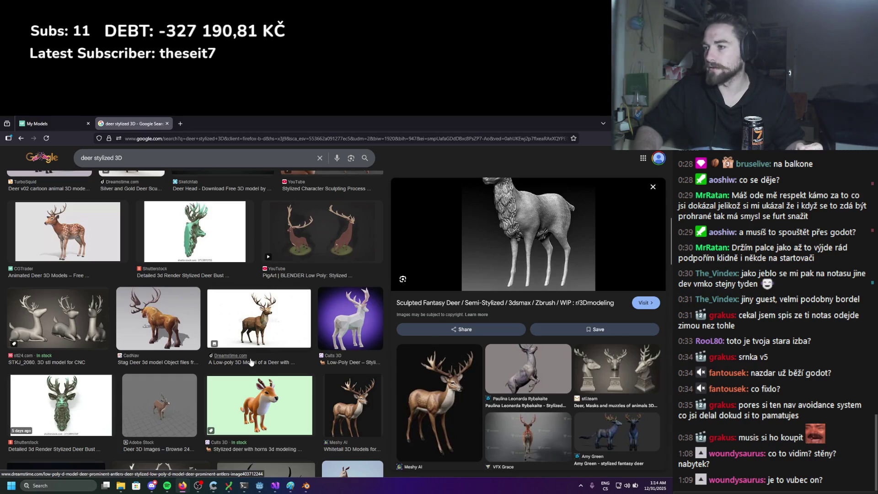
{"action": "left_click", "coordinate": [529, 368]}
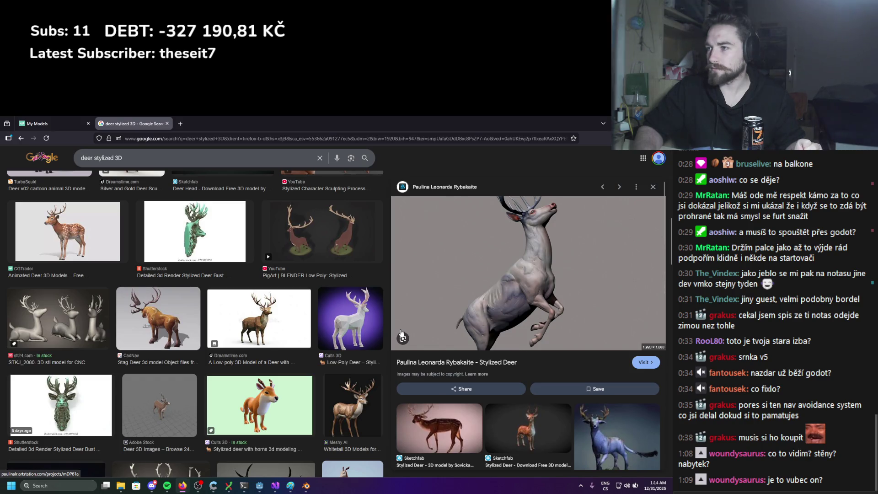
{"action": "left_click", "coordinate": [95, 484]}
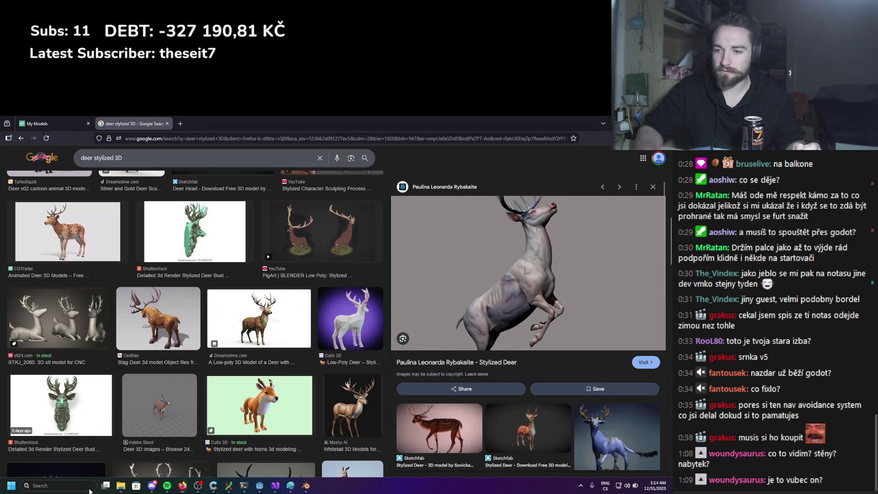
Search the web for 'pureref' and go to the PureRef download page
{"action": "type", "text": "pure"}
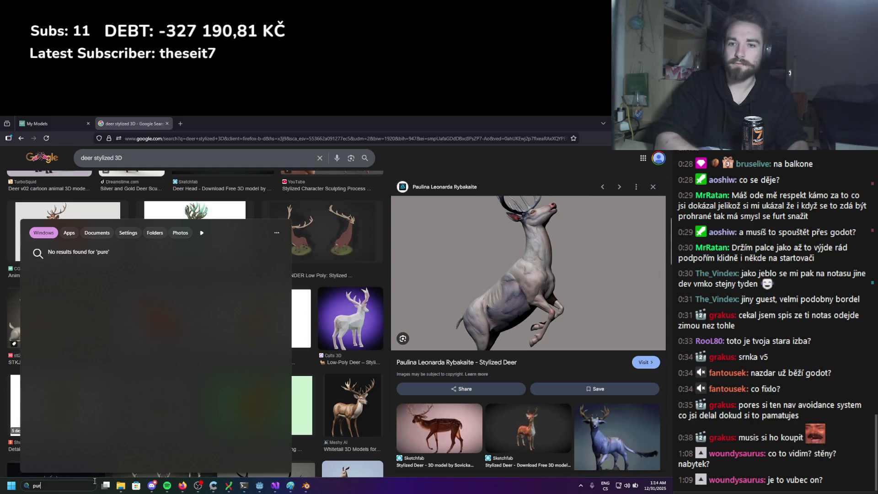
{"action": "key", "text": "BackSpace"}
{"action": "key", "text": "BackSpace"}
{"action": "key", "text": "BackSpace"}
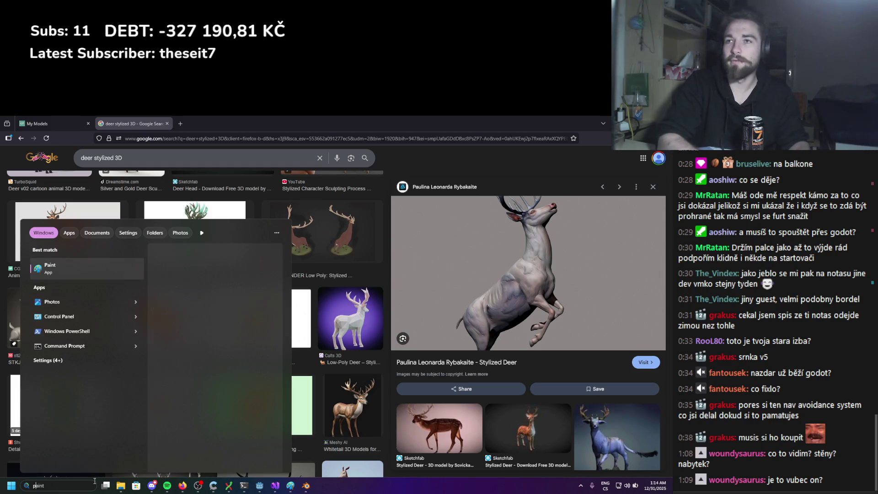
{"action": "left_click", "coordinate": [181, 123]}
{"action": "type", "text": "pureref"}
{"action": "key", "text": "Return"}
{"action": "left_click", "coordinate": [101, 264]}
Choose the 64-bit Windows installer, set the contribution to $0, and download it
{"action": "scroll", "coordinate": [179, 311], "scroll_direction": "down", "scroll_amount": 4}
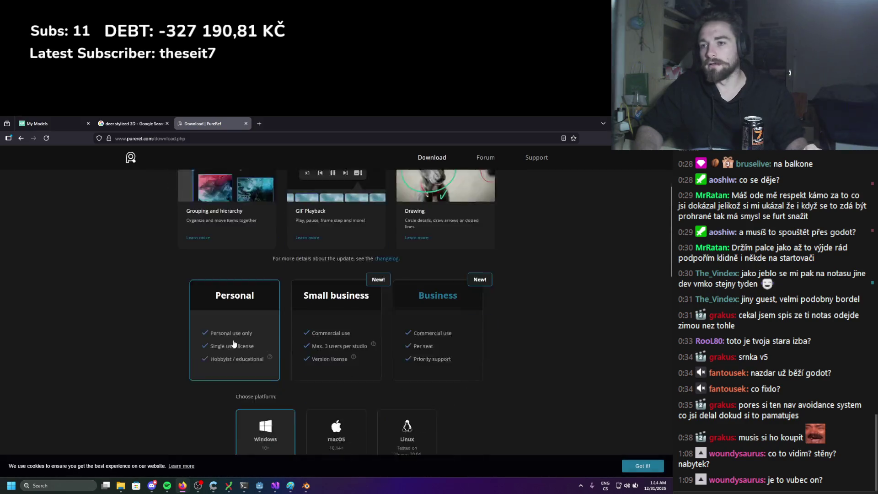
{"action": "left_click", "coordinate": [263, 420]}
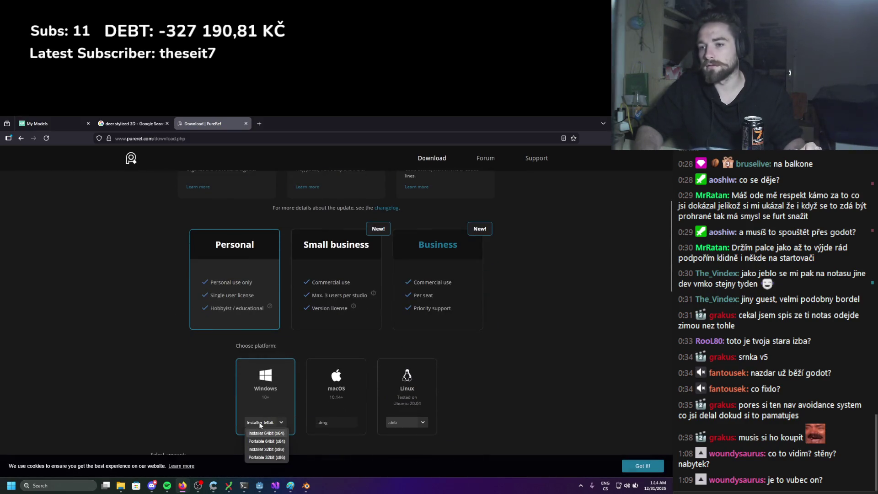
{"action": "left_click", "coordinate": [264, 433]}
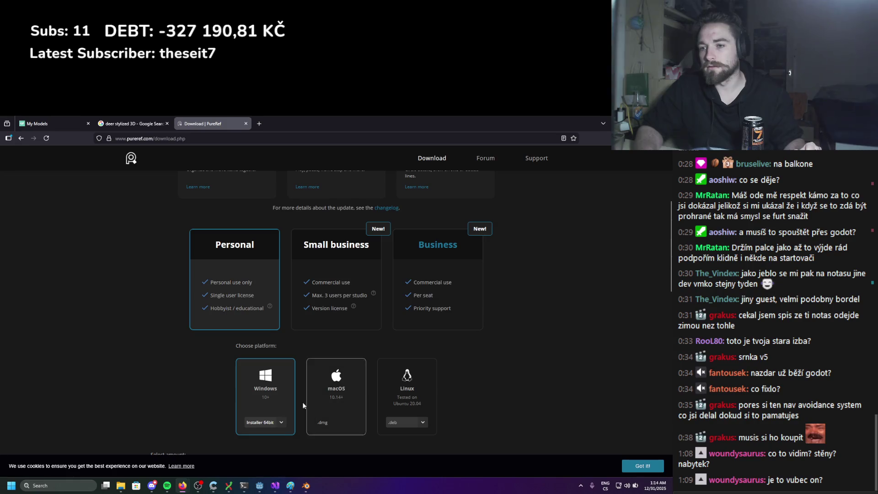
{"action": "scroll", "coordinate": [188, 379], "scroll_direction": "down", "scroll_amount": 1}
{"action": "scroll", "coordinate": [188, 379], "scroll_direction": "down", "scroll_amount": 10}
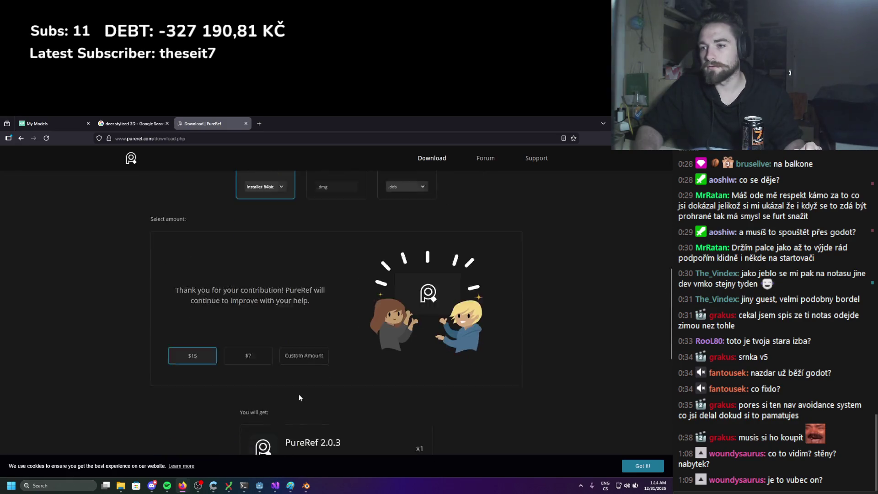
{"action": "scroll", "coordinate": [303, 291], "scroll_direction": "up", "scroll_amount": 8}
{"action": "left_click", "coordinate": [302, 378]}
{"action": "type", "text": "0"}
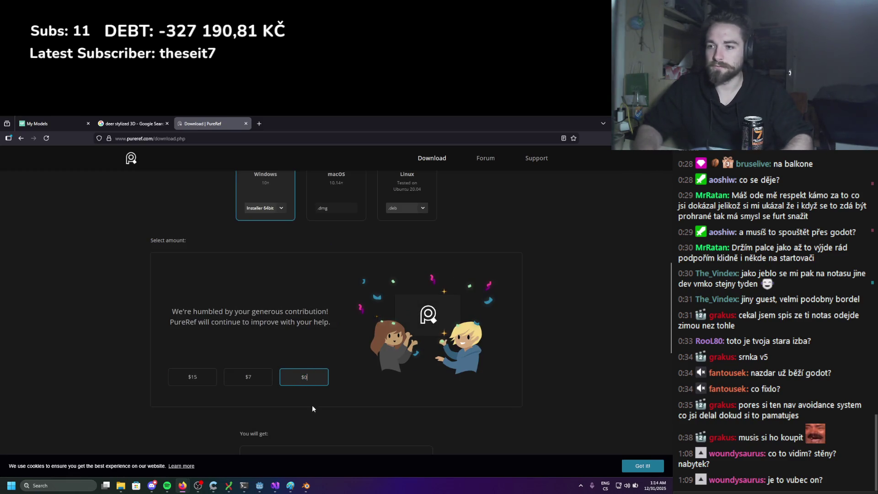
{"action": "scroll", "coordinate": [312, 409], "scroll_direction": "down", "scroll_amount": 3}
{"action": "left_click", "coordinate": [339, 388]}
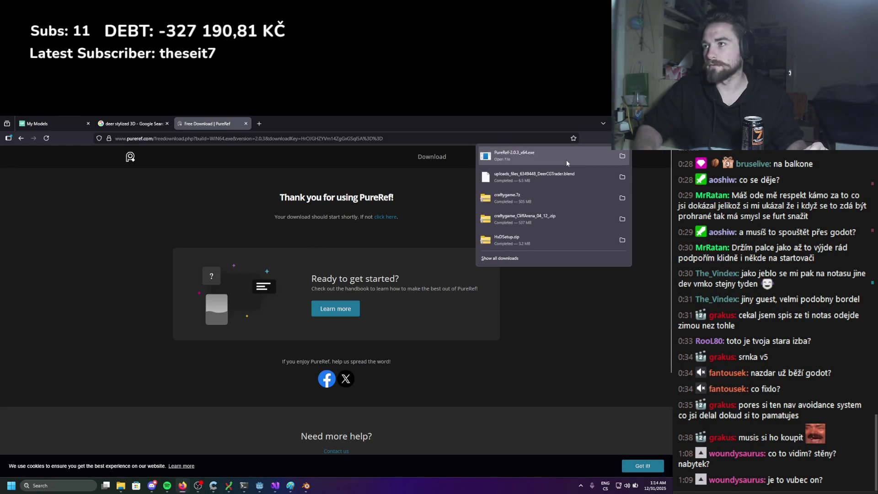
Run the PureRef 2.0.3 installer with the default location and components, then launch PureRef
{"action": "left_click", "coordinate": [567, 164]}
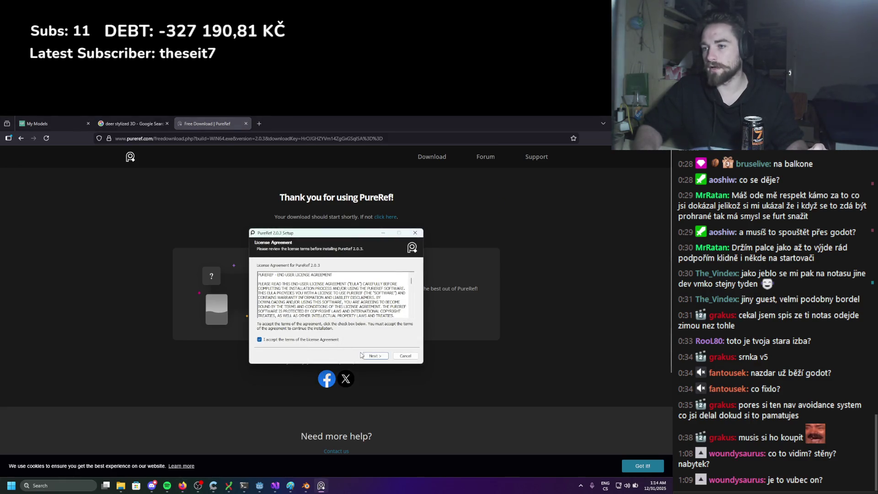
{"action": "left_click", "coordinate": [368, 356]}
{"action": "left_click", "coordinate": [373, 358]}
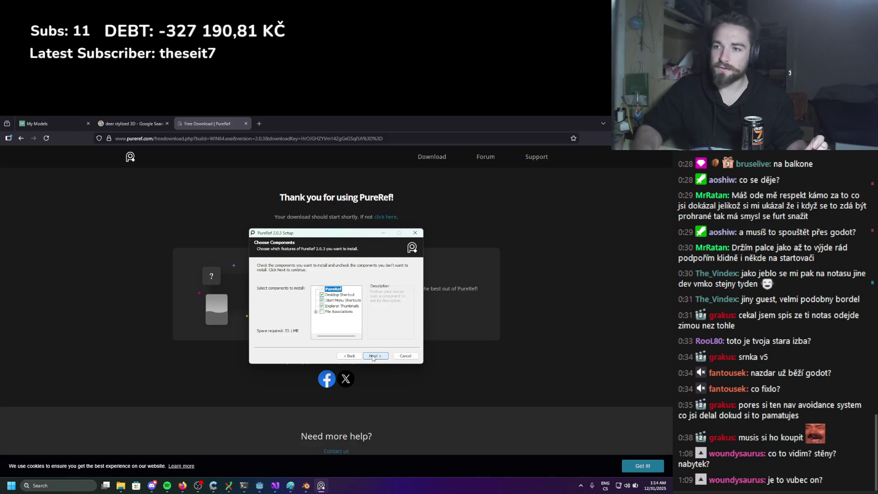
{"action": "left_click", "coordinate": [373, 357]}
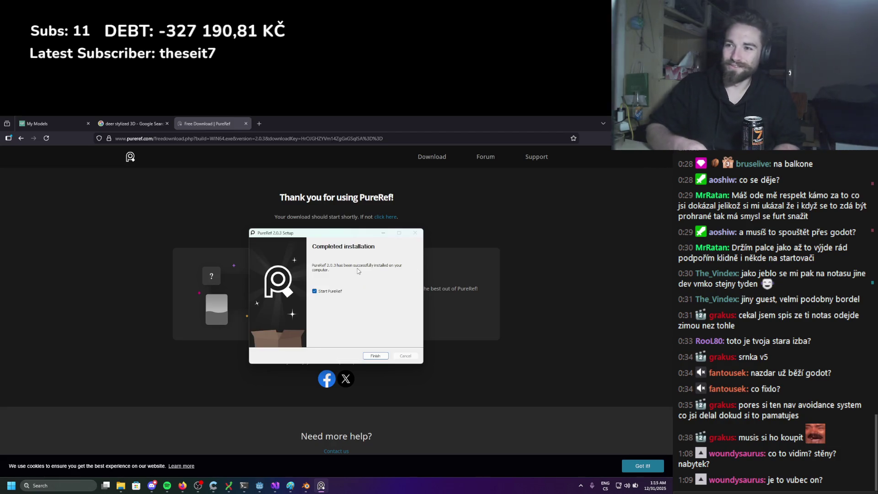
{"action": "left_click", "coordinate": [375, 355]}
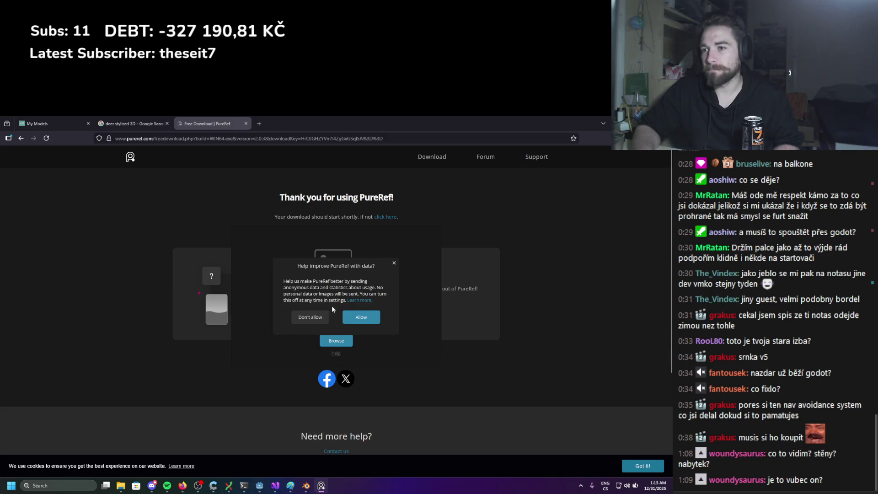
Dismiss the usage-data prompt, drag the rearing deer image onto the PureRef board, and return to Blender
{"action": "left_click", "coordinate": [316, 317]}
{"action": "left_click", "coordinate": [95, 125]}
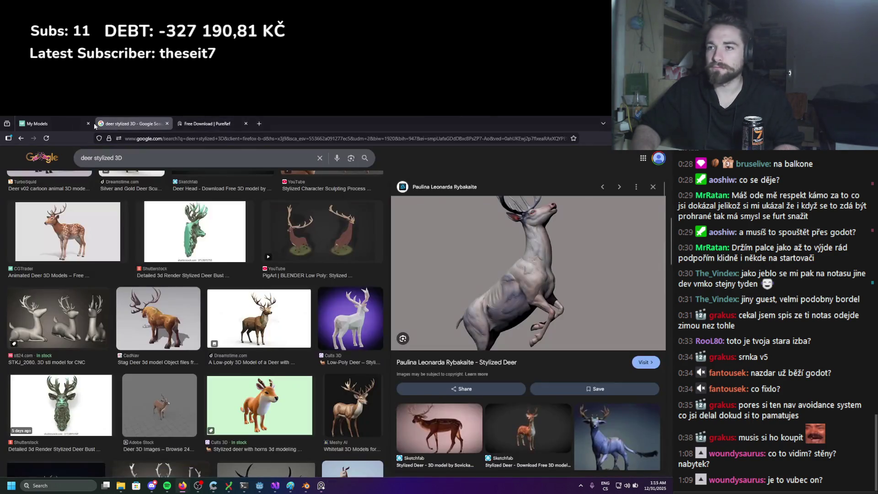
{"action": "mouse_move", "coordinate": [435, 302]}
{"action": "left_mouse_down"}
{"action": "mouse_move", "coordinate": [398, 402]}
{"action": "mouse_move", "coordinate": [321, 484]}
{"action": "mouse_move", "coordinate": [330, 430]}
{"action": "mouse_move", "coordinate": [413, 313]}
{"action": "mouse_move", "coordinate": [437, 324]}
{"action": "mouse_move", "coordinate": [238, 291]}
{"action": "mouse_move", "coordinate": [144, 342]}
{"action": "mouse_move", "coordinate": [152, 344]}
{"action": "left_mouse_up"}
{"action": "scroll", "coordinate": [452, 301], "scroll_direction": "down", "scroll_amount": 3}
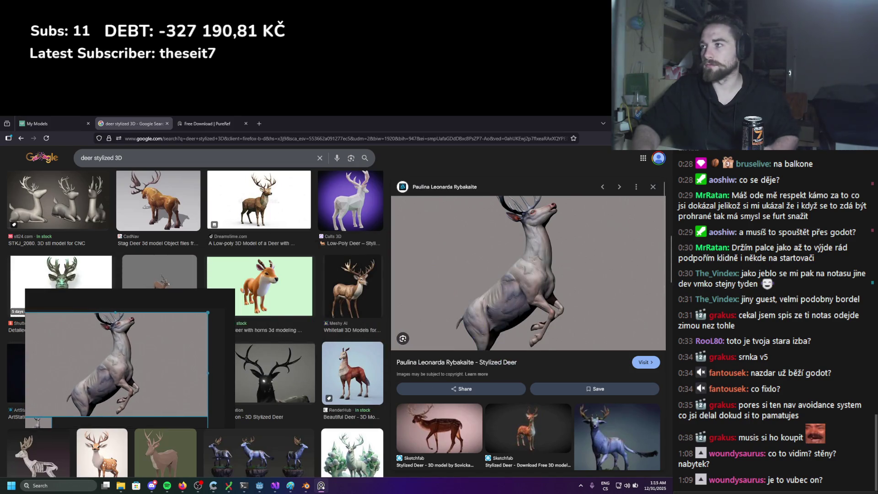
{"action": "key", "text": "alt+Tab"}
{"action": "scroll", "coordinate": [299, 216], "scroll_direction": "up", "scroll_amount": 5}
{"action": "scroll", "coordinate": [322, 206], "scroll_direction": "down", "scroll_amount": 6}
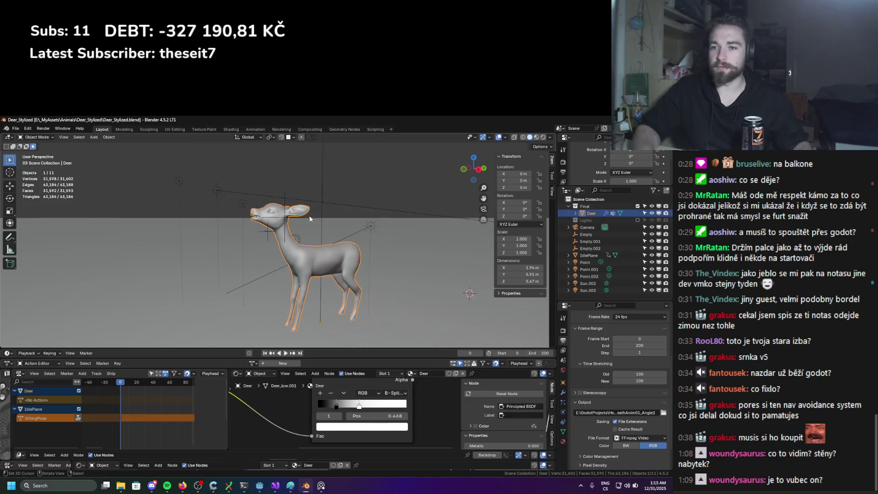
Set the PureRef reference window to Always on top and move it aside
{"action": "middle_click_drag", "start_coordinate": [309, 215], "coordinate": [316, 215]}
{"action": "scroll", "coordinate": [316, 215], "scroll_direction": "up", "scroll_amount": 3}
{"action": "left_click", "coordinate": [322, 487]}
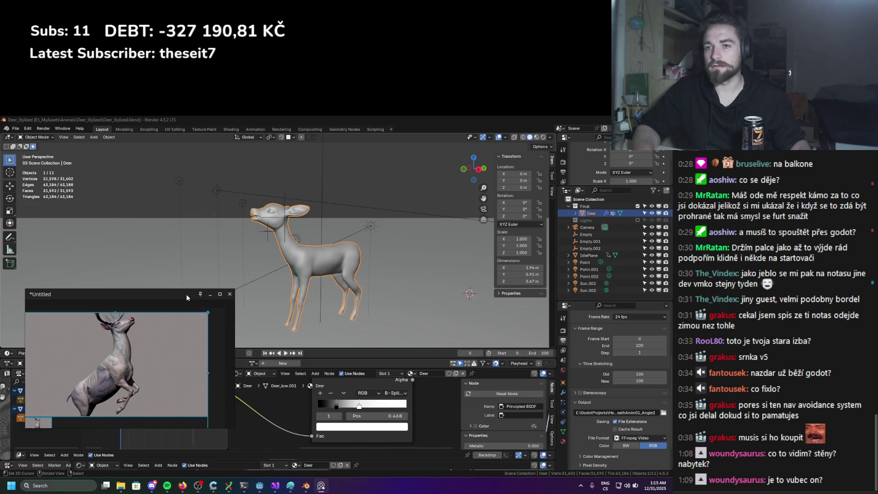
{"action": "right_click", "coordinate": [210, 321]}
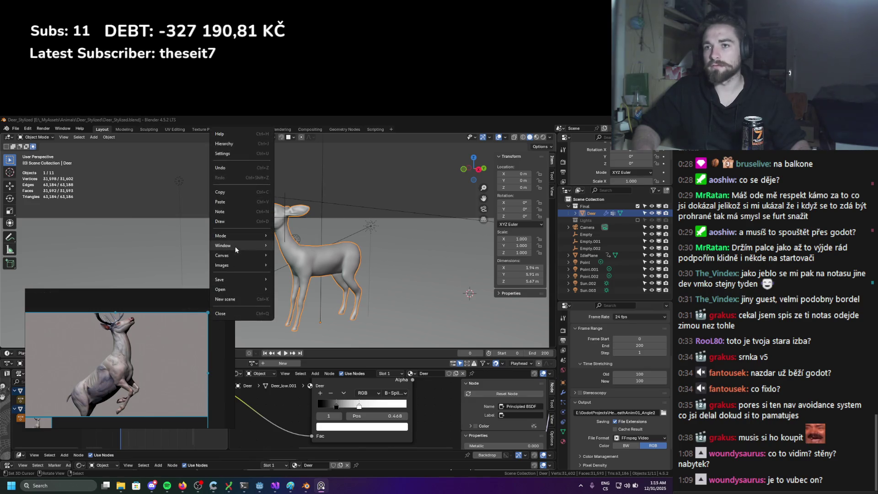
{"action": "mouse_move", "coordinate": [228, 258]}
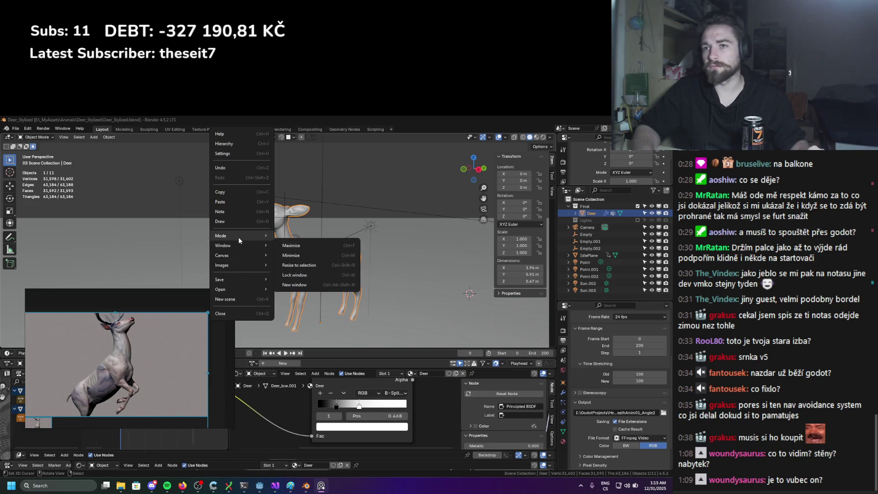
{"action": "left_click", "coordinate": [302, 256]}
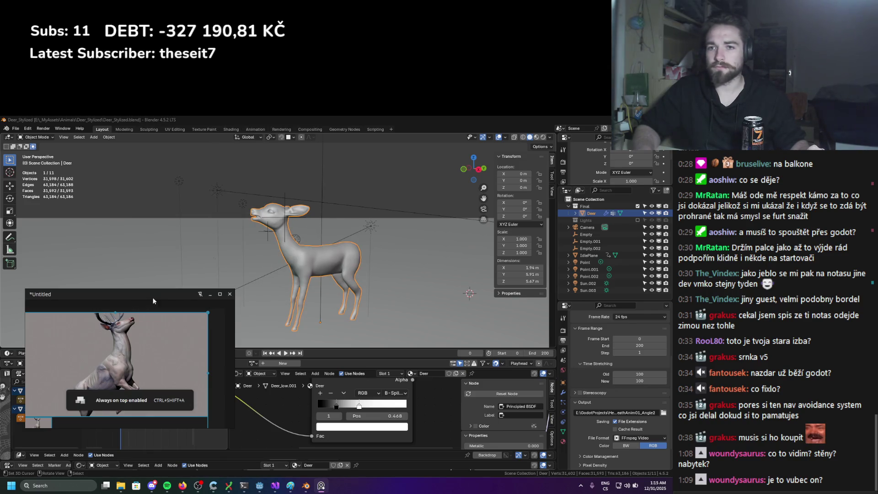
{"action": "left_click_drag", "start_coordinate": [152, 356], "coordinate": [108, 325]}
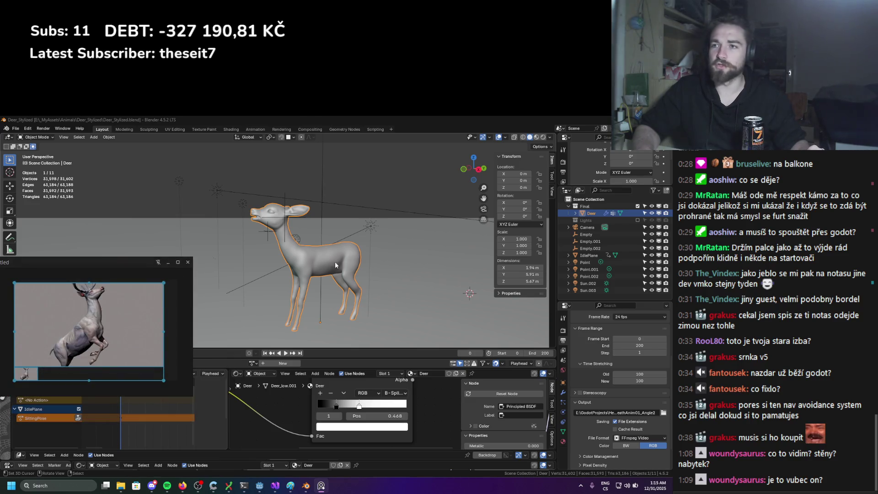
Orbit and zoom around the deer's head, body and legs
{"action": "scroll", "coordinate": [335, 265], "scroll_direction": "up", "scroll_amount": 5}
{"action": "middle_click_drag", "start_coordinate": [280, 267], "coordinate": [298, 233]}
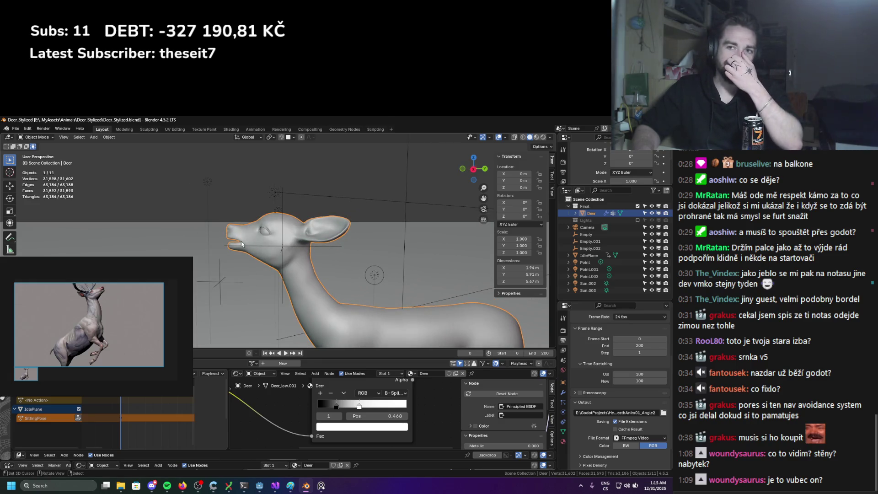
{"action": "mouse_move", "coordinate": [240, 241]}
{"action": "middle_mouse_down"}
{"action": "mouse_move", "coordinate": [394, 246]}
{"action": "mouse_move", "coordinate": [283, 245]}
{"action": "mouse_move", "coordinate": [213, 214]}
{"action": "mouse_move", "coordinate": [209, 222]}
{"action": "mouse_move", "coordinate": [236, 231]}
{"action": "middle_mouse_up"}
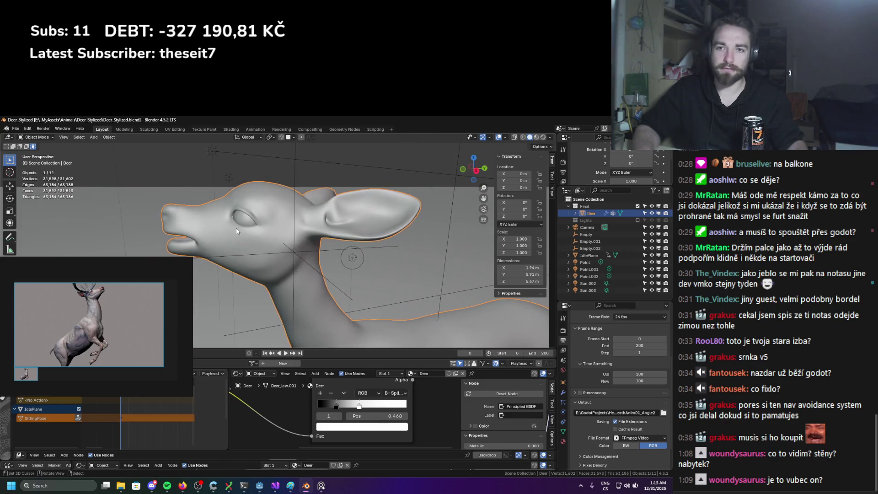
{"action": "scroll", "coordinate": [237, 231], "scroll_direction": "up", "scroll_amount": 3}
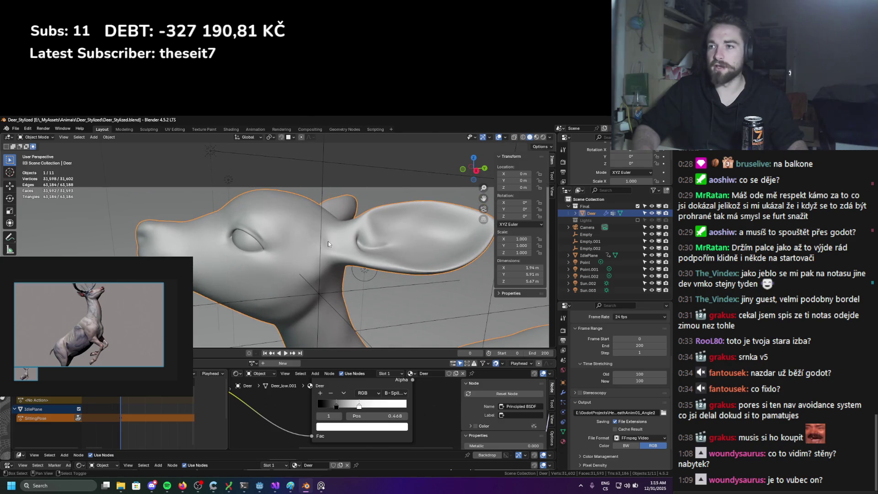
{"action": "middle_click_drag", "start_coordinate": [328, 241], "coordinate": [276, 257]}
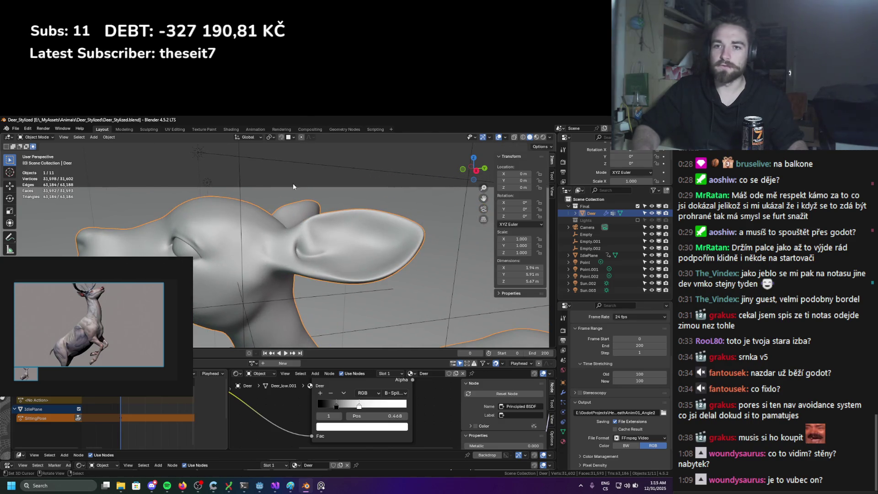
{"action": "scroll", "coordinate": [84, 285], "scroll_direction": "up", "scroll_amount": 6}
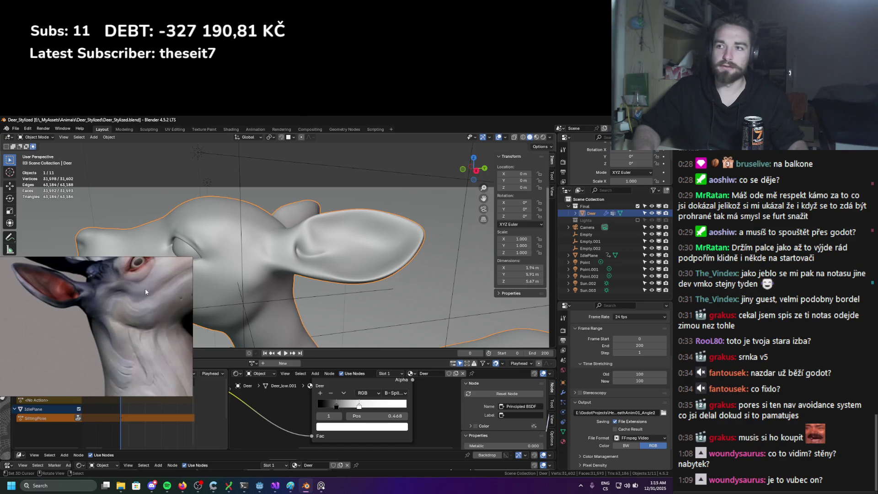
{"action": "scroll", "coordinate": [169, 249], "scroll_direction": "down", "scroll_amount": 2}
{"action": "scroll", "coordinate": [119, 308], "scroll_direction": "down", "scroll_amount": 6}
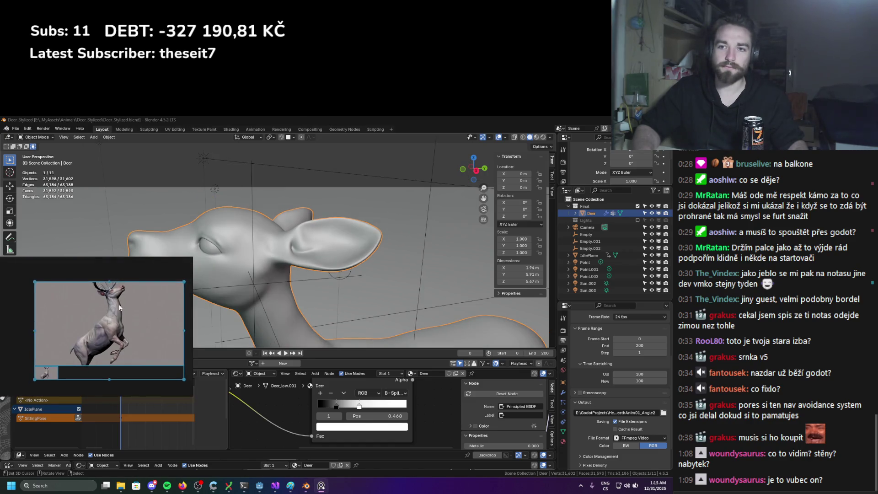
{"action": "scroll", "coordinate": [119, 307], "scroll_direction": "up", "scroll_amount": 1}
{"action": "scroll", "coordinate": [319, 293], "scroll_direction": "down", "scroll_amount": 6}
{"action": "middle_click_drag", "start_coordinate": [315, 286], "coordinate": [308, 280]}
{"action": "scroll", "coordinate": [304, 282], "scroll_direction": "up", "scroll_amount": 3}
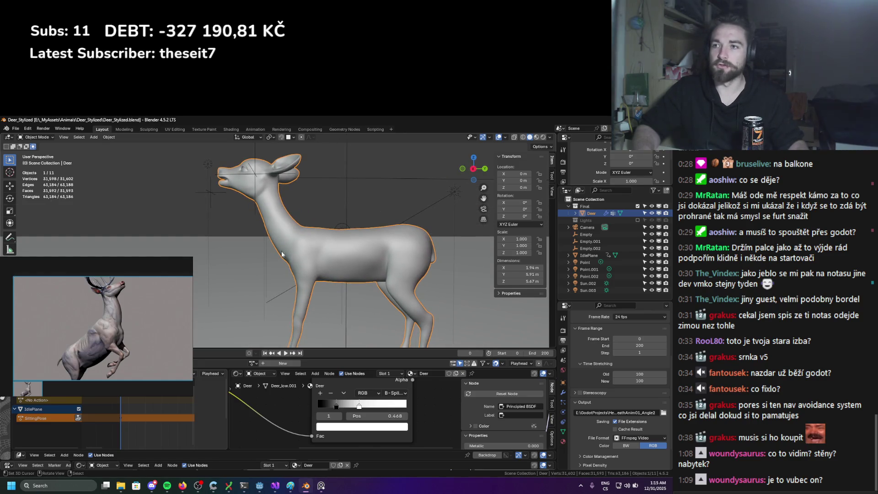
{"action": "mouse_move", "coordinate": [269, 197]}
{"action": "middle_mouse_down"}
{"action": "mouse_move", "coordinate": [258, 235]}
{"action": "mouse_move", "coordinate": [289, 239]}
{"action": "middle_mouse_up"}
Subdivide the Deer mesh's edges once in Edit Mode
{"action": "key", "text": "Tab"}
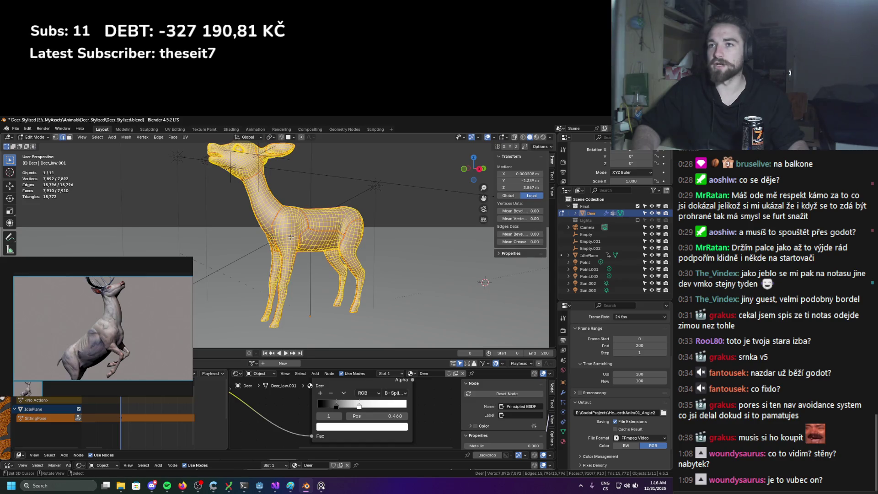
{"action": "key", "text": "ctrl+e"}
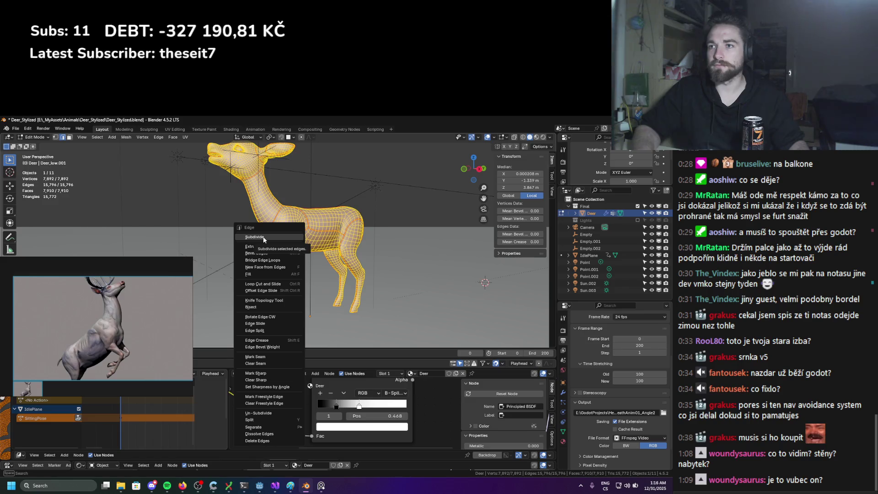
{"action": "left_click", "coordinate": [263, 237]}
{"action": "key", "text": "Tab"}
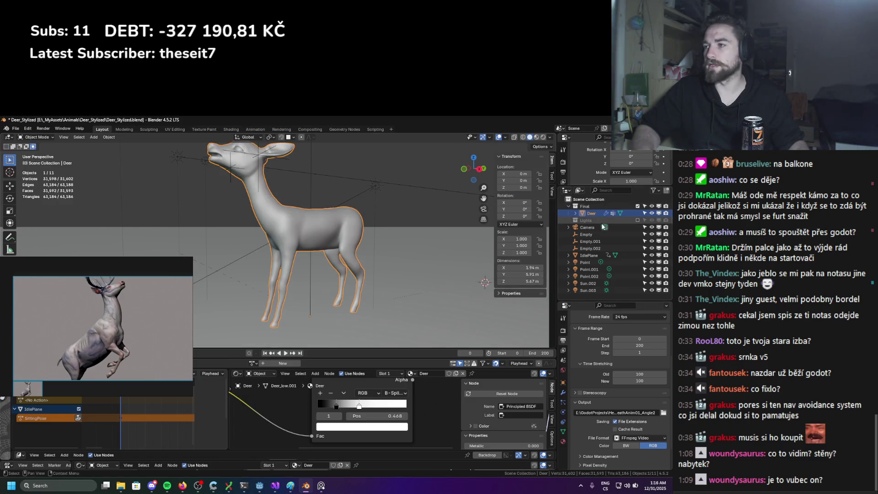
Delete the five lights and the three Empty objects
{"action": "left_click", "coordinate": [586, 263]}
{"action": "left_click", "coordinate": [587, 291], "text": "shift"}
{"action": "key", "text": "Delete"}
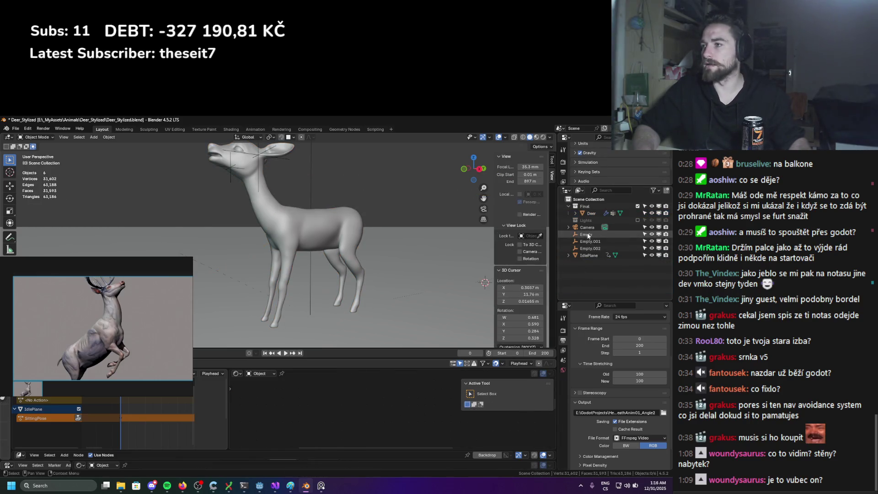
{"action": "left_click", "coordinate": [588, 248]}
{"action": "left_click", "coordinate": [588, 234], "text": "shift"}
{"action": "scroll", "coordinate": [411, 242], "scroll_direction": "down", "scroll_amount": 5}
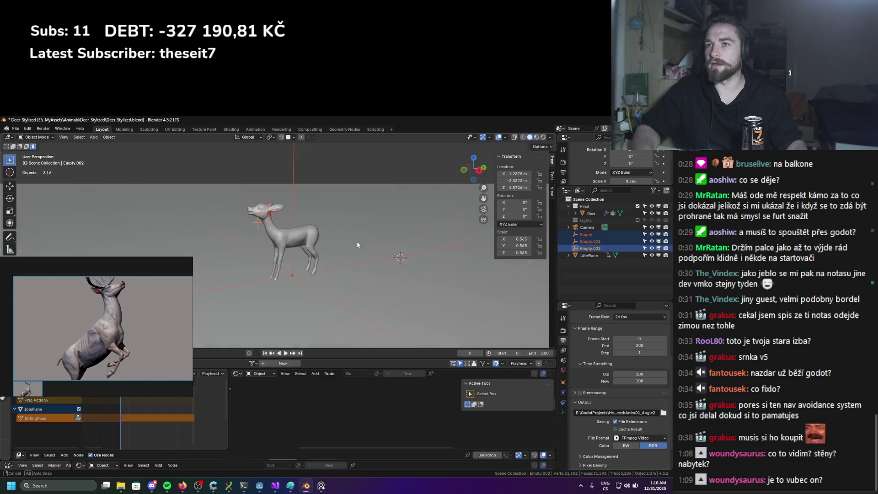
{"action": "middle_click_drag", "start_coordinate": [340, 256], "coordinate": [352, 208]}
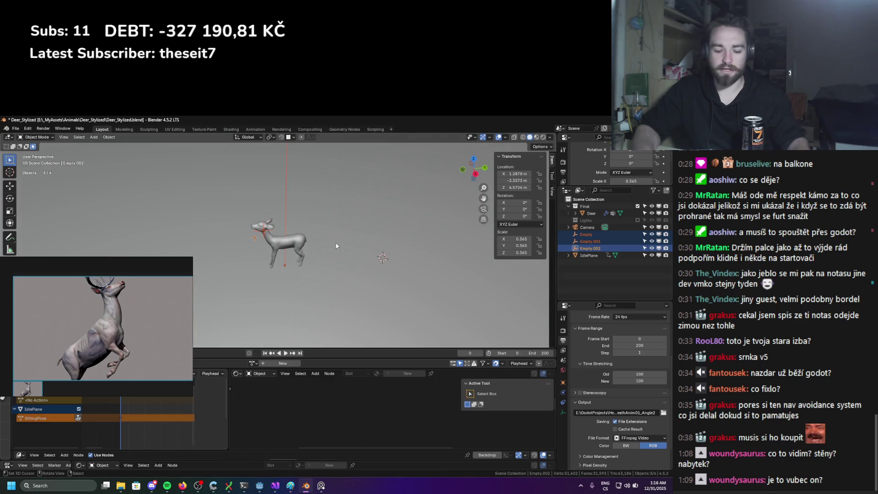
{"action": "key", "text": "Delete"}
Delete the Lights collection hierarchy, save the file, and select the Deer object
{"action": "right_click", "coordinate": [602, 221]}
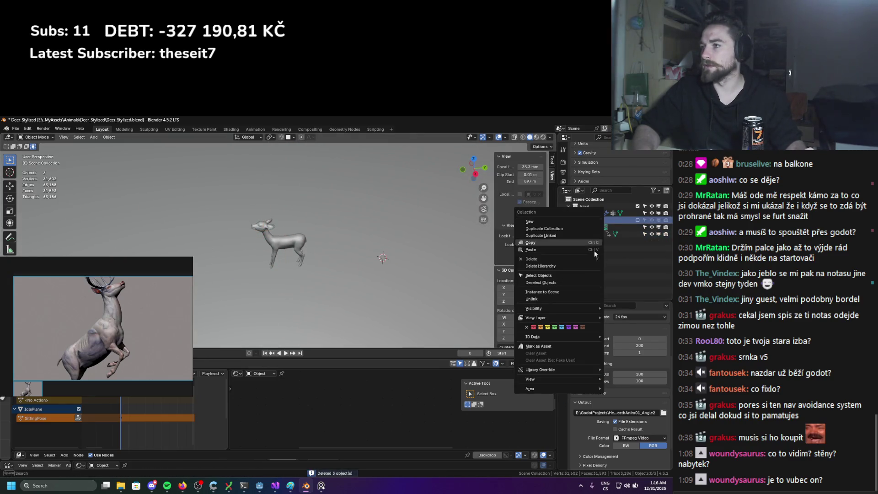
{"action": "left_click", "coordinate": [543, 266]}
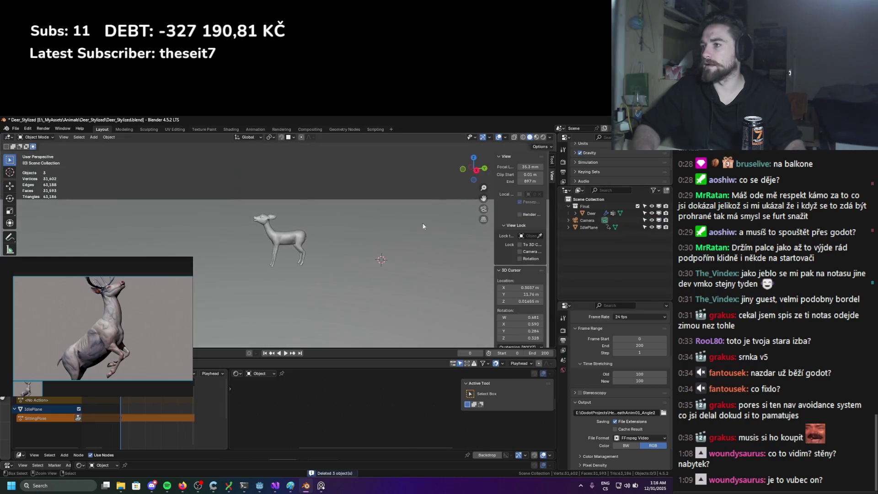
{"action": "key", "text": "ctrl+s"}
{"action": "left_click", "coordinate": [576, 213]}
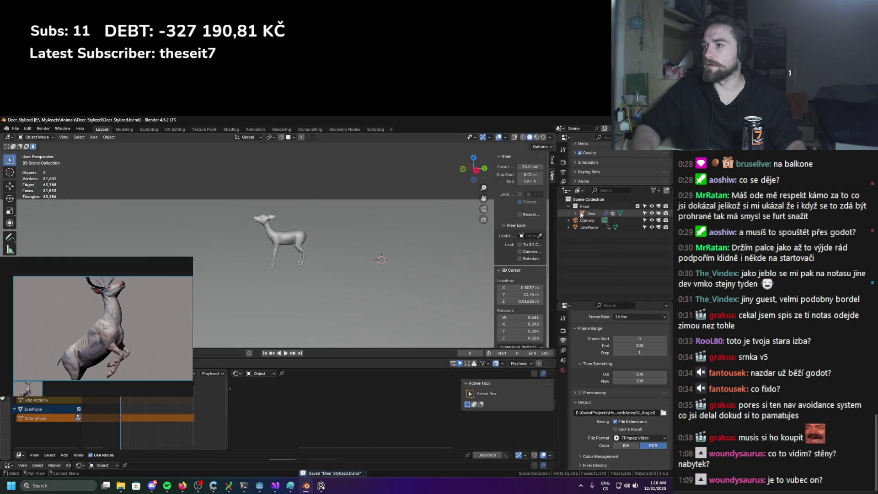
{"action": "key", "text": "Tab"}
{"action": "key", "text": "KP_Decimal"}
{"action": "middle_click_drag", "start_coordinate": [227, 231], "coordinate": [267, 249]}
{"action": "key", "text": "Tab"}
{"action": "scroll", "coordinate": [292, 219], "scroll_direction": "down", "scroll_amount": 5}
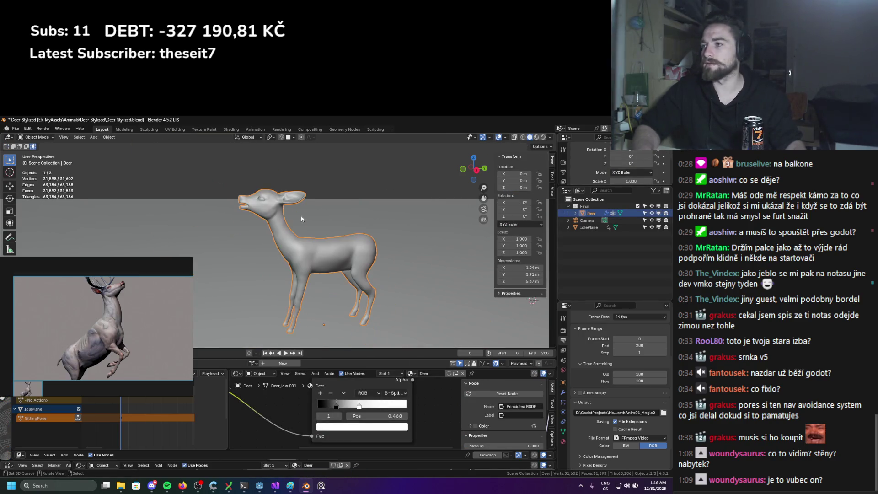
Duplicate Deer in place, hide the original, and rename the copy Deer_high
{"action": "key", "text": "shift+d"}
{"action": "right_click", "coordinate": [280, 225]}
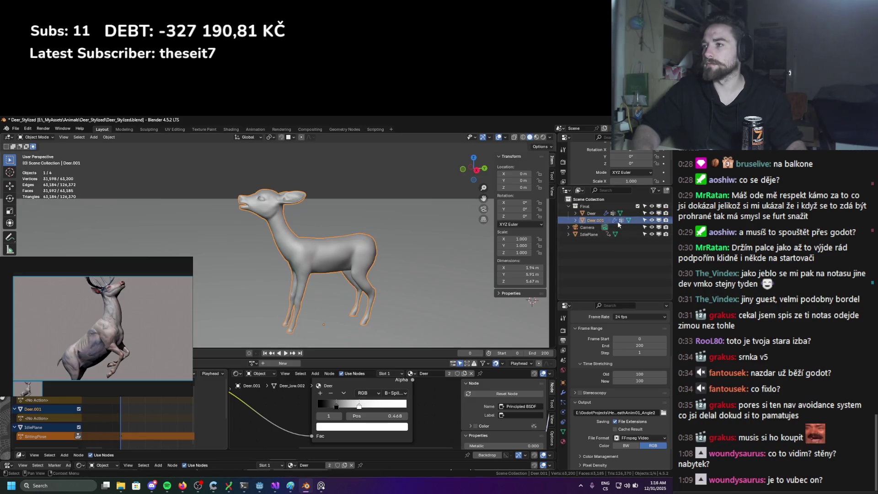
{"action": "left_click", "coordinate": [652, 214]}
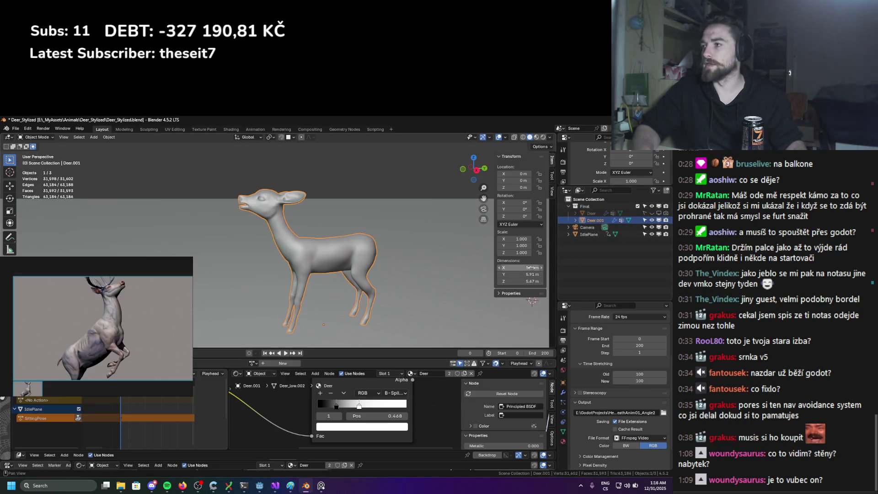
{"action": "double_click", "coordinate": [598, 221]}
{"action": "key", "text": "BackSpace"}
{"action": "key", "text": "BackSpace"}
{"action": "key", "text": "BackSpace"}
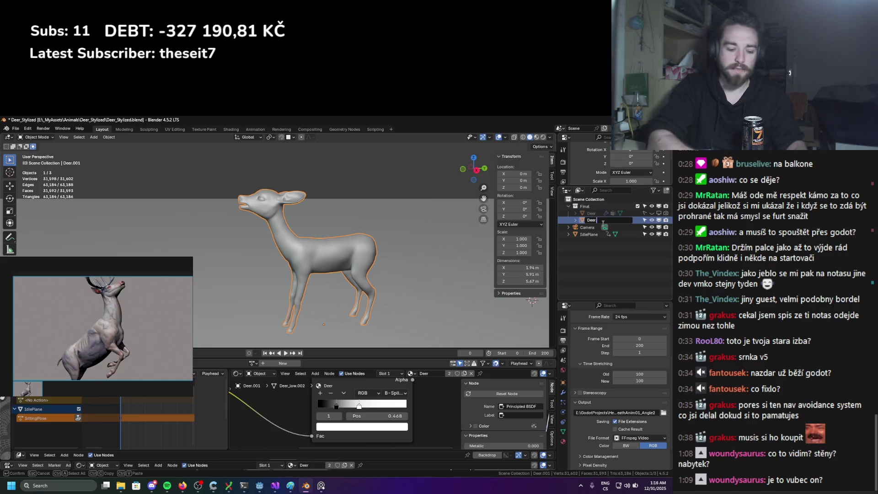
{"action": "type", "text": "high"}
{"action": "key", "text": "Return"}
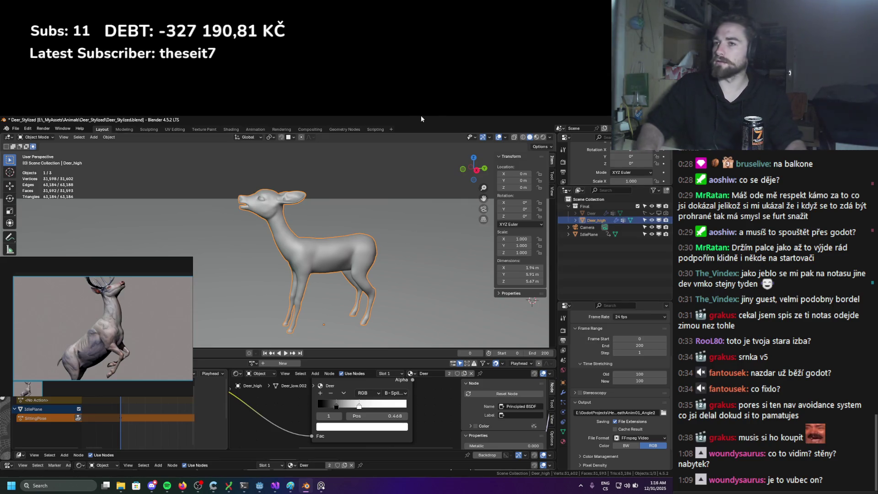
{"action": "scroll", "coordinate": [325, 256], "scroll_direction": "up", "scroll_amount": 6}
Subdivide Deer_high four times, reaching 2,021,898 vertices
{"action": "key", "text": "Tab"}
{"action": "key", "text": "ctrl+e"}
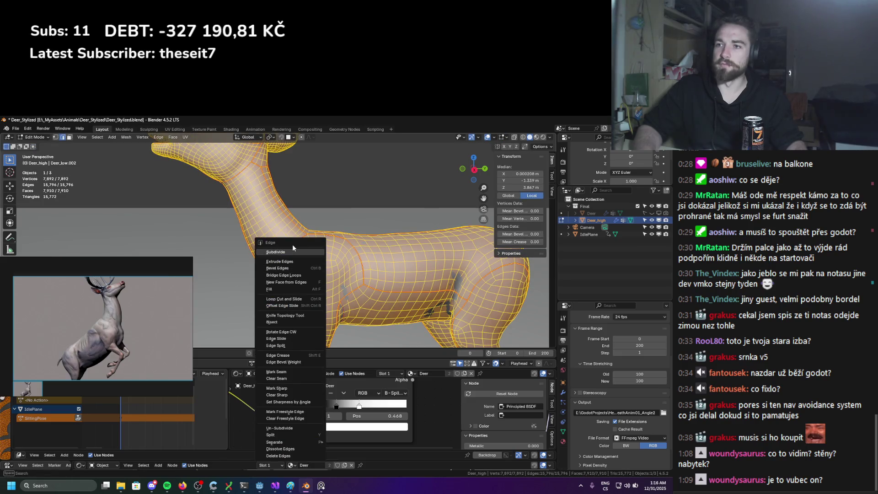
{"action": "left_click", "coordinate": [292, 252]}
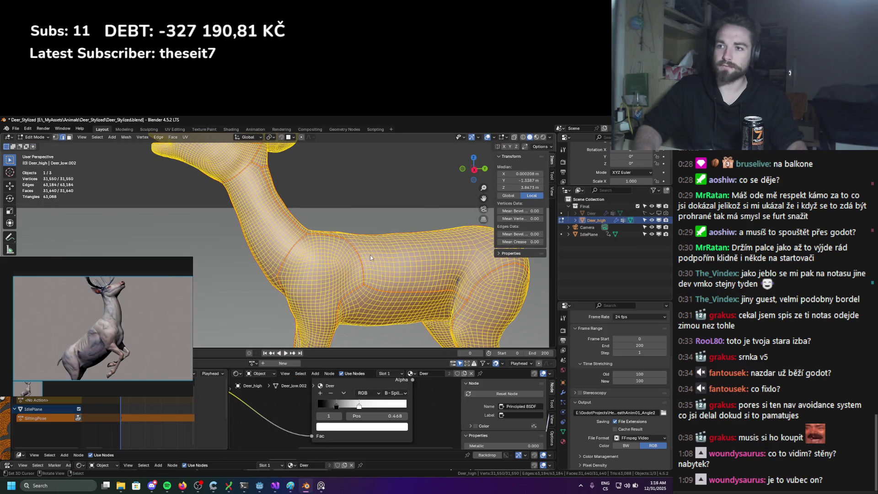
{"action": "key", "text": "shift+r"}
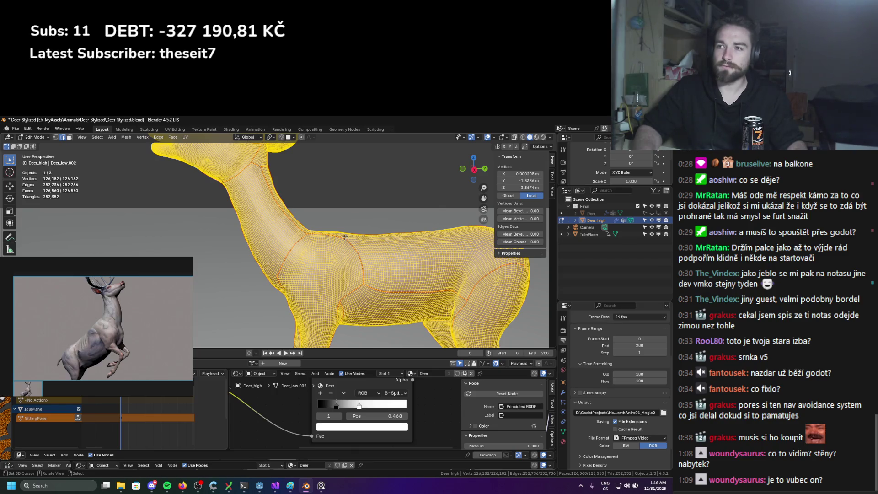
{"action": "key", "text": "shift+r"}
{"action": "scroll", "coordinate": [345, 237], "scroll_direction": "down", "scroll_amount": 5}
{"action": "key", "text": "shift+r"}
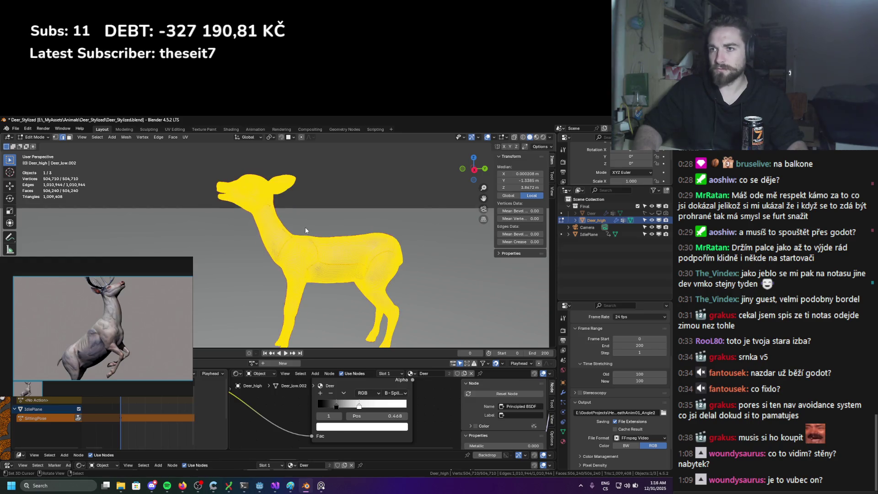
{"action": "key", "text": "Tab"}
{"action": "scroll", "coordinate": [305, 227], "scroll_direction": "up", "scroll_amount": 5}
{"action": "scroll", "coordinate": [338, 227], "scroll_direction": "down", "scroll_amount": 4}
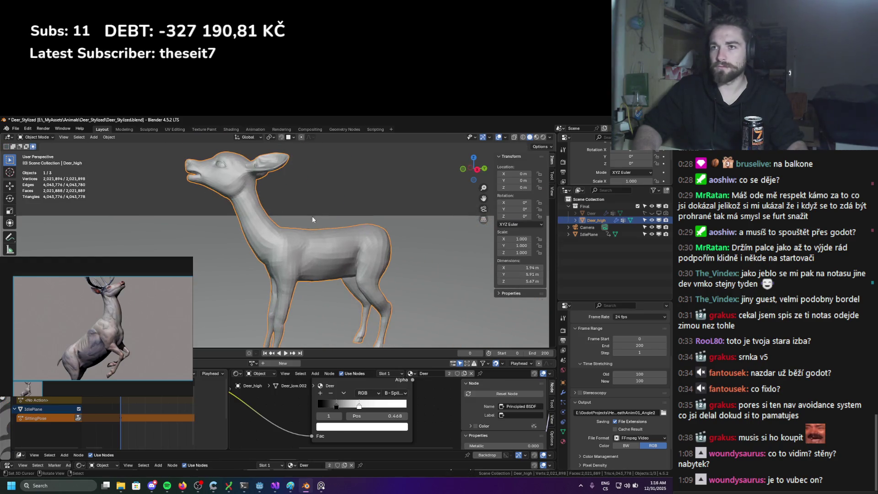
{"action": "left_click", "coordinate": [53, 137]}
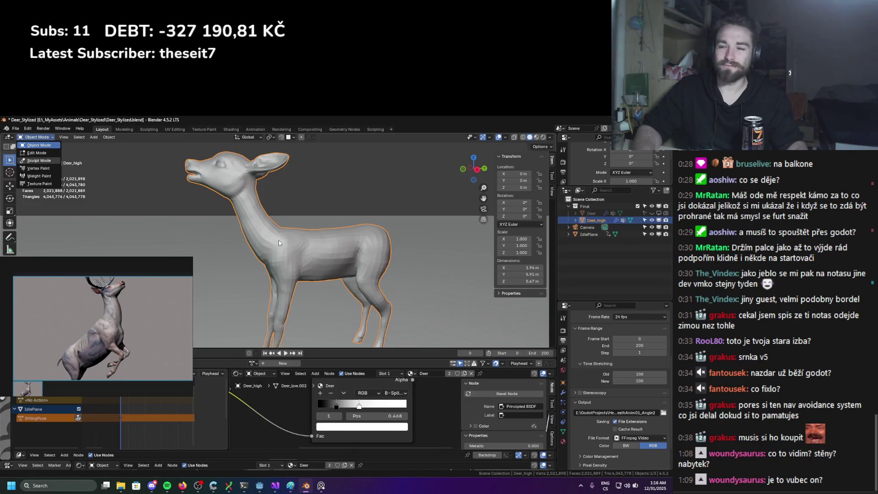
{"action": "key", "text": "s"}
{"action": "scroll", "coordinate": [279, 230], "scroll_direction": "up", "scroll_amount": 3}
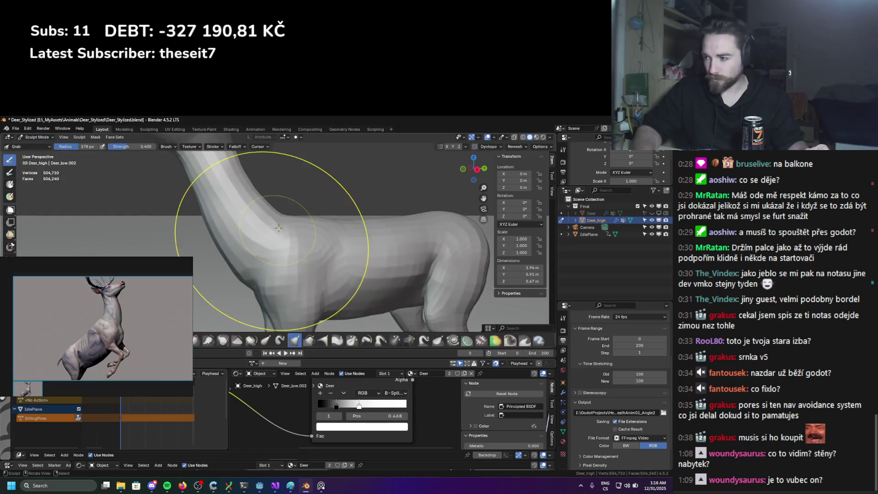
{"action": "key", "text": "f"}
{"action": "left_click", "coordinate": [303, 267]}
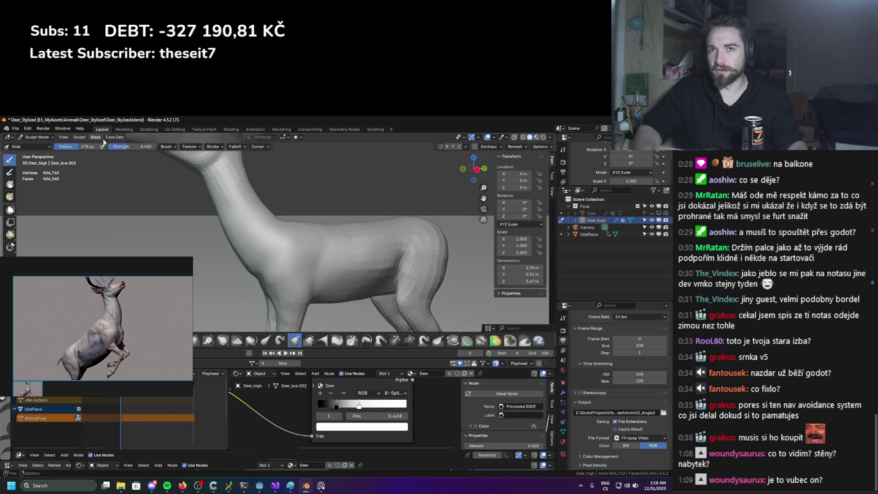
{"action": "left_click", "coordinate": [53, 138]}
{"action": "left_click", "coordinate": [39, 146]}
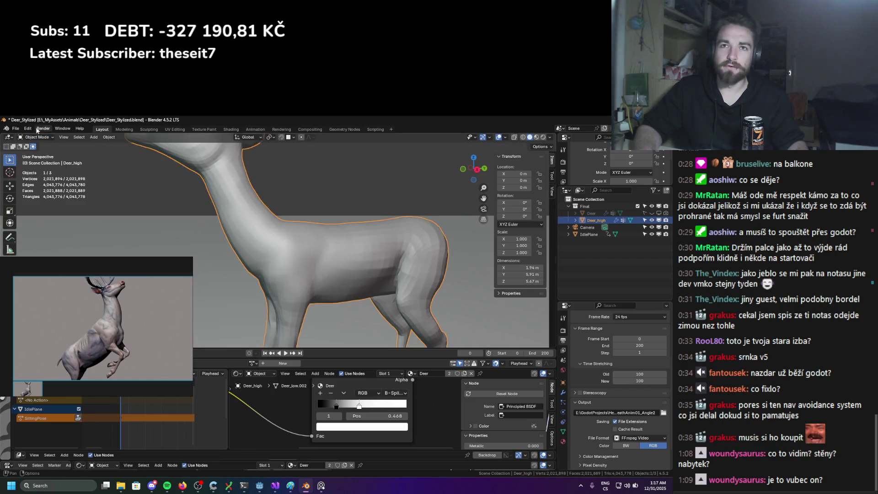
Save the file and set the System display backend to Vulkan
{"action": "key", "text": "ctrl+s"}
{"action": "scroll", "coordinate": [224, 209], "scroll_direction": "down", "scroll_amount": 5}
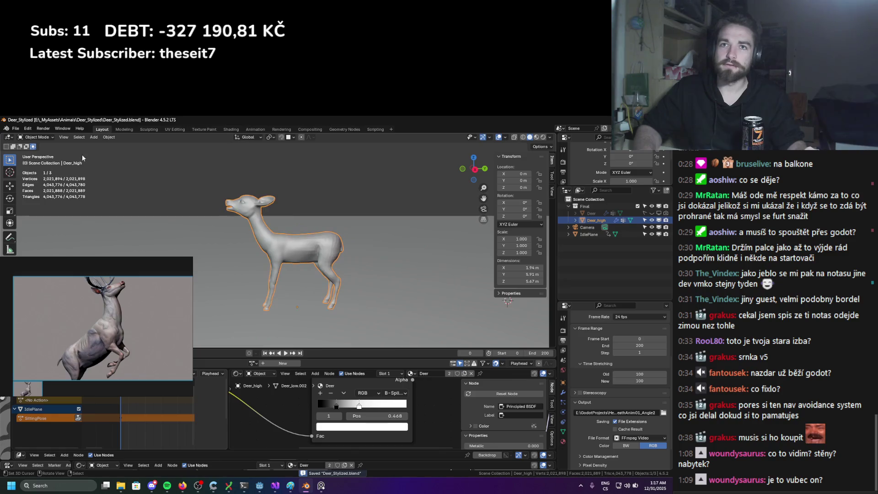
{"action": "left_click", "coordinate": [27, 129]}
{"action": "left_click", "coordinate": [51, 218]}
{"action": "left_click_drag", "start_coordinate": [100, 269], "coordinate": [157, 329]}
{"action": "left_click", "coordinate": [23, 245]}
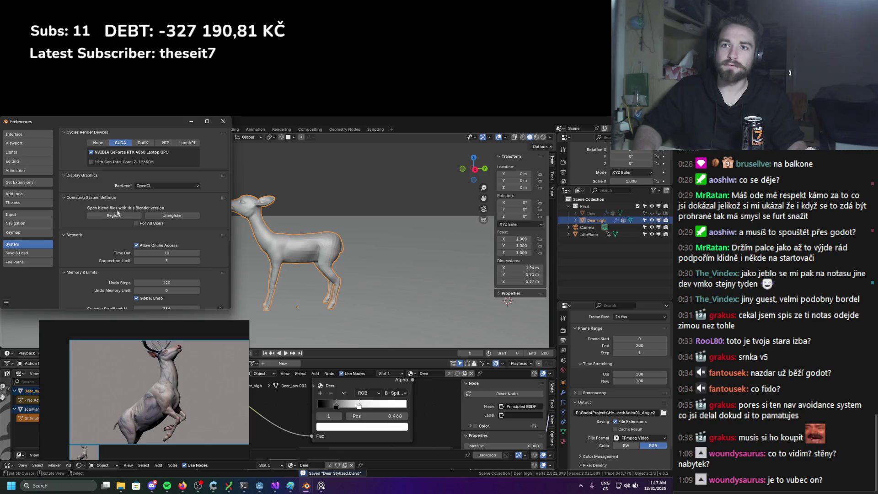
{"action": "left_click", "coordinate": [163, 185]}
{"action": "left_click", "coordinate": [155, 197]}
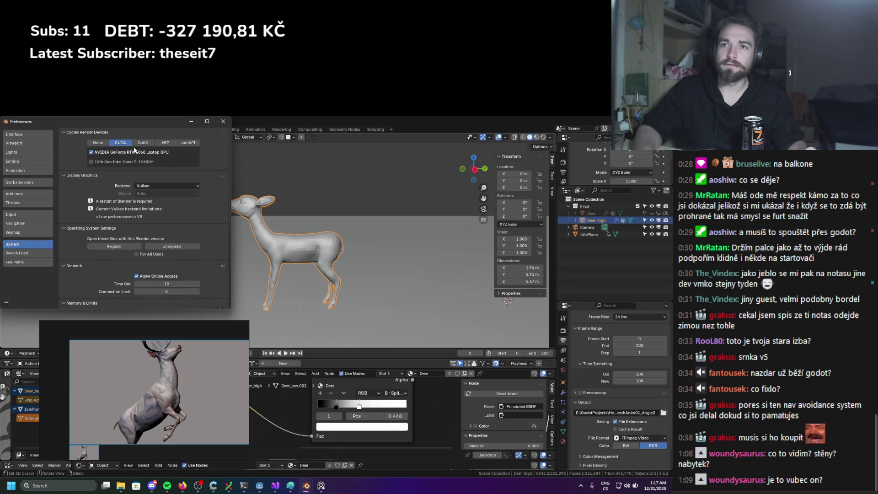
Save the preferences, close the Preferences window, and quit Blender
{"action": "scroll", "coordinate": [112, 243], "scroll_direction": "down", "scroll_amount": 7}
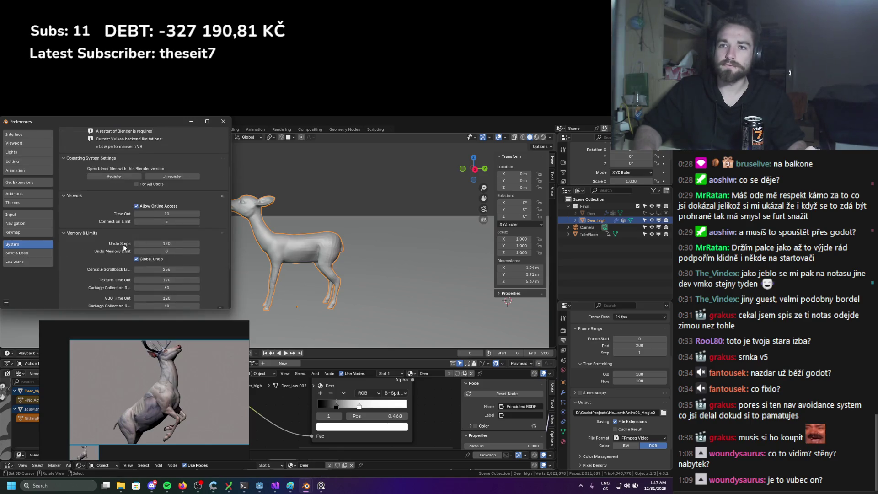
{"action": "left_click", "coordinate": [7, 302]}
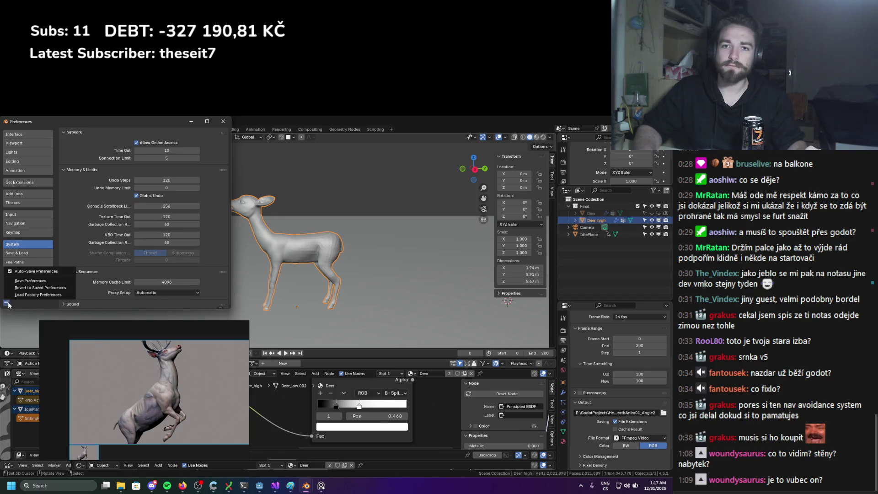
{"action": "left_click", "coordinate": [28, 280]}
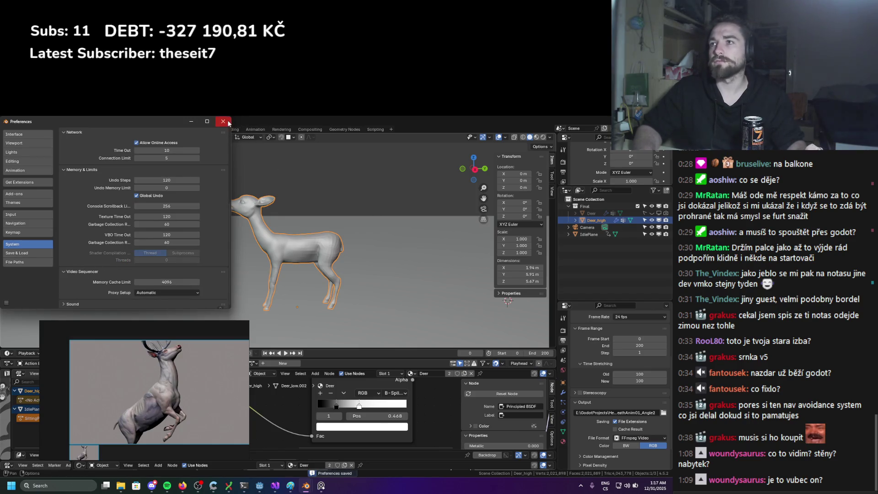
{"action": "left_click", "coordinate": [223, 121]}
{"action": "key", "text": "ctrl+q"}
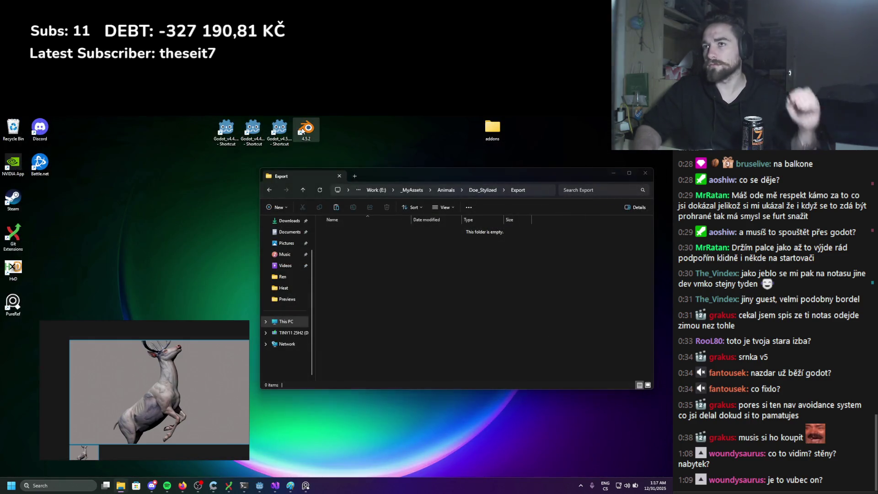
Relaunch Blender 4.5.2 and reopen Deer_Stylized.blend from Recent Files
{"action": "double_click", "coordinate": [302, 132]}
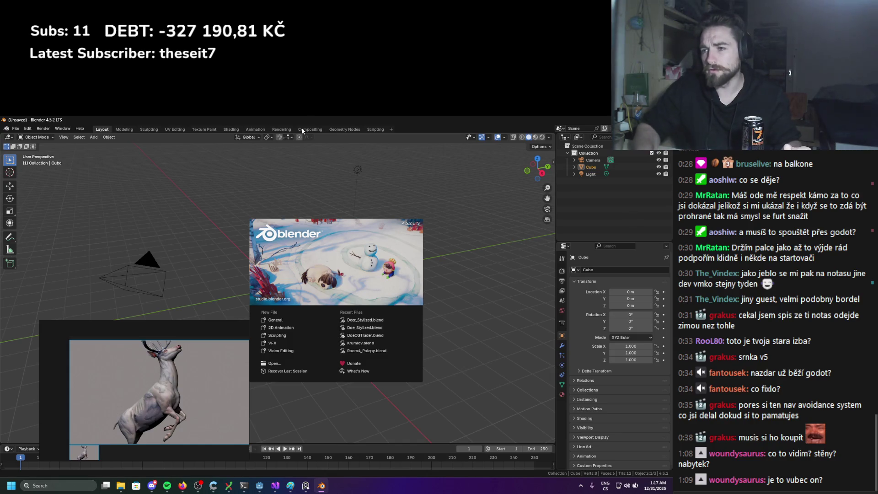
{"action": "left_click", "coordinate": [342, 319]}
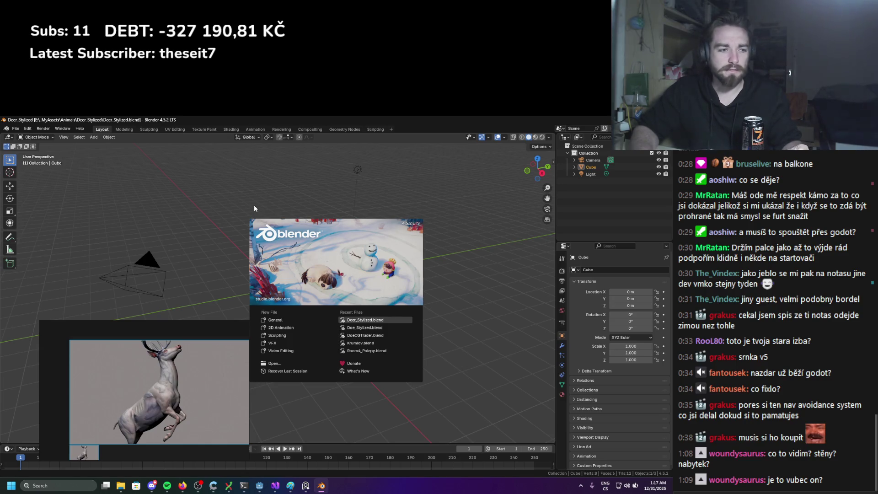
{"action": "middle_click_drag", "start_coordinate": [253, 200], "coordinate": [168, 151]}
{"action": "left_click", "coordinate": [37, 138]}
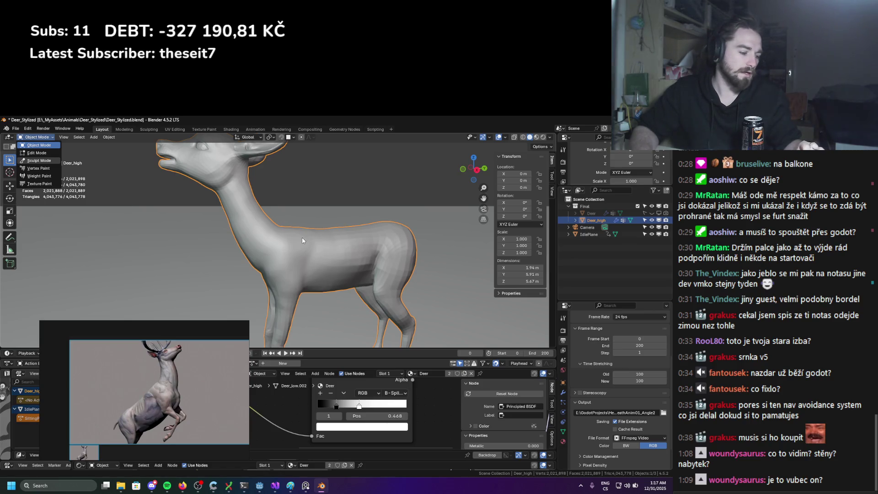
Test a 98 px grab stroke on Deer_high's back, then enter Edit Mode
{"action": "key", "text": "s"}
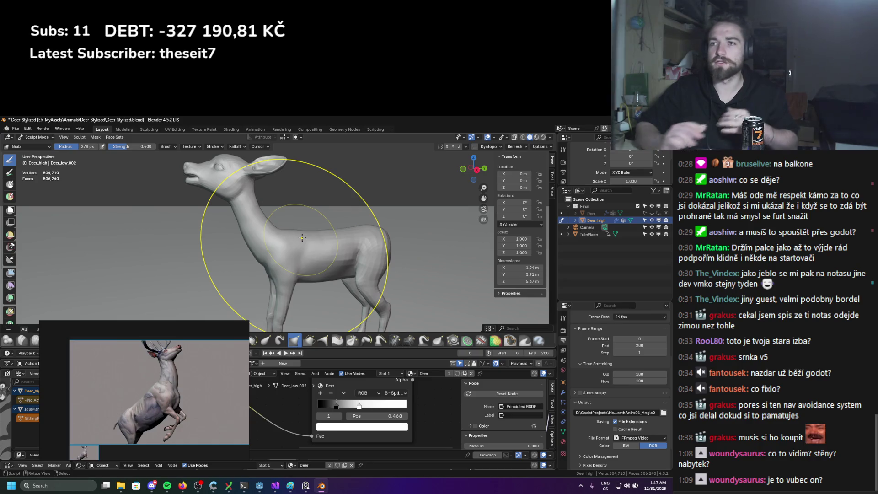
{"action": "scroll", "coordinate": [302, 238], "scroll_direction": "up", "scroll_amount": 3}
{"action": "key", "text": "f"}
{"action": "left_click", "coordinate": [379, 230]}
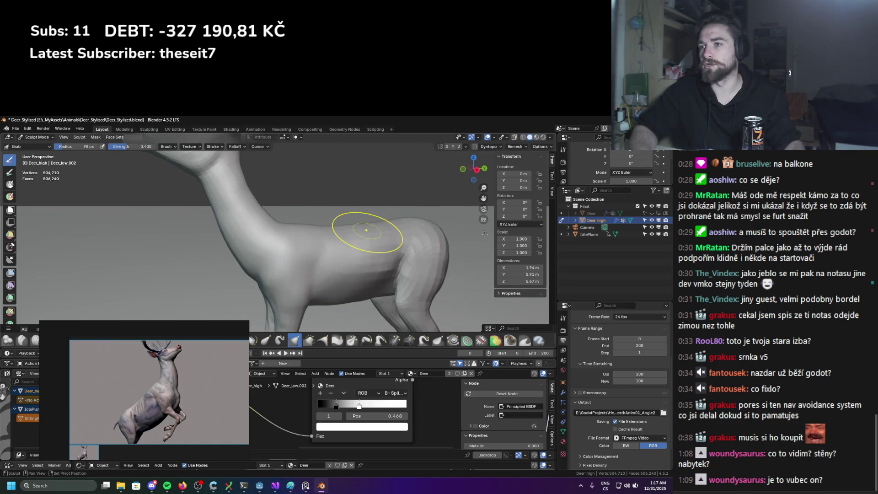
{"action": "left_click_drag", "start_coordinate": [432, 242], "coordinate": [433, 243]}
{"action": "mouse_move", "coordinate": [406, 252]}
{"action": "middle_mouse_down"}
{"action": "mouse_move", "coordinate": [348, 241]}
{"action": "mouse_move", "coordinate": [323, 246]}
{"action": "mouse_move", "coordinate": [273, 220]}
{"action": "middle_mouse_up"}
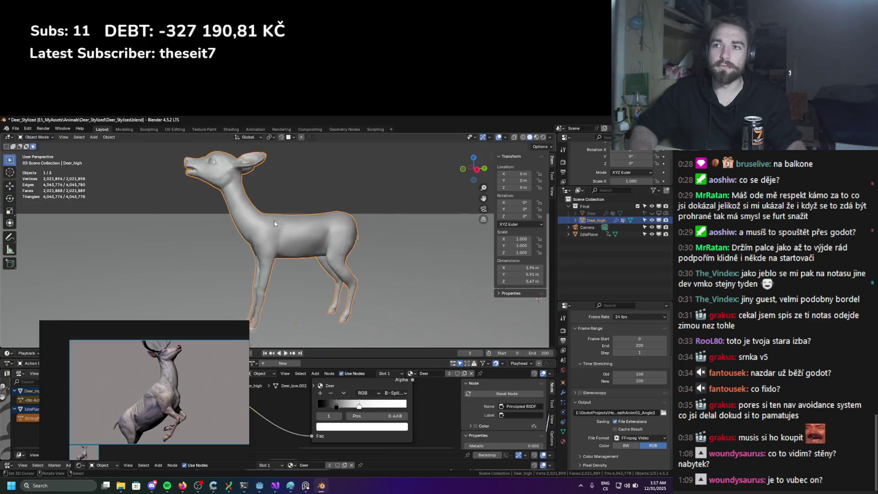
{"action": "key", "text": "ctrl+Tab"}
{"action": "scroll", "coordinate": [274, 220], "scroll_direction": "up", "scroll_amount": 3}
{"action": "key", "text": "Tab"}
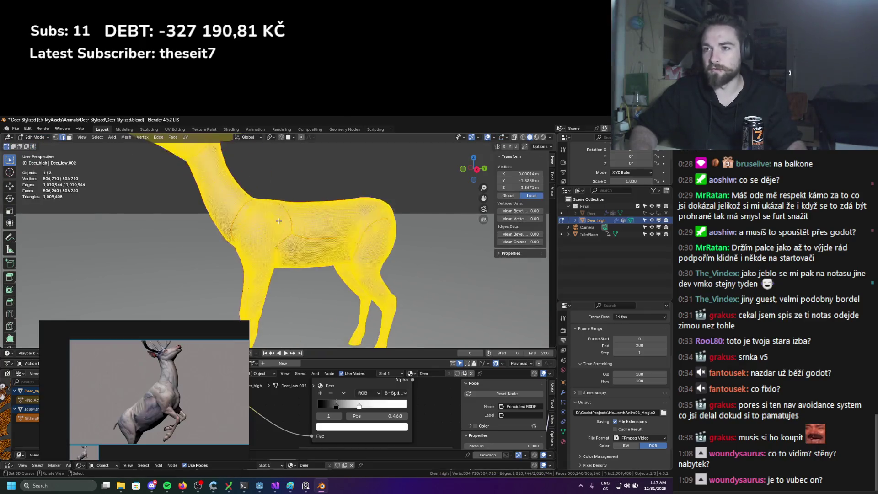
Un-Subdivide the deer mesh from the Edge menu, down to 127,622 vertices
{"action": "key", "text": "ctrl+e"}
{"action": "left_click_drag", "start_coordinate": [202, 329], "coordinate": [144, 320]}
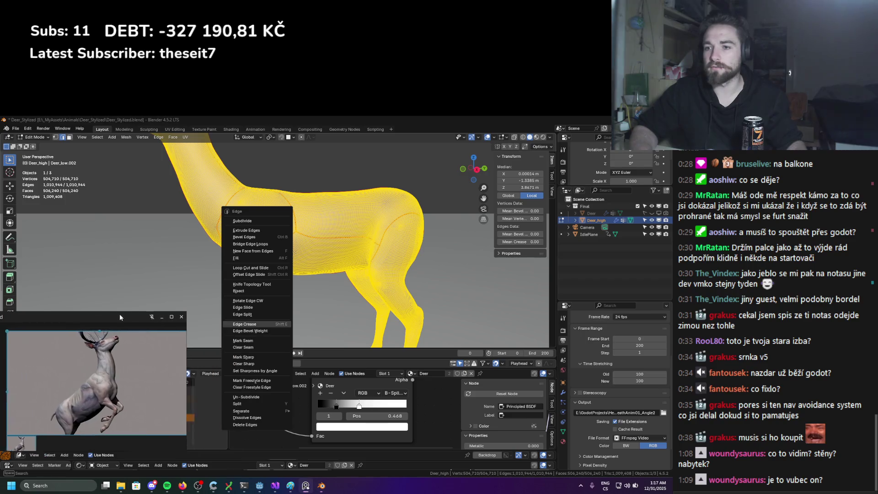
{"action": "scroll", "coordinate": [274, 261], "scroll_direction": "down", "scroll_amount": 1}
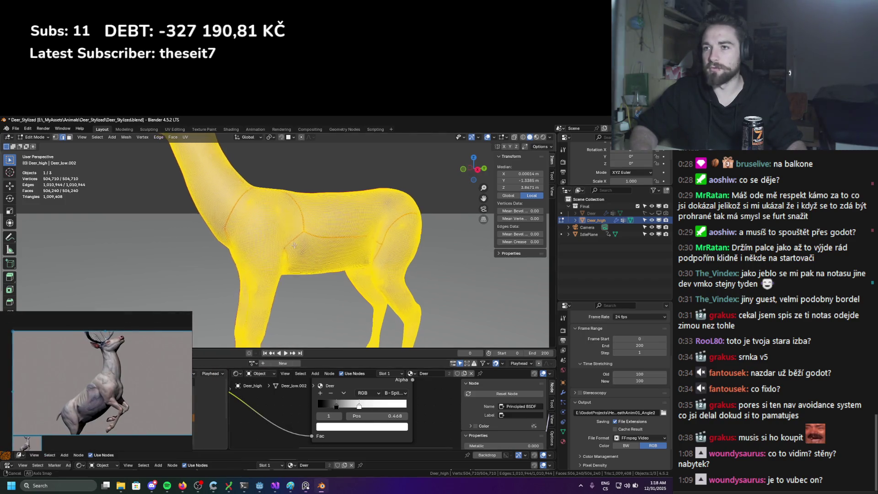
{"action": "key", "text": "ctrl+e"}
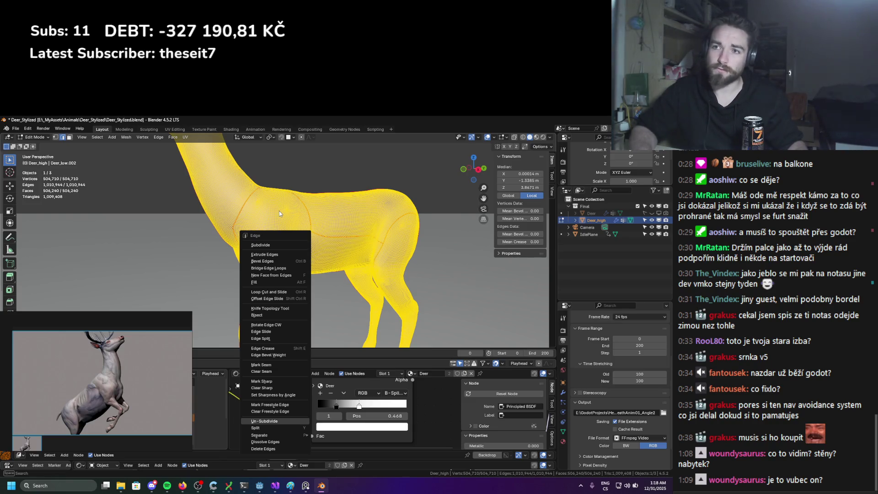
{"action": "key", "text": "Return"}
Switch Deer_high from Edit Mode to Sculpt Mode
{"action": "key", "text": "Tab"}
{"action": "scroll", "coordinate": [279, 211], "scroll_direction": "up", "scroll_amount": 2}
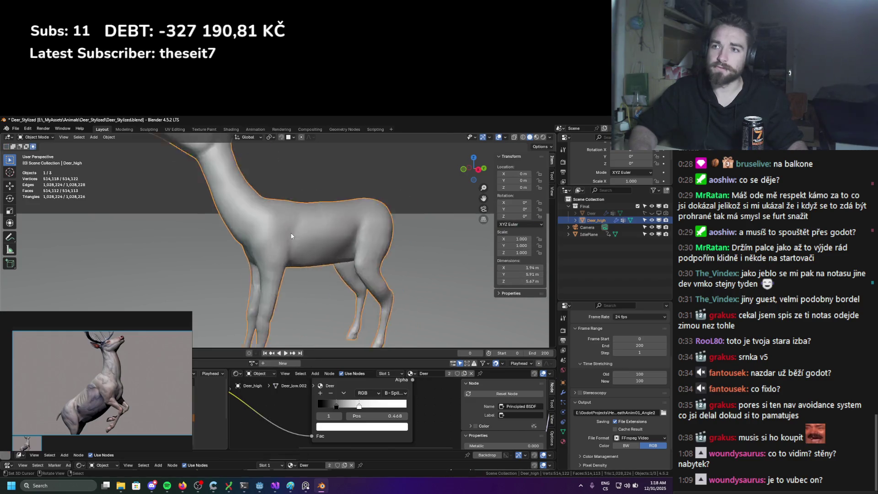
{"action": "left_click", "coordinate": [45, 137]}
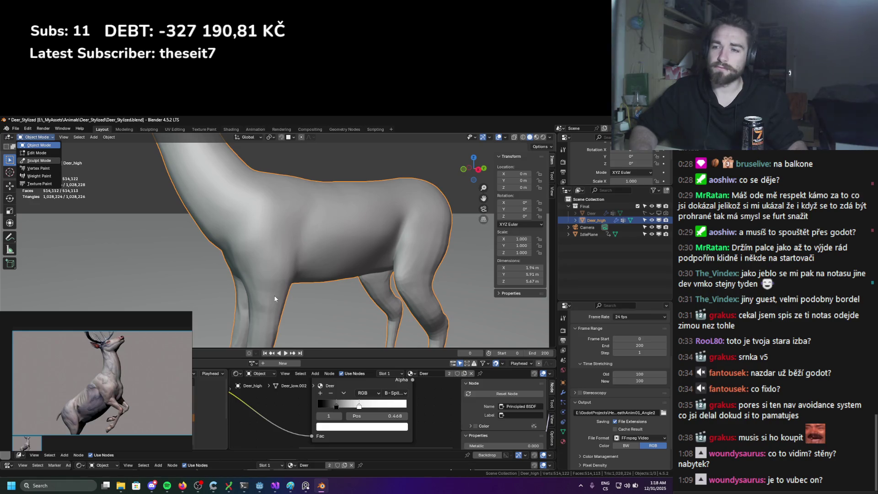
{"action": "key", "text": "Return"}
{"action": "scroll", "coordinate": [270, 293], "scroll_direction": "down", "scroll_amount": 2}
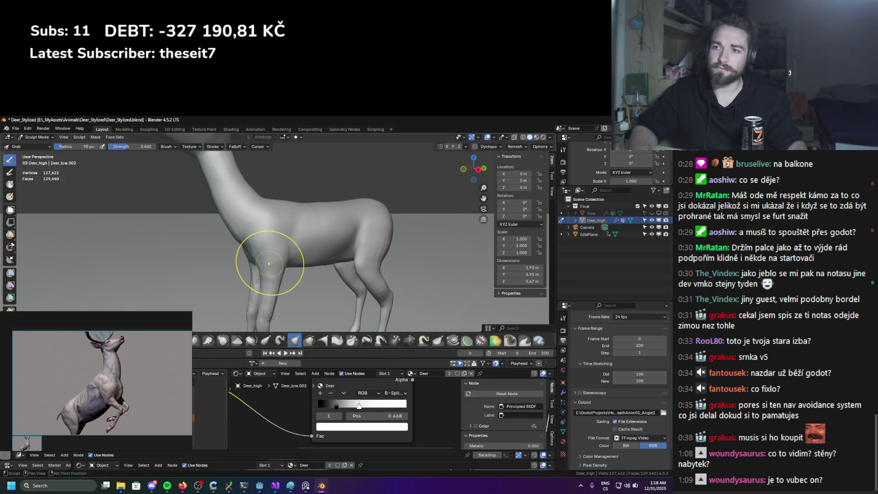
Use the Grab brush to pull the forehead and eye region down and reshape the cheek
{"action": "middle_click_drag", "start_coordinate": [260, 294], "coordinate": [282, 249], "text": "shift"}
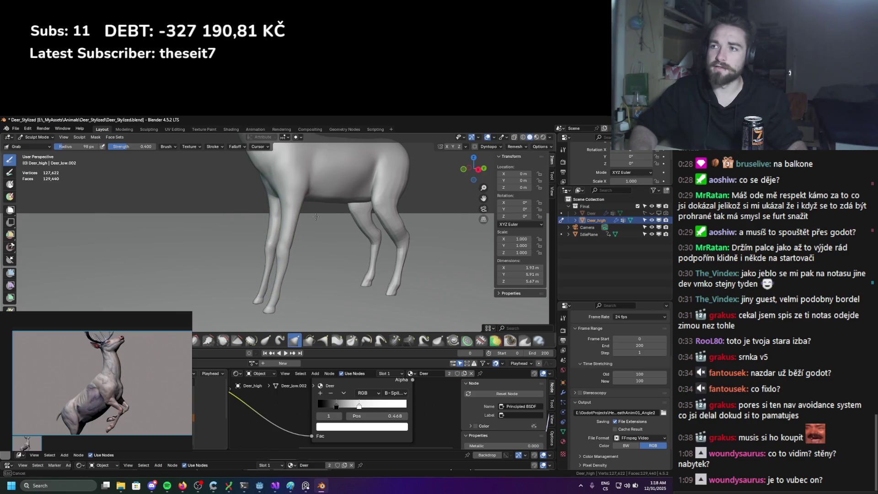
{"action": "mouse_move", "coordinate": [311, 225]}
{"action": "middle_mouse_down"}
{"action": "mouse_move", "coordinate": [348, 202]}
{"action": "mouse_move", "coordinate": [304, 187]}
{"action": "middle_mouse_up"}
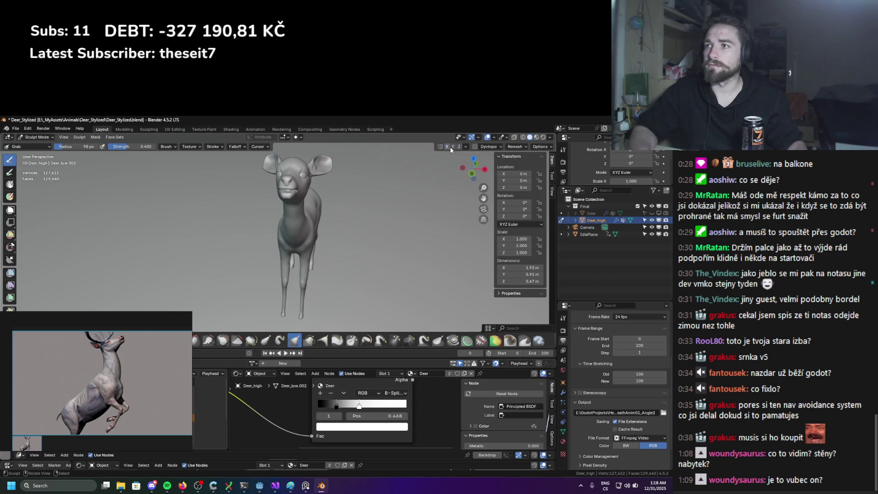
{"action": "middle_click_drag", "start_coordinate": [295, 164], "coordinate": [256, 196]}
{"action": "scroll", "coordinate": [217, 212], "scroll_direction": "up", "scroll_amount": 6}
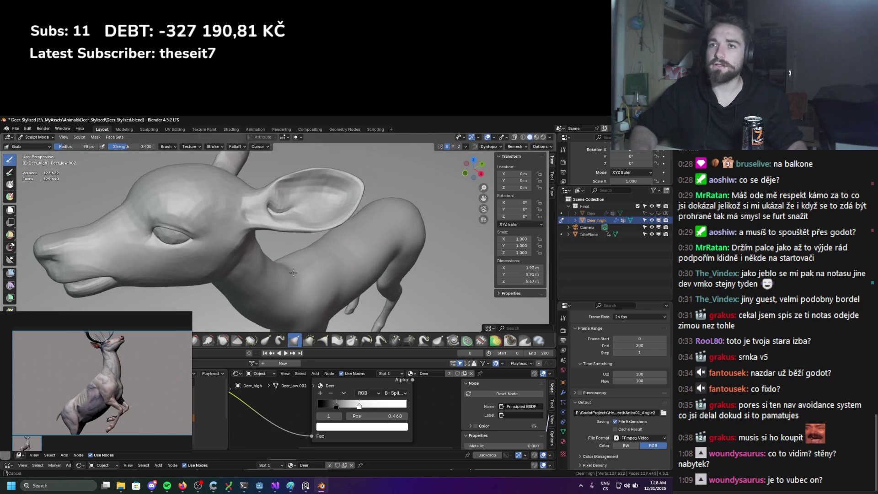
{"action": "left_click_drag", "start_coordinate": [217, 212], "coordinate": [220, 226]}
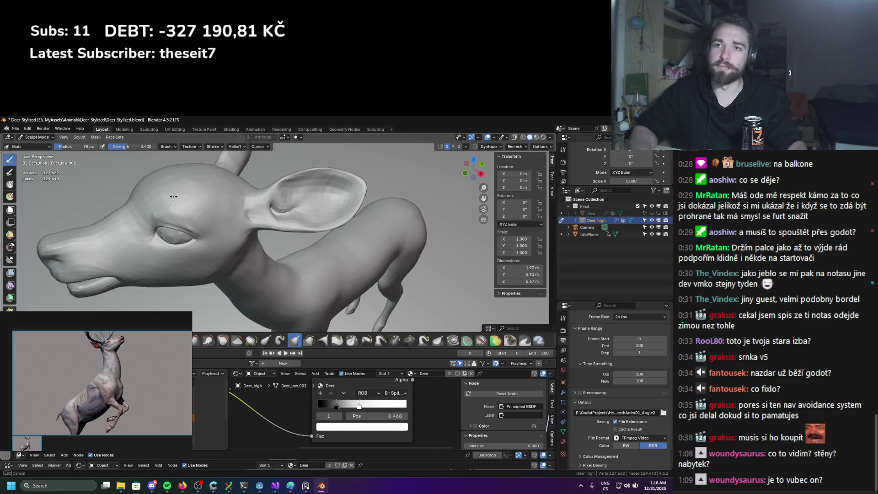
{"action": "mouse_move", "coordinate": [86, 247]}
{"action": "left_mouse_down"}
{"action": "mouse_move", "coordinate": [147, 235]}
{"action": "mouse_move", "coordinate": [147, 255]}
{"action": "mouse_move", "coordinate": [211, 277]}
{"action": "left_mouse_up"}
Return Deer_high to Object Mode from a side view of the head
{"action": "mouse_move", "coordinate": [192, 265]}
{"action": "middle_mouse_down"}
{"action": "mouse_move", "coordinate": [196, 238]}
{"action": "mouse_move", "coordinate": [172, 261]}
{"action": "middle_mouse_up"}
{"action": "left_click", "coordinate": [37, 138]}
{"action": "left_click", "coordinate": [34, 154]}
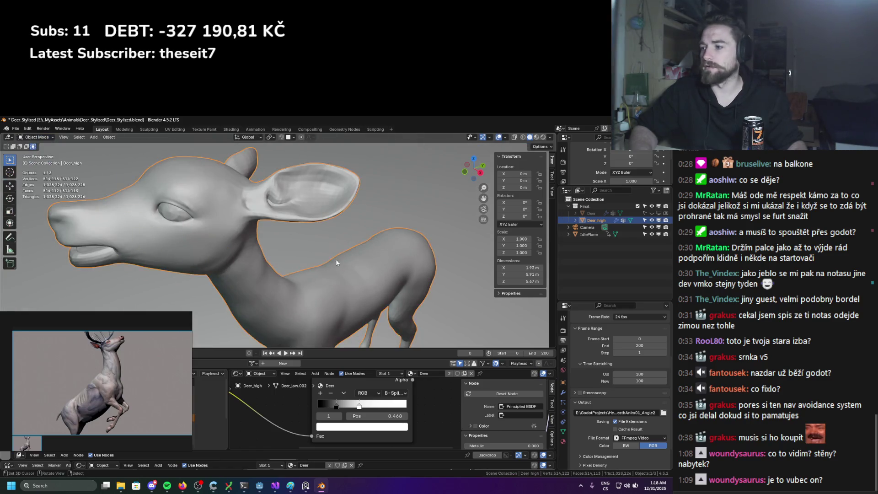
Un-subdivide the deer mesh once more, down to 33,518 vertices
{"action": "scroll", "coordinate": [335, 259], "scroll_direction": "down", "scroll_amount": 3}
{"action": "key", "text": "a"}
{"action": "scroll", "coordinate": [289, 247], "scroll_direction": "up", "scroll_amount": 2}
{"action": "key", "text": "ctrl+e"}
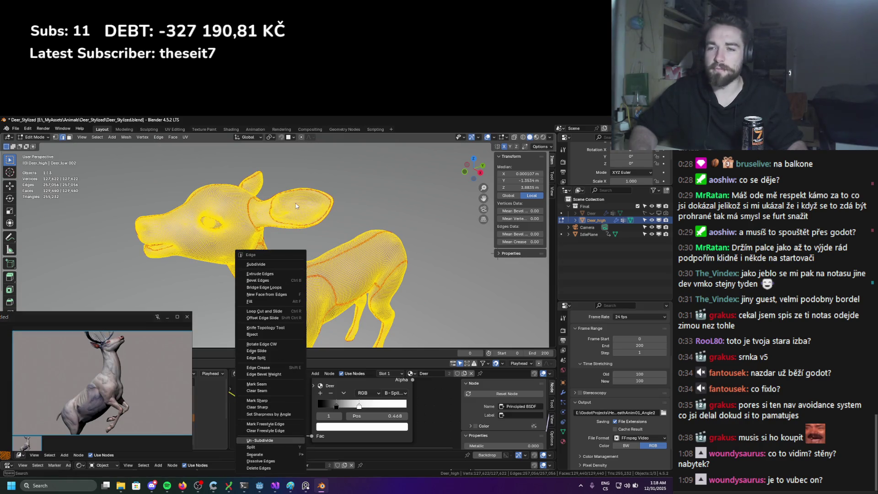
{"action": "key", "text": "Escape"}
{"action": "key", "text": "Tab"}
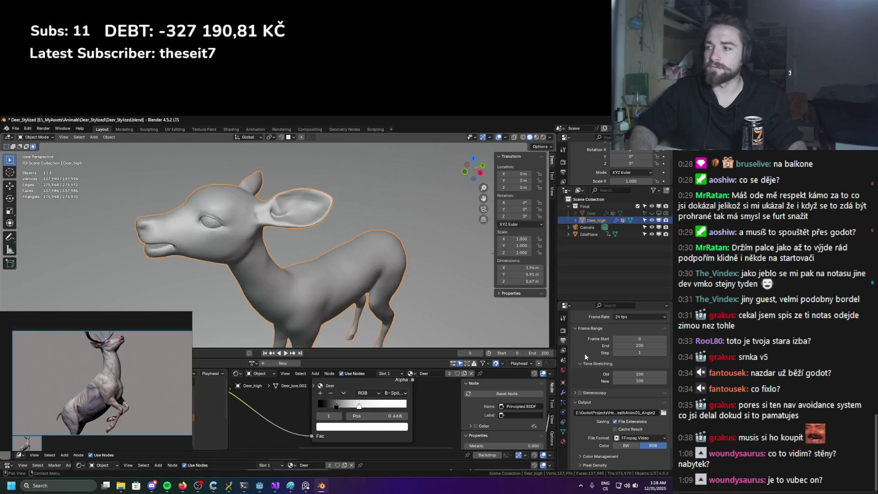
Delete the Subdivision and Armature modifiers and switch to Sculpt Mode
{"action": "left_click", "coordinate": [564, 393]}
{"action": "left_click", "coordinate": [655, 404]}
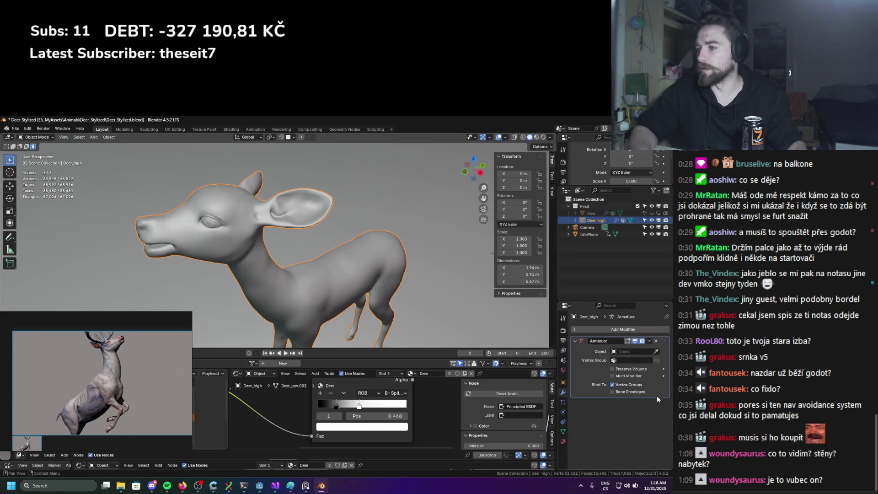
{"action": "left_click", "coordinate": [655, 341]}
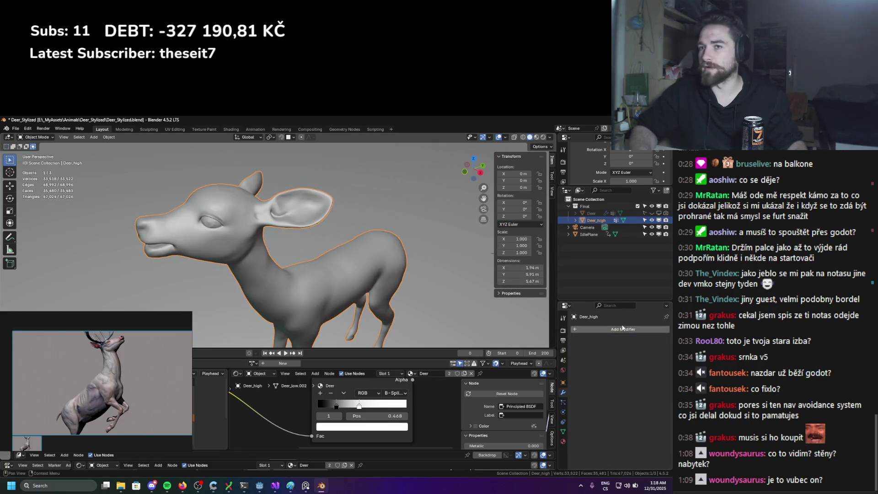
{"action": "left_click", "coordinate": [36, 137]}
{"action": "left_click", "coordinate": [35, 160]}
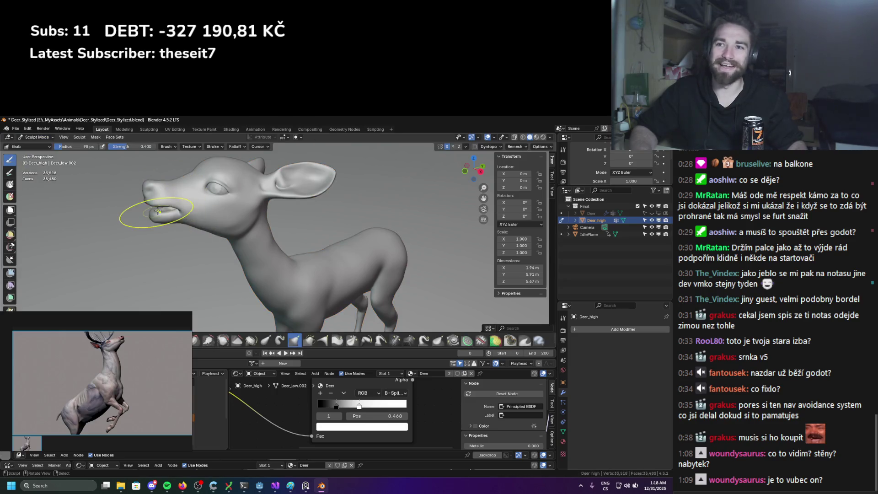
Clear the sharp marks accidentally applied to the deer mesh's edges
{"action": "scroll", "coordinate": [251, 251], "scroll_direction": "up", "scroll_amount": 4}
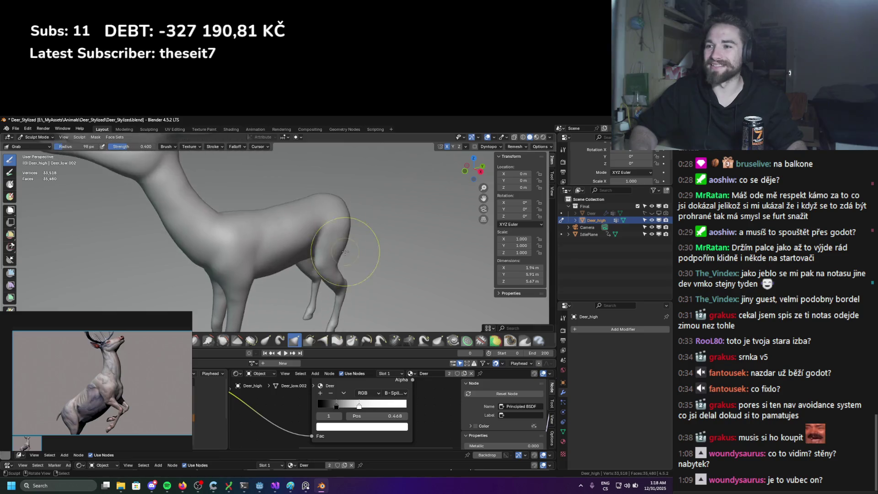
{"action": "key", "text": "Tab"}
{"action": "key", "text": "ctrl+e"}
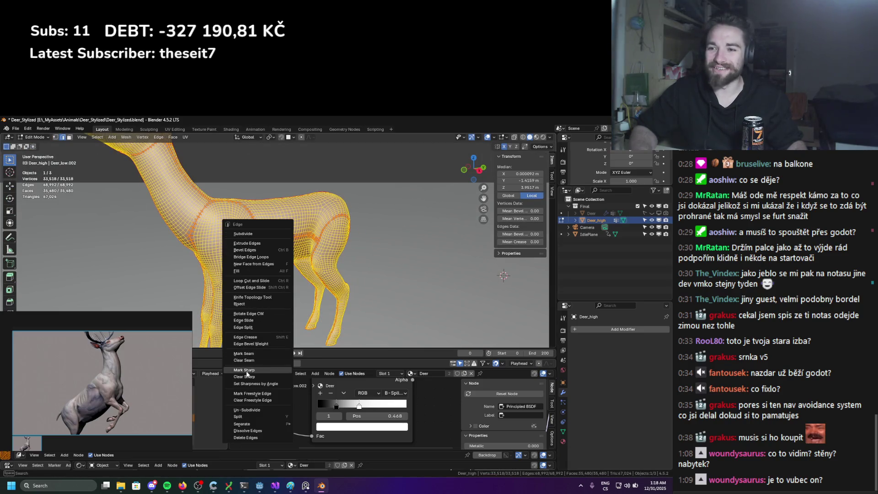
{"action": "left_click", "coordinate": [247, 370]}
{"action": "key", "text": "ctrl+e"}
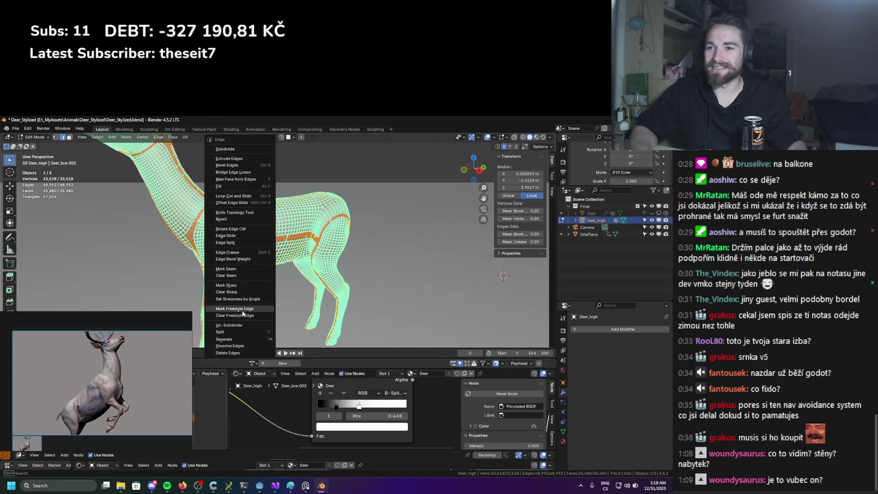
{"action": "left_click", "coordinate": [260, 295]}
Subdivide the deer mesh to 134,054 vertices and return to sculpting
{"action": "key", "text": "ctrl+e"}
{"action": "key", "text": "ctrl+e"}
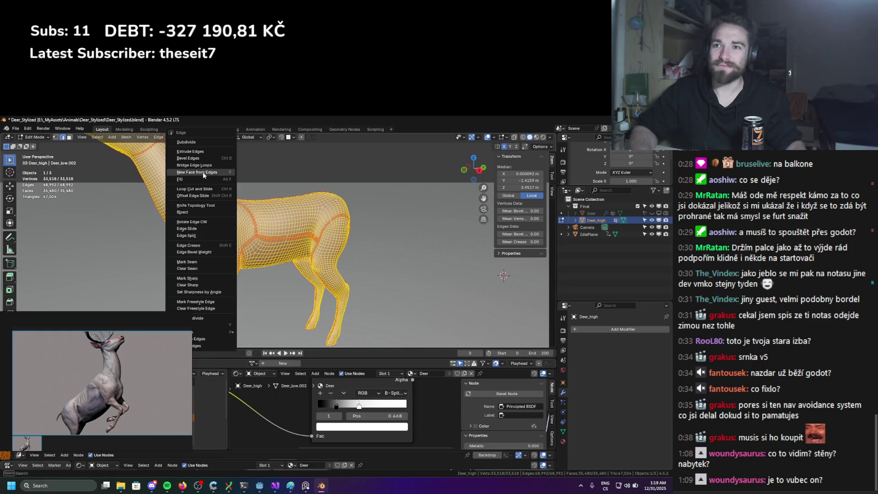
{"action": "left_click", "coordinate": [204, 143]}
{"action": "key", "text": "ctrl+Tab"}
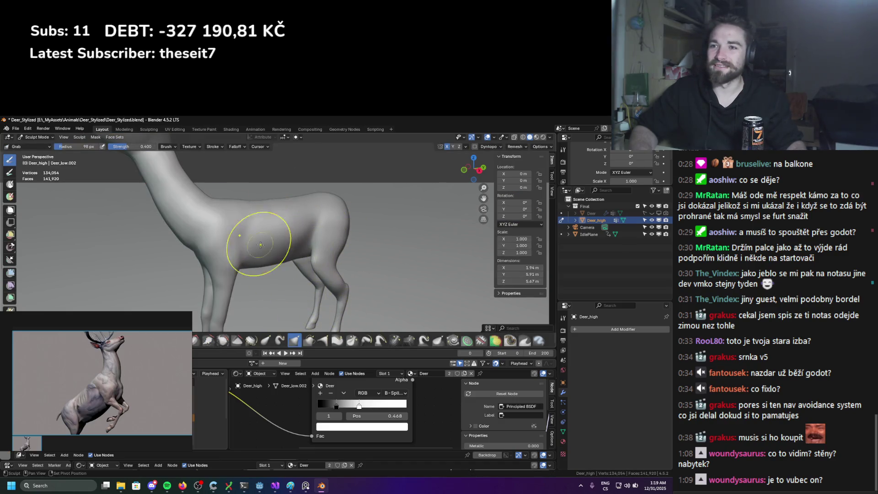
{"action": "middle_click_drag", "start_coordinate": [150, 162], "coordinate": [209, 229], "text": "shift"}
Subdivide the mesh again to 536,198 vertices and go back to Sculpt Mode
{"action": "key", "text": "Tab"}
{"action": "key", "text": "ctrl+e"}
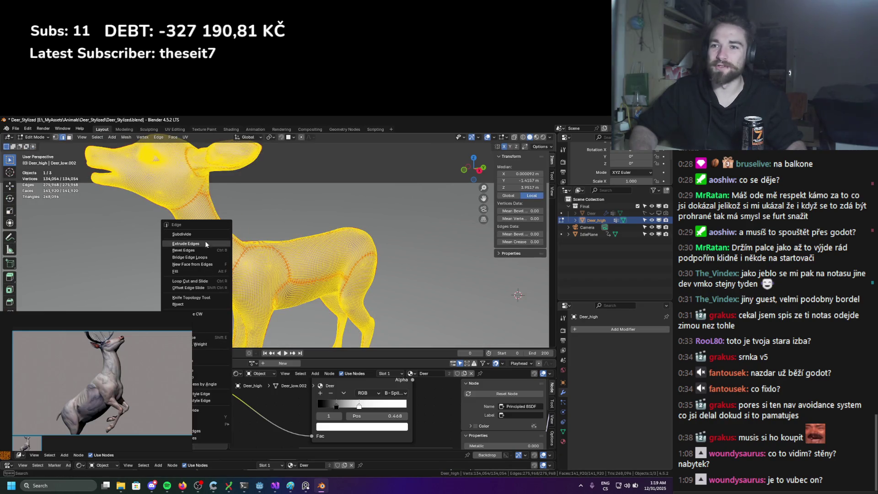
{"action": "left_click", "coordinate": [182, 234]}
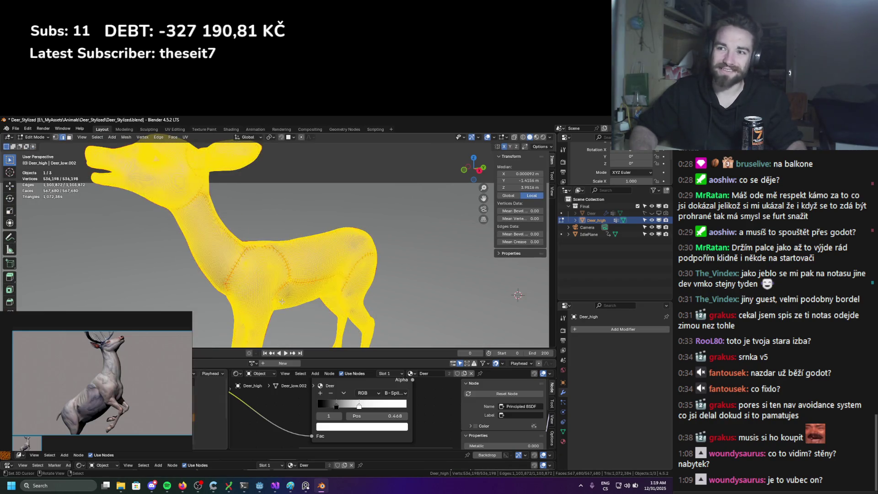
{"action": "key", "text": "Tab"}
{"action": "scroll", "coordinate": [240, 300], "scroll_direction": "down", "scroll_amount": 2}
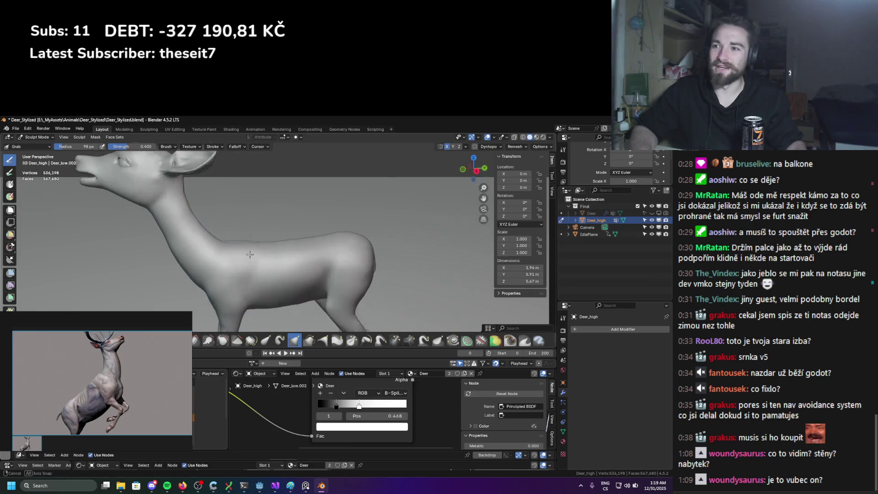
Orbit around the deer to inspect its back, head, chest and legs
{"action": "middle_click_drag", "start_coordinate": [363, 285], "coordinate": [311, 276]}
{"action": "scroll", "coordinate": [310, 277], "scroll_direction": "up", "scroll_amount": 2}
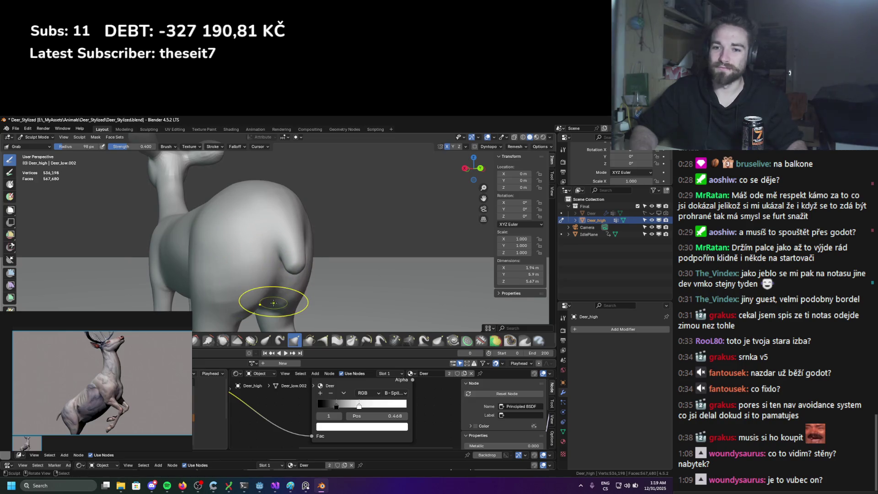
{"action": "mouse_move", "coordinate": [262, 304]}
{"action": "middle_mouse_down"}
{"action": "mouse_move", "coordinate": [312, 263]}
{"action": "mouse_move", "coordinate": [246, 255]}
{"action": "mouse_move", "coordinate": [284, 264]}
{"action": "middle_mouse_up"}
{"action": "scroll", "coordinate": [284, 265], "scroll_direction": "up", "scroll_amount": 2}
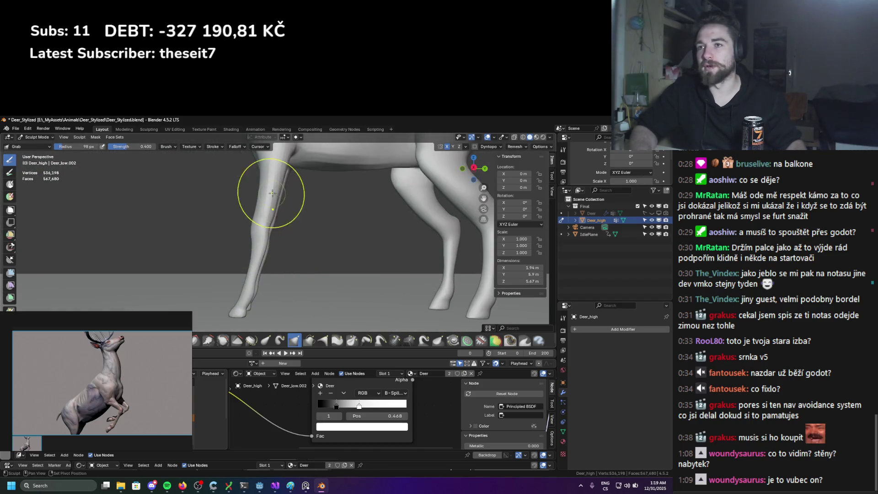
{"action": "scroll", "coordinate": [255, 275], "scroll_direction": "up", "scroll_amount": 2}
{"action": "middle_click_drag", "start_coordinate": [432, 261], "coordinate": [317, 235]}
{"action": "mouse_move", "coordinate": [345, 300]}
{"action": "middle_mouse_down"}
{"action": "mouse_move", "coordinate": [316, 270]}
{"action": "mouse_move", "coordinate": [255, 251]}
{"action": "mouse_move", "coordinate": [299, 176]}
{"action": "mouse_move", "coordinate": [256, 215]}
{"action": "mouse_move", "coordinate": [243, 204]}
{"action": "mouse_move", "coordinate": [247, 192]}
{"action": "mouse_move", "coordinate": [220, 306]}
{"action": "mouse_move", "coordinate": [235, 196]}
{"action": "mouse_move", "coordinate": [204, 299]}
{"action": "middle_mouse_up"}
{"action": "scroll", "coordinate": [229, 265], "scroll_direction": "down", "scroll_amount": 2}
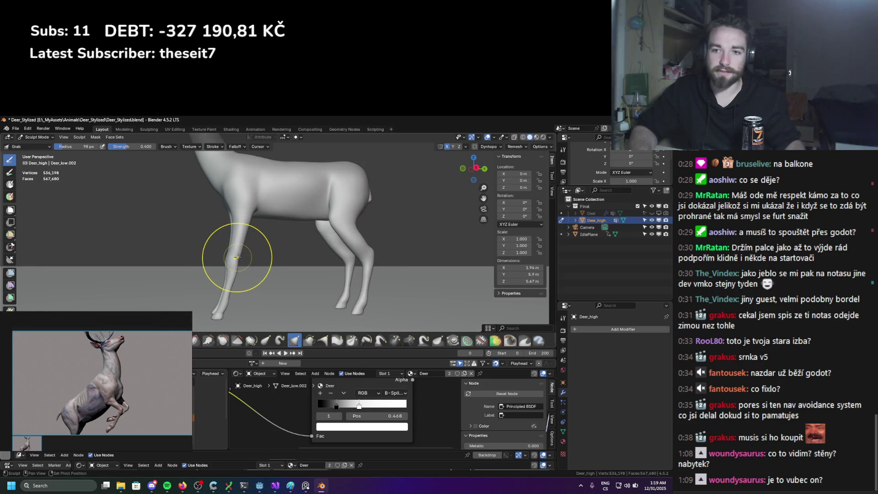
{"action": "scroll", "coordinate": [247, 259], "scroll_direction": "up", "scroll_amount": 4}
{"action": "scroll", "coordinate": [262, 266], "scroll_direction": "down", "scroll_amount": 5}
{"action": "scroll", "coordinate": [285, 274], "scroll_direction": "up", "scroll_amount": 3}
{"action": "mouse_move", "coordinate": [284, 274]}
{"action": "middle_mouse_down", "text": "shift"}
{"action": "mouse_move", "coordinate": [202, 297]}
{"action": "mouse_move", "coordinate": [150, 394]}
{"action": "middle_mouse_up", "text": "shift"}
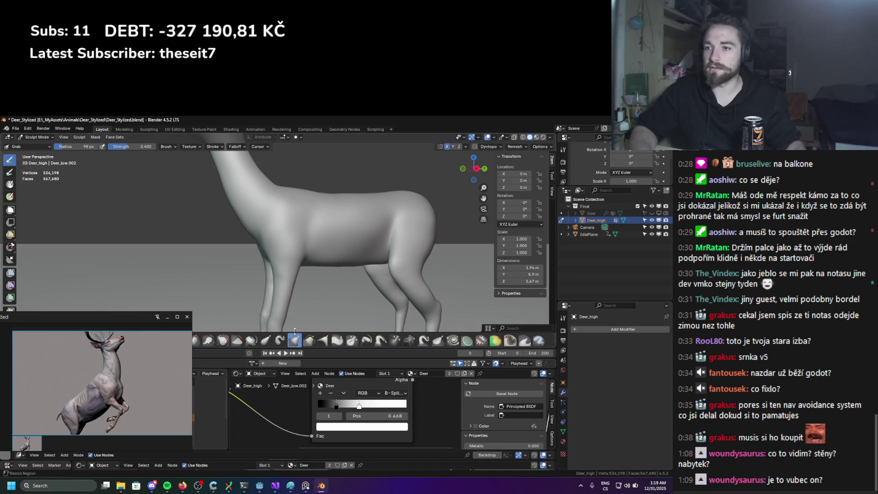
{"action": "middle_click_drag", "start_coordinate": [295, 330], "coordinate": [238, 283]}
Resize the Grab brush through 141, 168 and 81 px, settling at 133 px
{"action": "key", "text": "f"}
{"action": "left_click", "coordinate": [280, 245]}
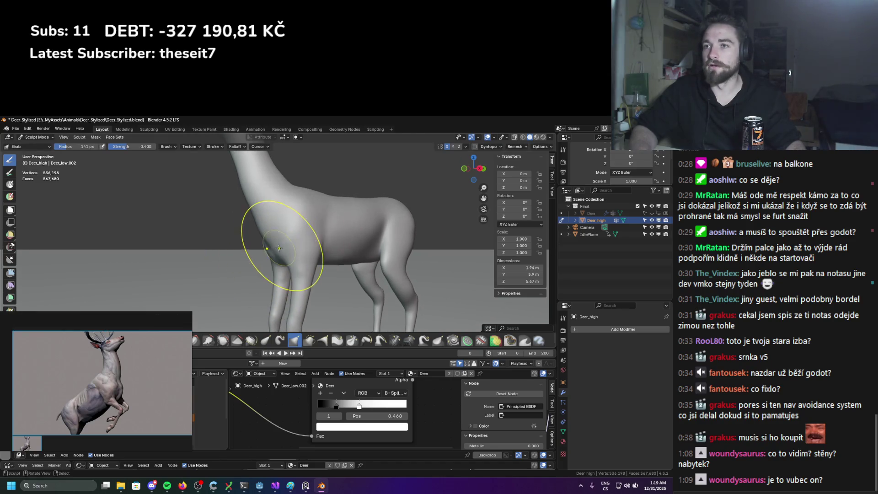
{"action": "key", "text": "f"}
{"action": "mouse_move", "coordinate": [294, 245]}
{"action": "middle_mouse_down"}
{"action": "mouse_move", "coordinate": [320, 243]}
{"action": "mouse_move", "coordinate": [294, 220]}
{"action": "mouse_move", "coordinate": [343, 215]}
{"action": "middle_mouse_up"}
{"action": "left_click", "coordinate": [335, 238]}
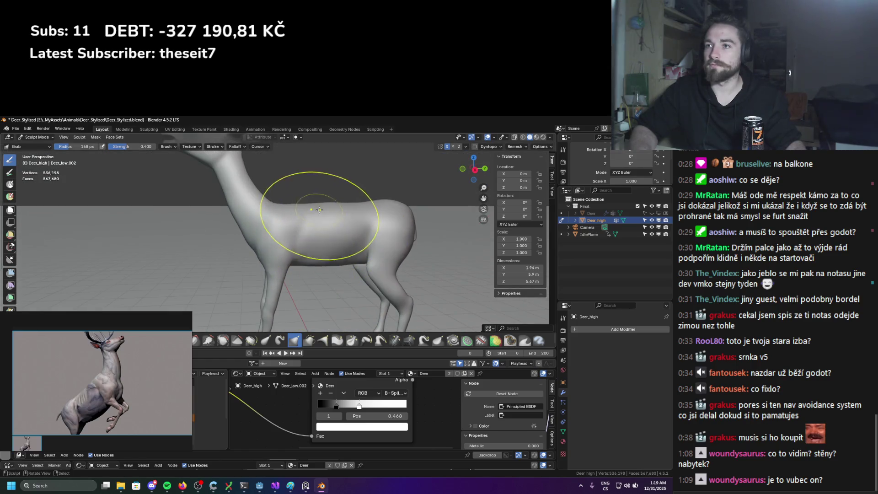
{"action": "scroll", "coordinate": [320, 210], "scroll_direction": "up", "scroll_amount": 2}
{"action": "mouse_move", "coordinate": [277, 196]}
{"action": "middle_mouse_down"}
{"action": "mouse_move", "coordinate": [355, 210]}
{"action": "mouse_move", "coordinate": [353, 194]}
{"action": "mouse_move", "coordinate": [382, 203]}
{"action": "mouse_move", "coordinate": [362, 196]}
{"action": "middle_mouse_up"}
{"action": "key", "text": "f"}
{"action": "left_click", "coordinate": [389, 192]}
{"action": "key", "text": "f"}
{"action": "left_click", "coordinate": [353, 201]}
{"action": "key", "text": "f"}
{"action": "left_click", "coordinate": [345, 202]}
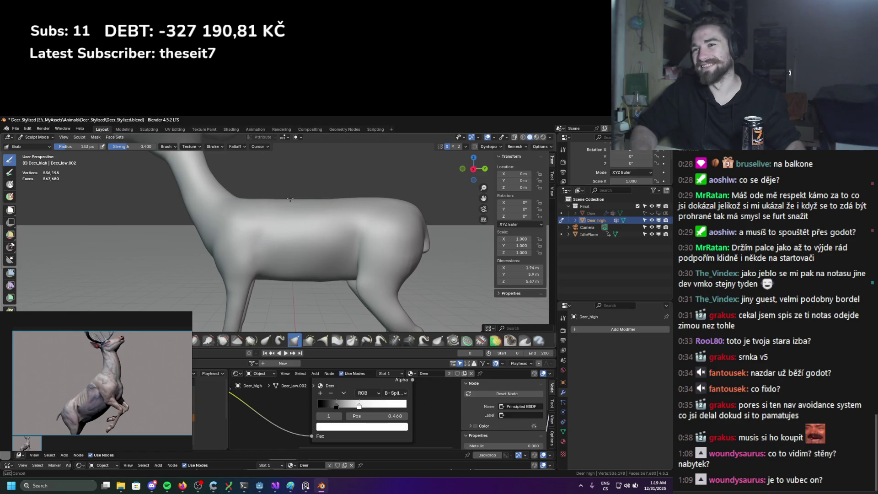
Shrink the brush to 136 px, then 97 px, viewing from the front and below
{"action": "middle_click_drag", "start_coordinate": [290, 198], "coordinate": [294, 196]}
{"action": "key", "text": "f"}
{"action": "left_click", "coordinate": [314, 226]}
{"action": "mouse_move", "coordinate": [314, 225]}
{"action": "middle_mouse_down"}
{"action": "mouse_move", "coordinate": [323, 233]}
{"action": "mouse_move", "coordinate": [333, 220]}
{"action": "mouse_move", "coordinate": [302, 231]}
{"action": "middle_mouse_up"}
{"action": "key", "text": "f"}
{"action": "left_click", "coordinate": [262, 255]}
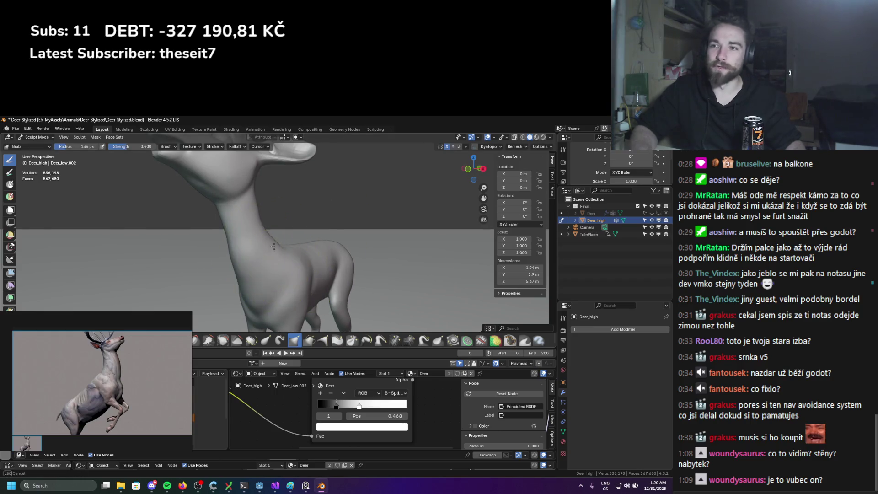
{"action": "mouse_move", "coordinate": [262, 255]}
{"action": "middle_mouse_down"}
{"action": "mouse_move", "coordinate": [286, 244]}
{"action": "mouse_move", "coordinate": [251, 250]}
{"action": "mouse_move", "coordinate": [269, 249]}
{"action": "middle_mouse_up"}
{"action": "key", "text": "f"}
{"action": "left_click", "coordinate": [284, 241]}
Set the brush to 118 px and work over the head from front, top and side views
{"action": "key", "text": "f"}
{"action": "left_click", "coordinate": [255, 251]}
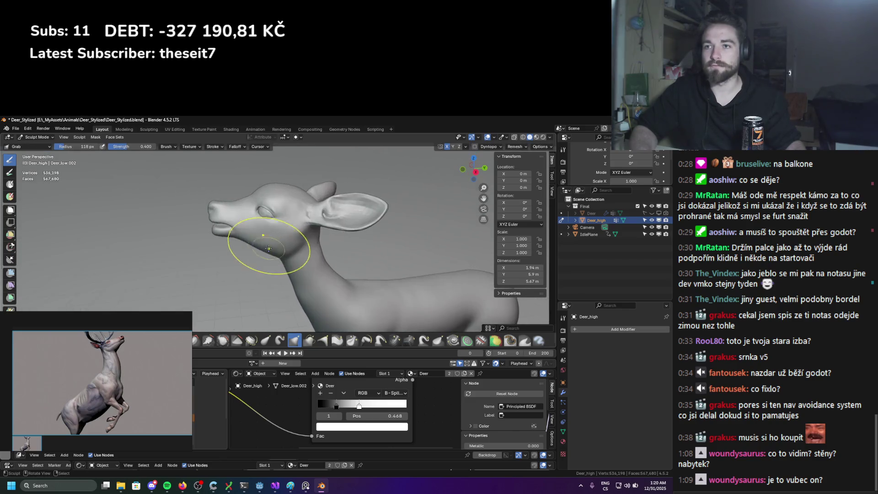
{"action": "key", "text": "f"}
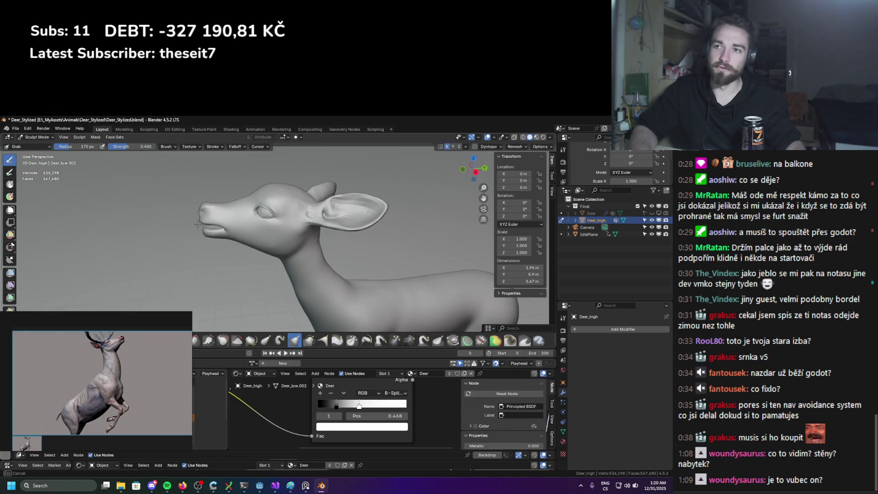
{"action": "key", "text": "Escape"}
{"action": "middle_click_drag", "start_coordinate": [192, 225], "coordinate": [216, 223]}
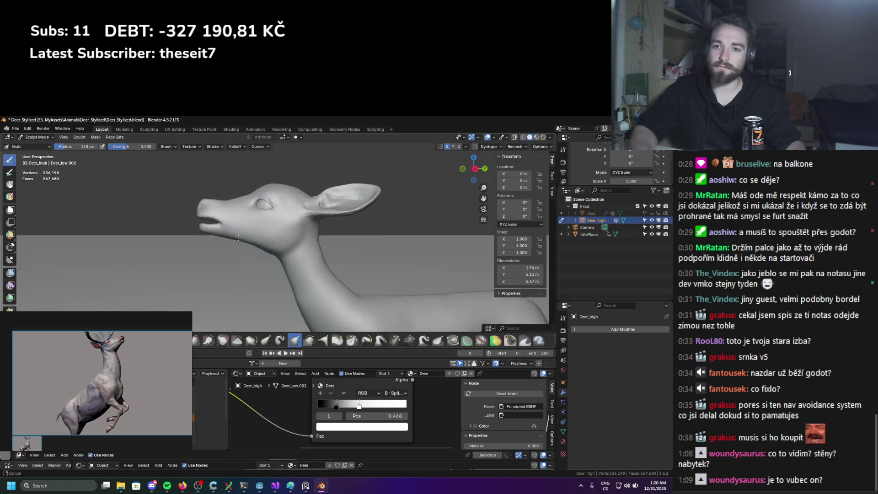
{"action": "mouse_move", "coordinate": [255, 197]}
{"action": "middle_mouse_down"}
{"action": "mouse_move", "coordinate": [345, 258]}
{"action": "mouse_move", "coordinate": [392, 200]}
{"action": "middle_mouse_up"}
{"action": "middle_click_drag", "start_coordinate": [361, 224], "coordinate": [343, 257]}
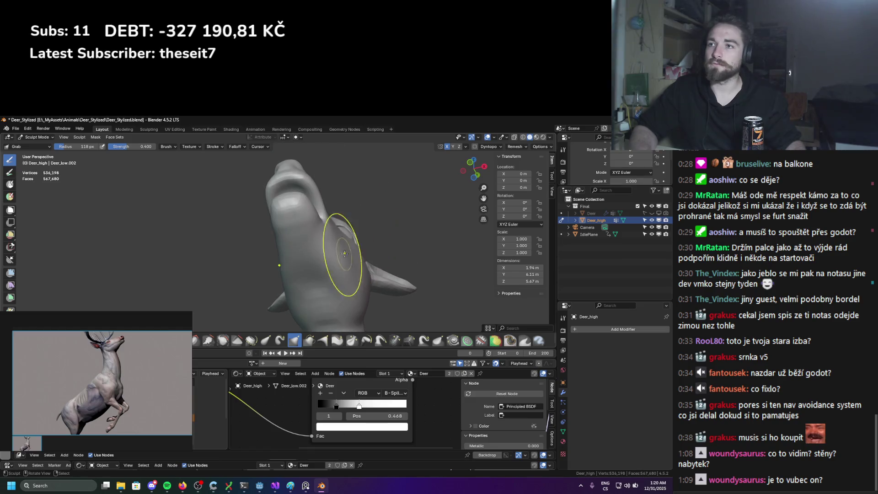
{"action": "mouse_move", "coordinate": [311, 231]}
{"action": "middle_mouse_down"}
{"action": "mouse_move", "coordinate": [265, 245]}
{"action": "mouse_move", "coordinate": [251, 275]}
{"action": "mouse_move", "coordinate": [258, 279]}
{"action": "mouse_move", "coordinate": [294, 226]}
{"action": "mouse_move", "coordinate": [322, 245]}
{"action": "middle_mouse_up"}
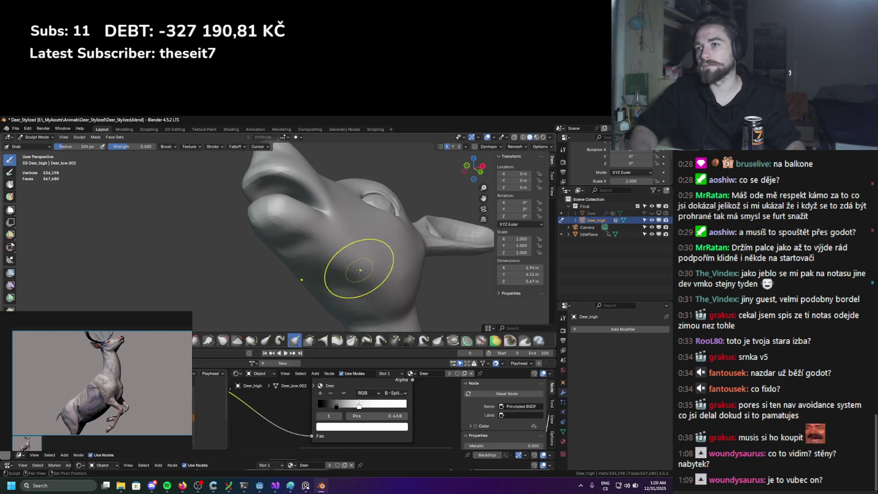
{"action": "mouse_move", "coordinate": [353, 297]}
{"action": "middle_mouse_down"}
{"action": "mouse_move", "coordinate": [369, 241]}
{"action": "mouse_move", "coordinate": [219, 284]}
{"action": "middle_mouse_up"}
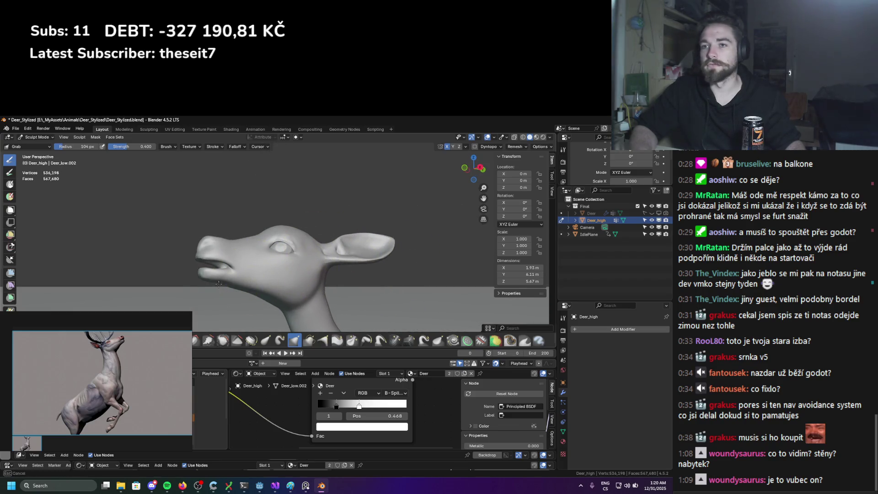
{"action": "scroll", "coordinate": [219, 258], "scroll_direction": "up", "scroll_amount": 6}
{"action": "middle_click_drag", "start_coordinate": [256, 249], "coordinate": [266, 246]}
Use a smaller brush to shape the lower jaw and the underside of the head
{"action": "key", "text": "f"}
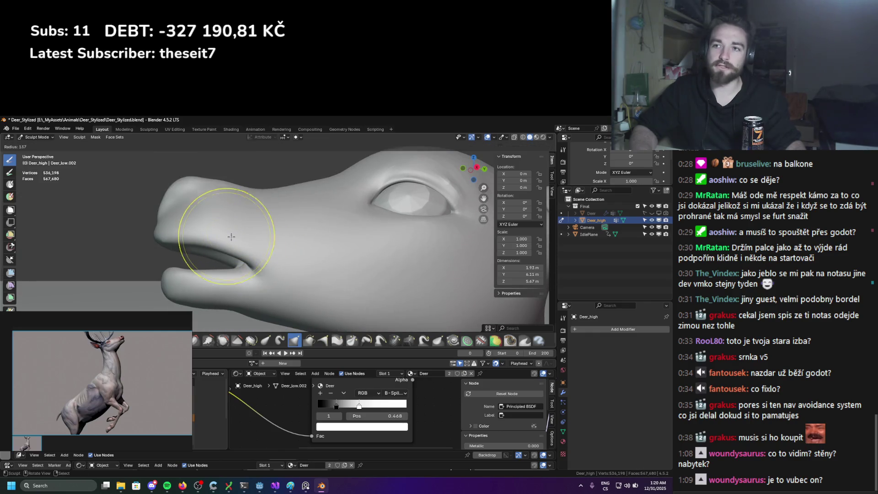
{"action": "left_click", "coordinate": [216, 238]}
{"action": "middle_click_drag", "start_coordinate": [321, 211], "coordinate": [255, 314]}
{"action": "scroll", "coordinate": [226, 261], "scroll_direction": "up", "scroll_amount": 3}
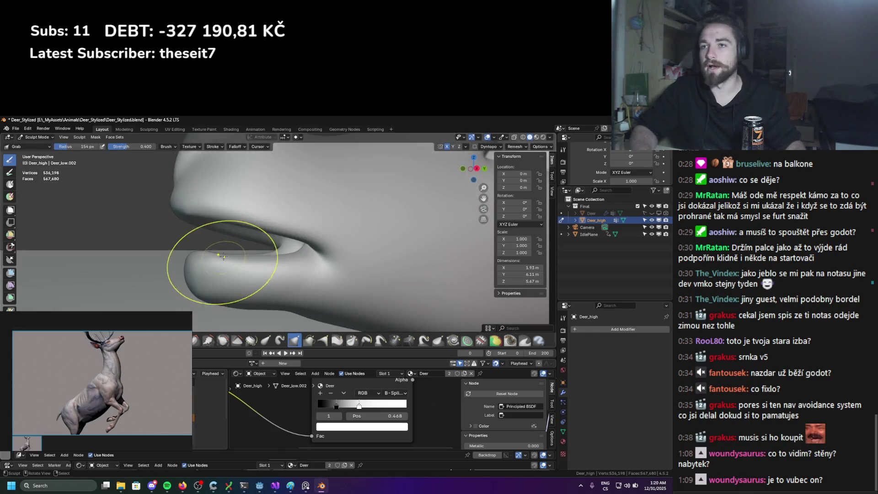
{"action": "mouse_move", "coordinate": [223, 252]}
{"action": "middle_mouse_down"}
{"action": "mouse_move", "coordinate": [248, 220]}
{"action": "mouse_move", "coordinate": [236, 196]}
{"action": "mouse_move", "coordinate": [255, 196]}
{"action": "mouse_move", "coordinate": [270, 259]}
{"action": "mouse_move", "coordinate": [275, 212]}
{"action": "middle_mouse_up"}
{"action": "key", "text": "f"}
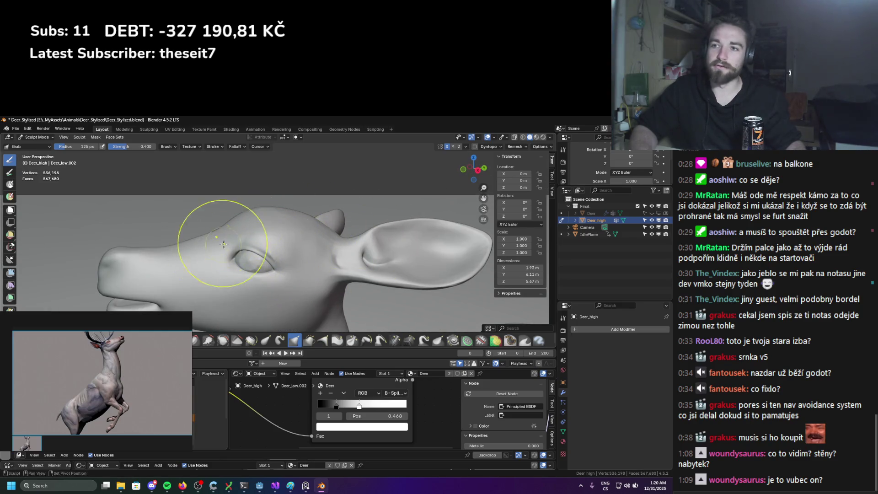
{"action": "mouse_move", "coordinate": [220, 287]}
{"action": "middle_mouse_down"}
{"action": "mouse_move", "coordinate": [309, 240]}
{"action": "mouse_move", "coordinate": [304, 215]}
{"action": "mouse_move", "coordinate": [314, 186]}
{"action": "mouse_move", "coordinate": [314, 226]}
{"action": "mouse_move", "coordinate": [316, 206]}
{"action": "mouse_move", "coordinate": [298, 226]}
{"action": "mouse_move", "coordinate": [304, 213]}
{"action": "mouse_move", "coordinate": [278, 226]}
{"action": "mouse_move", "coordinate": [270, 215]}
{"action": "middle_mouse_up"}
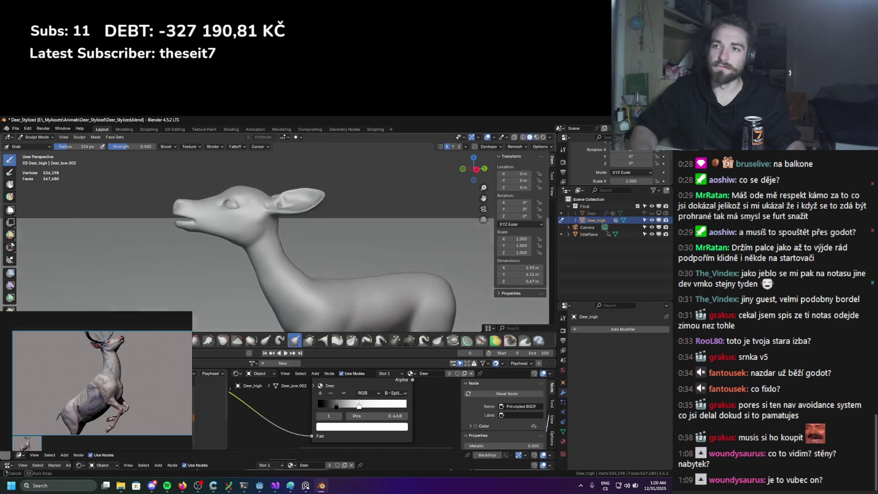
Resize the brush down to 81 px while shaping the brow and snout
{"action": "key", "text": "f"}
{"action": "key", "text": "f"}
{"action": "middle_click_drag", "start_coordinate": [259, 183], "coordinate": [247, 185]}
{"action": "key", "text": "f"}
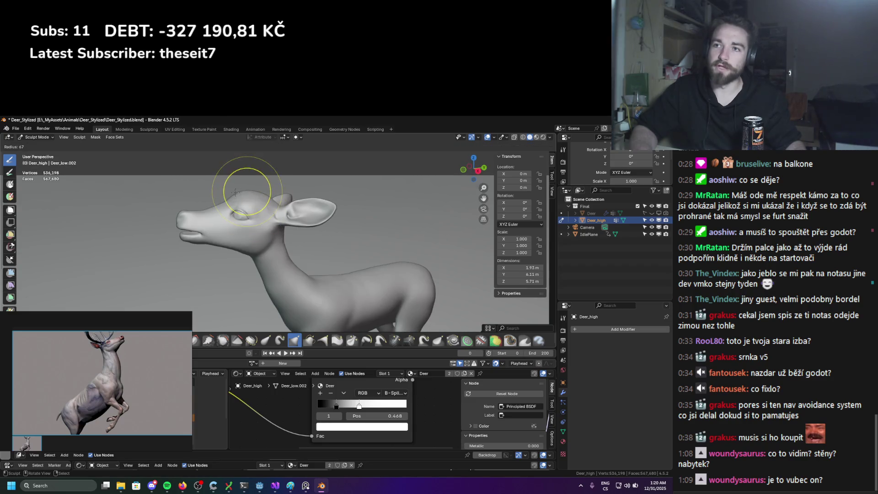
{"action": "scroll", "coordinate": [223, 186], "scroll_direction": "up", "scroll_amount": 3}
{"action": "key", "text": "f"}
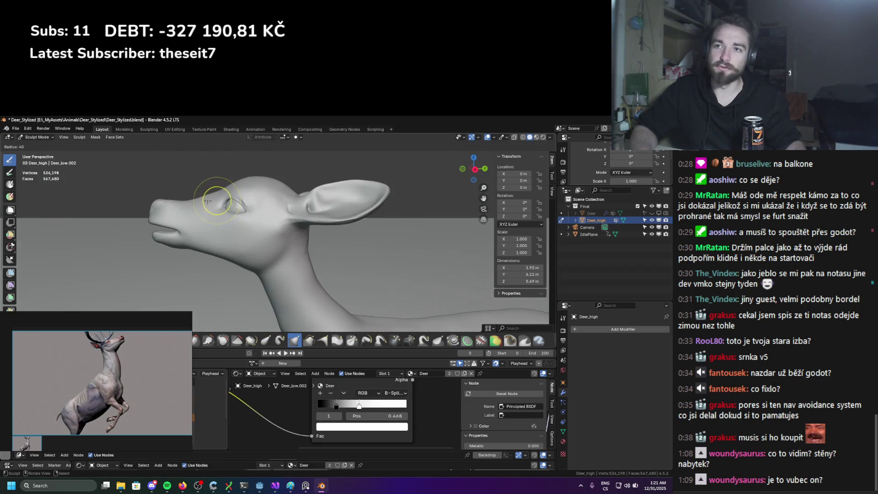
{"action": "left_click", "coordinate": [210, 189]}
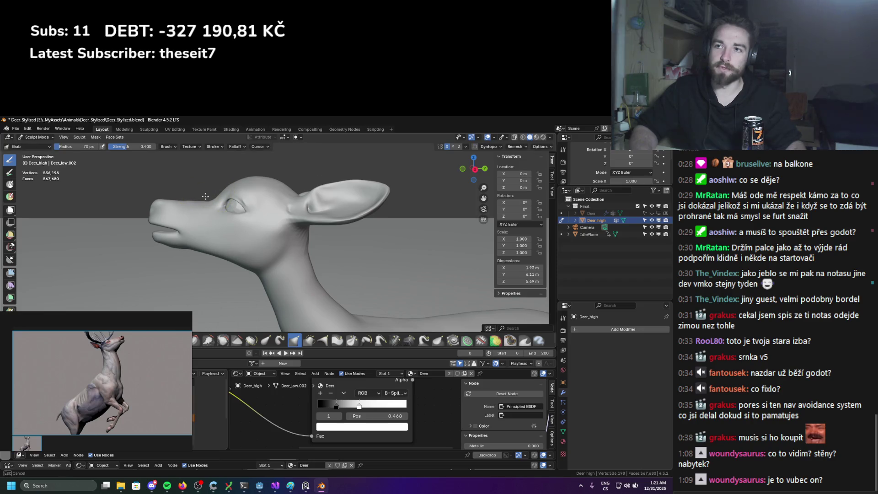
{"action": "left_click", "coordinate": [215, 192]}
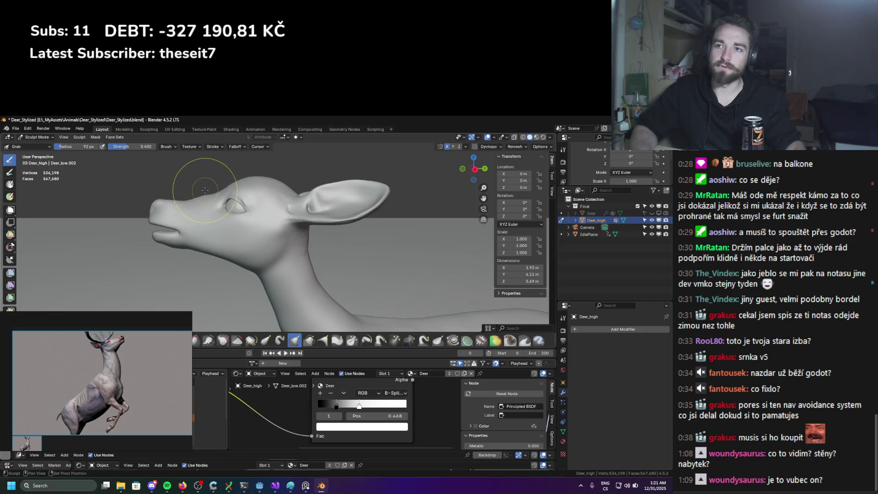
{"action": "mouse_move", "coordinate": [248, 201]}
{"action": "middle_mouse_down"}
{"action": "mouse_move", "coordinate": [268, 207]}
{"action": "mouse_move", "coordinate": [243, 184]}
{"action": "mouse_move", "coordinate": [359, 146]}
{"action": "mouse_move", "coordinate": [382, 167]}
{"action": "mouse_move", "coordinate": [361, 220]}
{"action": "mouse_move", "coordinate": [119, 206]}
{"action": "mouse_move", "coordinate": [8, 220]}
{"action": "middle_mouse_up"}
{"action": "left_click", "coordinate": [243, 183]}
{"action": "key", "text": "f"}
{"action": "left_click", "coordinate": [286, 185]}
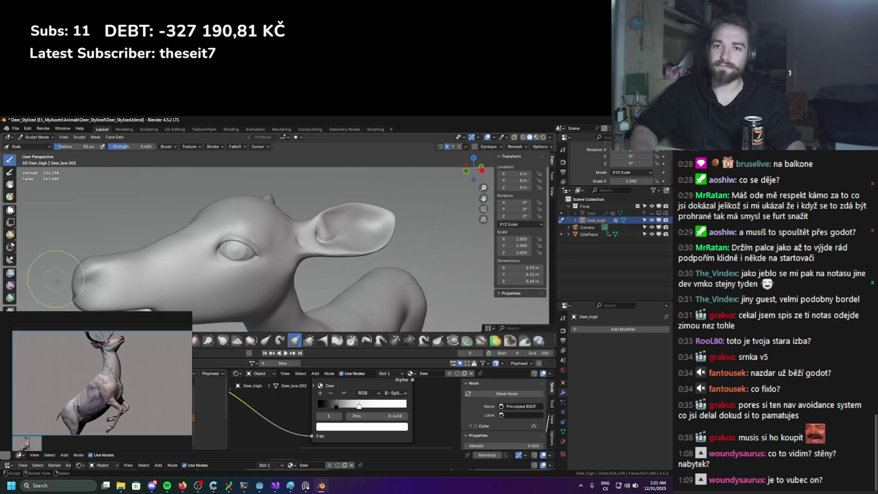
{"action": "left_click_drag", "start_coordinate": [91, 317], "coordinate": [138, 379]}
{"action": "left_click", "coordinate": [37, 137]}
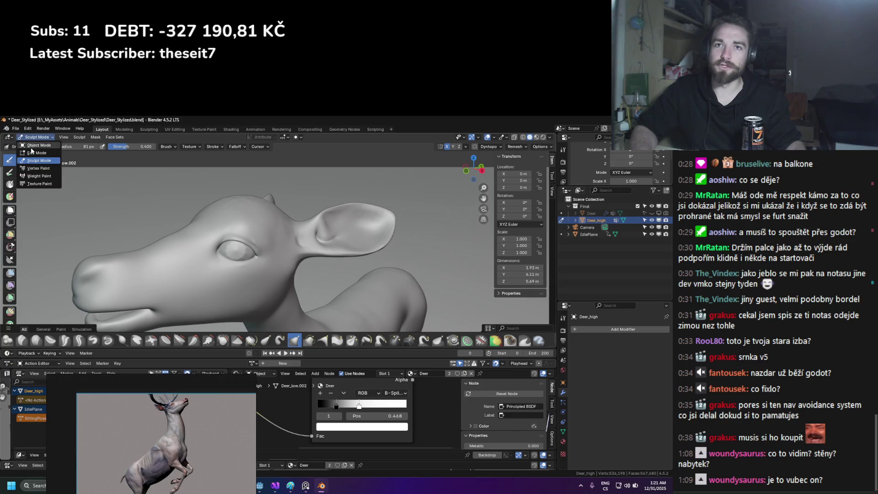
Select one whole eyeball in Edit Mode and scale it smaller
{"action": "left_click", "coordinate": [31, 147]}
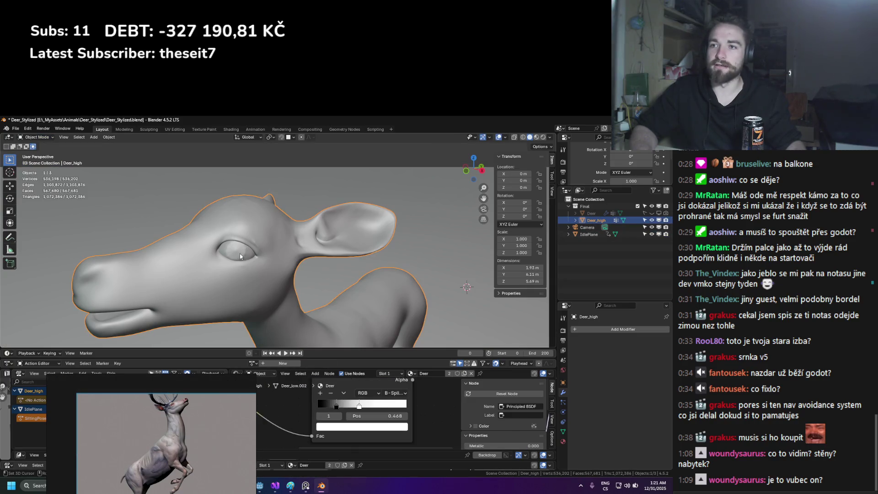
{"action": "key", "text": "Tab"}
{"action": "left_click", "coordinate": [246, 252]}
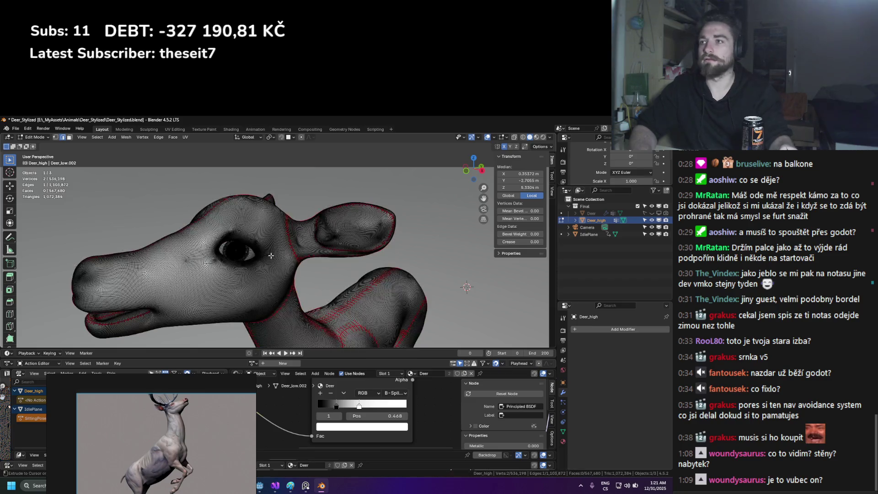
{"action": "key", "text": "ctrl+l"}
{"action": "middle_click_drag", "start_coordinate": [246, 252], "coordinate": [436, 244]}
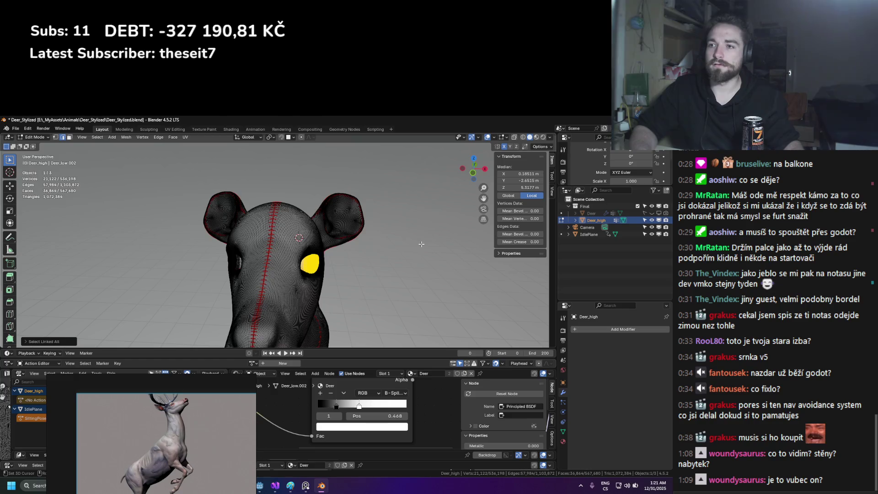
{"action": "key", "text": "s"}
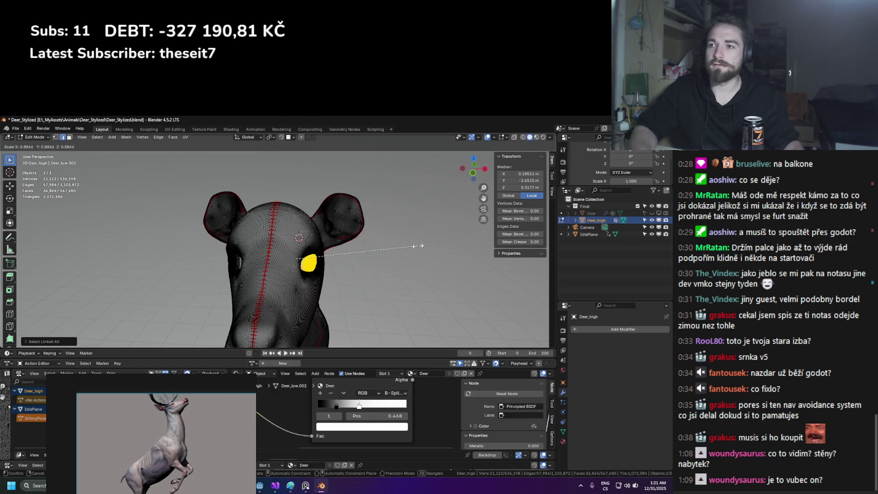
{"action": "left_click", "coordinate": [383, 257]}
Add the other eyeball to the selection, cancelling trial scales along the way
{"action": "middle_click_drag", "start_coordinate": [383, 257], "coordinate": [251, 139]}
{"action": "scroll", "coordinate": [294, 202], "scroll_direction": "up", "scroll_amount": 5}
{"action": "middle_click_drag", "start_coordinate": [294, 202], "coordinate": [329, 274]}
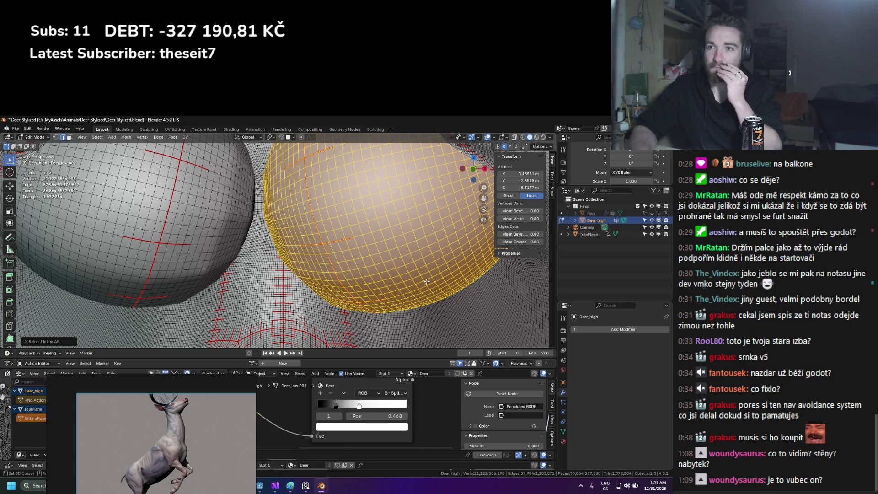
{"action": "key", "text": "s"}
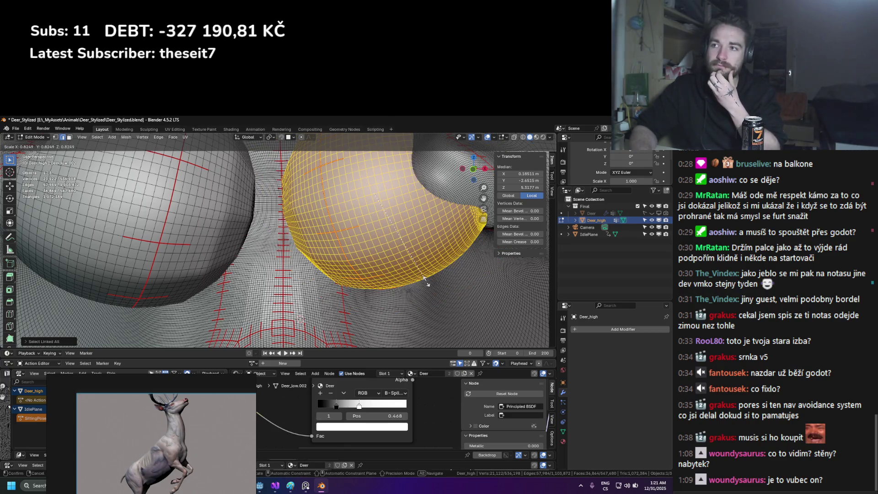
{"action": "right_click", "coordinate": [422, 274]}
{"action": "left_click", "coordinate": [183, 219], "text": "shift"}
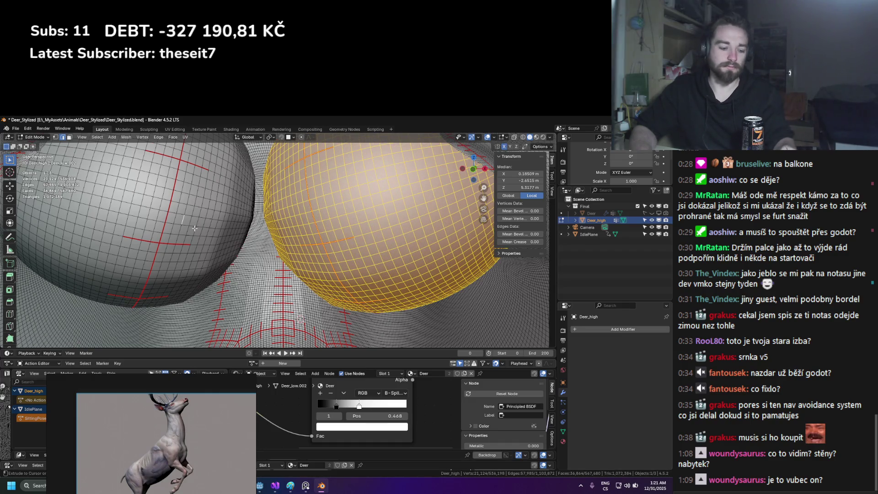
{"action": "key", "text": "ctrl+l"}
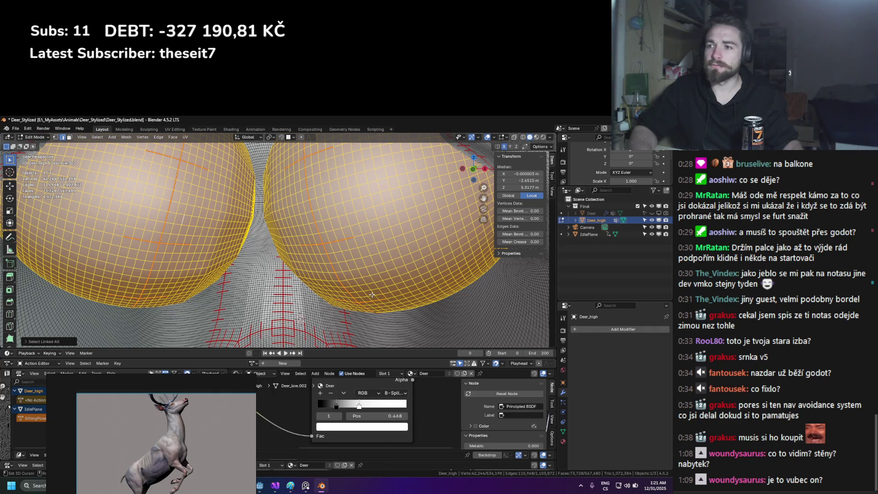
{"action": "key", "text": "s"}
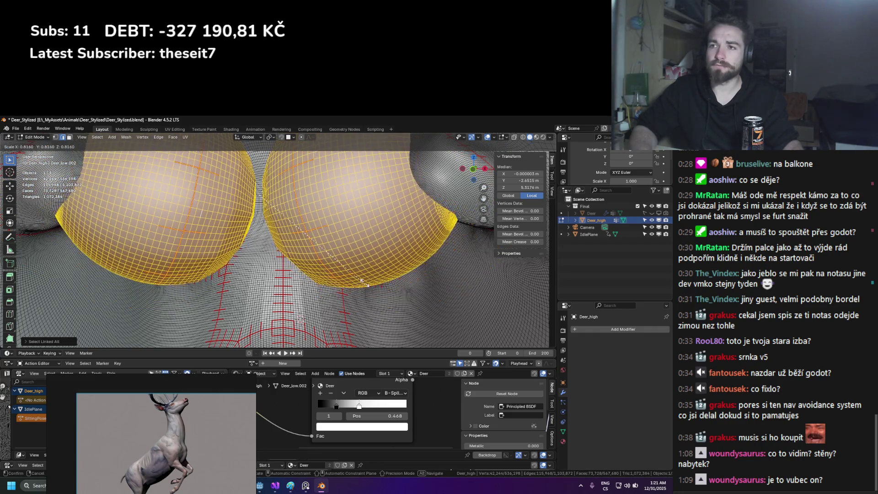
{"action": "right_click", "coordinate": [324, 239]}
Scale both eyeballs down together and return to Object Mode
{"action": "left_click", "coordinate": [269, 140]}
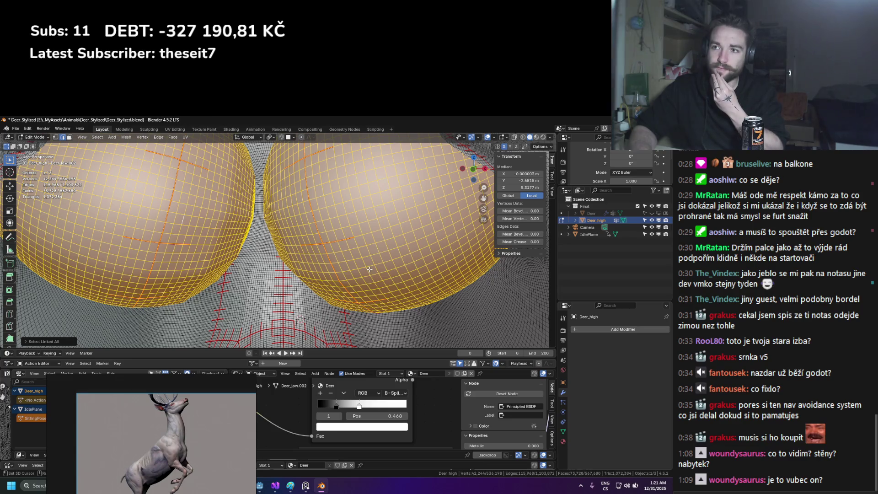
{"action": "key", "text": "s"}
{"action": "left_click", "coordinate": [321, 259]}
{"action": "key", "text": "Tab"}
{"action": "scroll", "coordinate": [320, 258], "scroll_direction": "down", "scroll_amount": 3}
{"action": "middle_click_drag", "start_coordinate": [284, 264], "coordinate": [329, 277]}
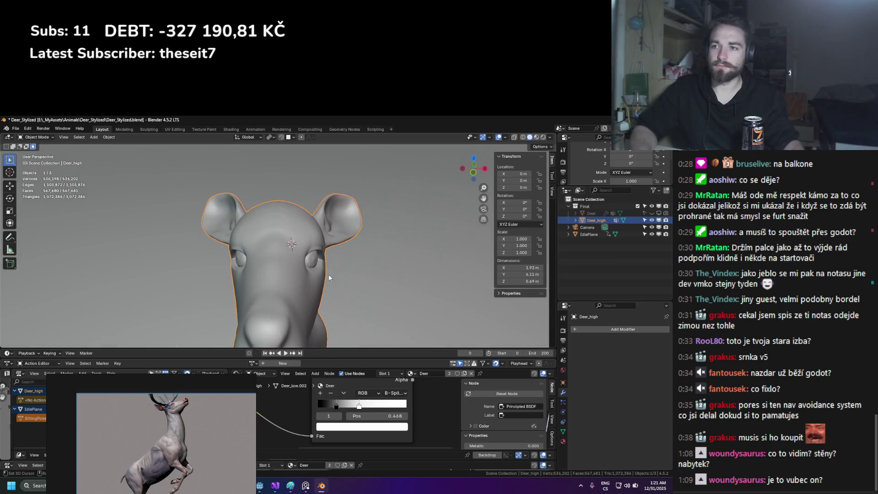
Select the whole right eyeball of the deer head and nudge it slightly along X
{"action": "key", "text": "Tab"}
{"action": "left_click", "coordinate": [316, 260]}
{"action": "key", "text": "ctrl+l"}
{"action": "middle_click_drag", "start_coordinate": [320, 264], "coordinate": [393, 277]}
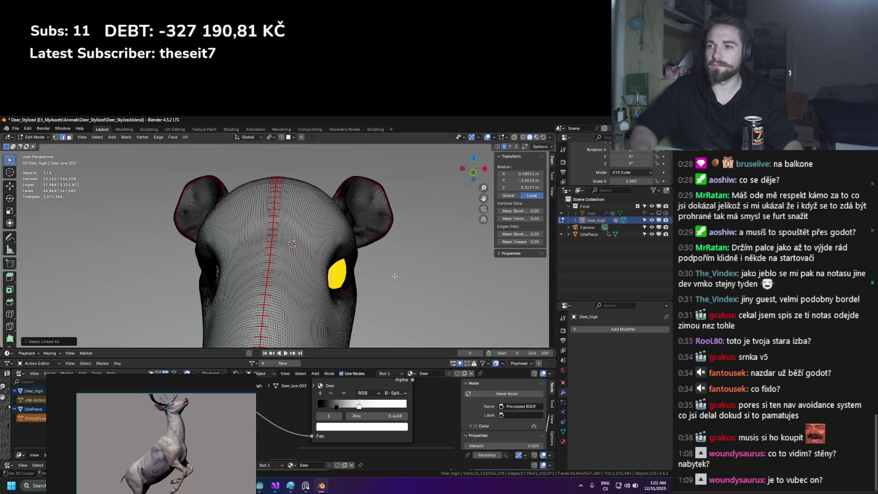
{"action": "key", "text": "g"}
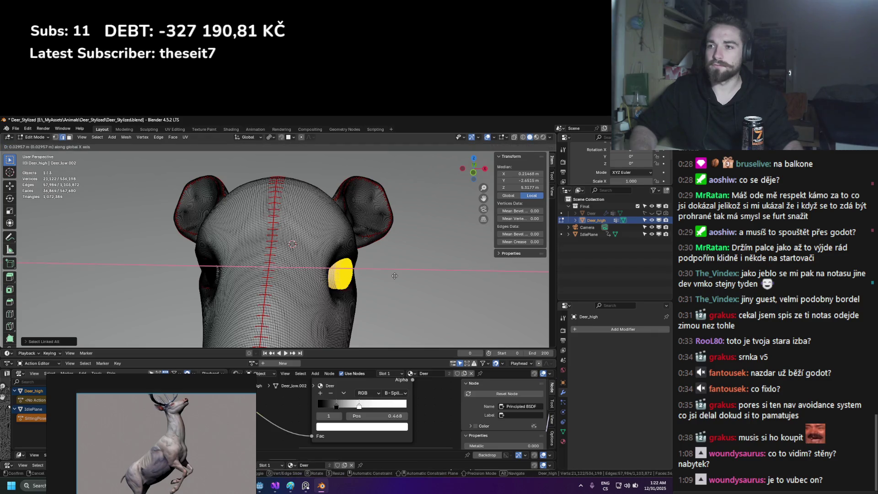
{"action": "left_click", "coordinate": [403, 276]}
{"action": "key", "text": "KP_Decimal"}
Un-subdivide the selected eyeball so its mesh becomes coarser
{"action": "key", "text": "ctrl+e"}
{"action": "key", "text": "Escape"}
{"action": "mouse_move", "coordinate": [320, 274]}
{"action": "middle_mouse_down"}
{"action": "mouse_move", "coordinate": [293, 274]}
{"action": "mouse_move", "coordinate": [326, 257]}
{"action": "middle_mouse_up"}
{"action": "key", "text": "shift+s"}
{"action": "key", "text": "Escape"}
{"action": "scroll", "coordinate": [299, 277], "scroll_direction": "down", "scroll_amount": 3}
{"action": "key", "text": "ctrl+e"}
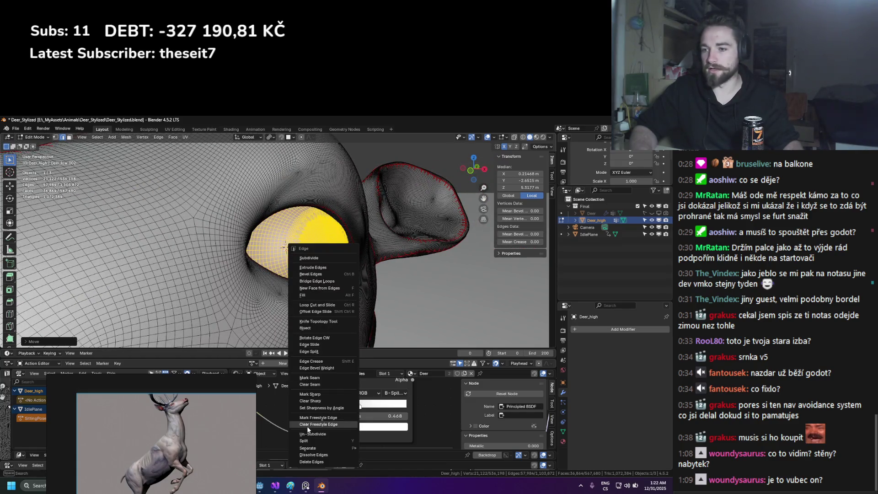
{"action": "key", "text": "Return"}
{"action": "scroll", "coordinate": [323, 267], "scroll_direction": "up", "scroll_amount": 5}
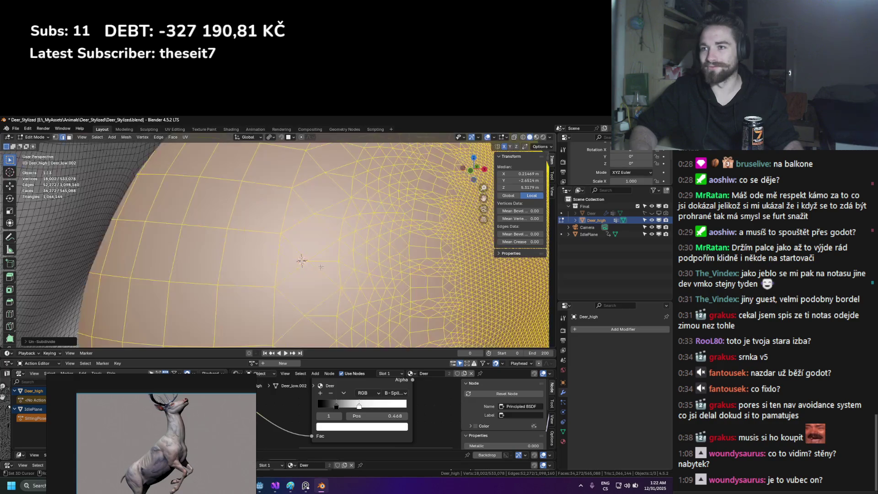
{"action": "scroll", "coordinate": [323, 267], "scroll_direction": "down", "scroll_amount": 3}
{"action": "key", "text": "shift+a"}
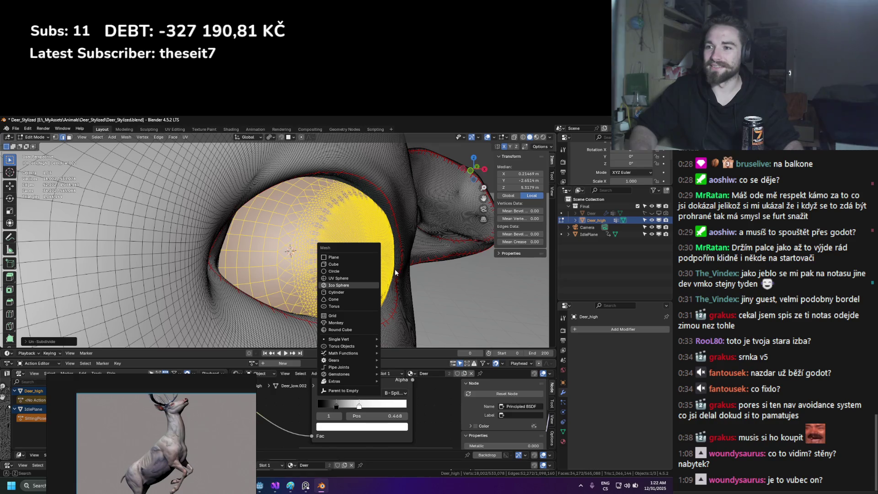
Add an ico sphere at the eye, scale it to fit the socket, and separate it
{"action": "left_click", "coordinate": [366, 285]}
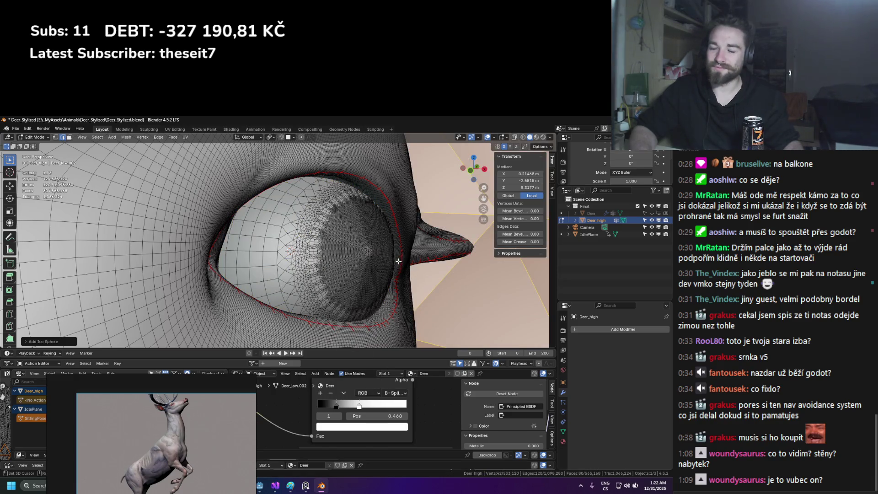
{"action": "key", "text": "s"}
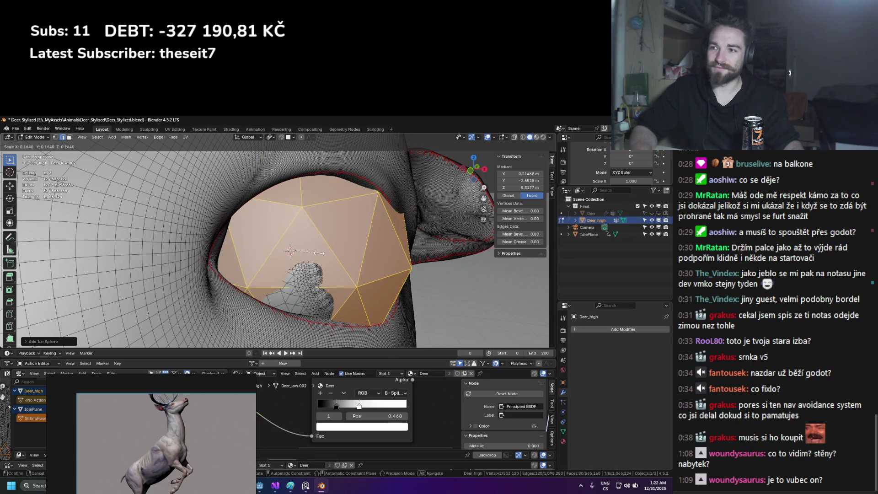
{"action": "left_click", "coordinate": [319, 253]}
{"action": "middle_click_drag", "start_coordinate": [319, 253], "coordinate": [318, 266]}
{"action": "key", "text": "ctrl+e"}
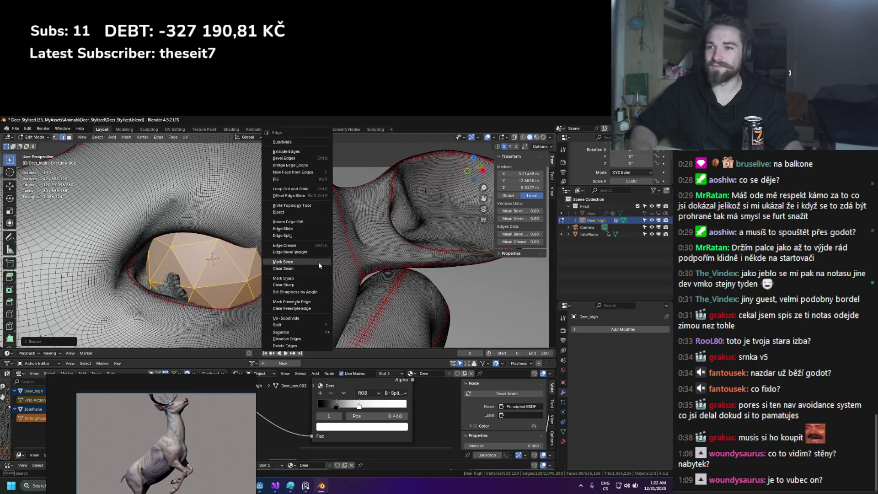
{"action": "key", "text": "Escape"}
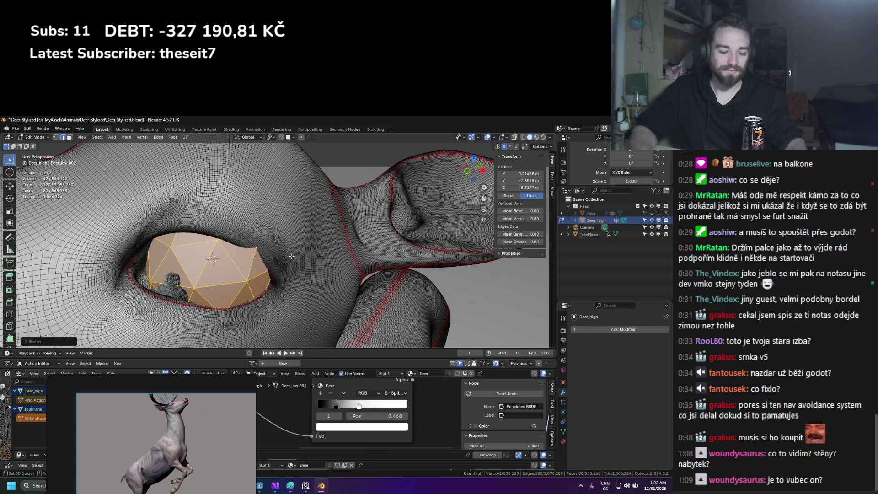
{"action": "key", "text": "p"}
{"action": "key", "text": "Return"}
Delete the leftover connected eye geometry from the head mesh
{"action": "mouse_move", "coordinate": [247, 281]}
{"action": "middle_mouse_down"}
{"action": "mouse_move", "coordinate": [241, 279]}
{"action": "mouse_move", "coordinate": [290, 289]}
{"action": "mouse_move", "coordinate": [250, 291]}
{"action": "middle_mouse_up"}
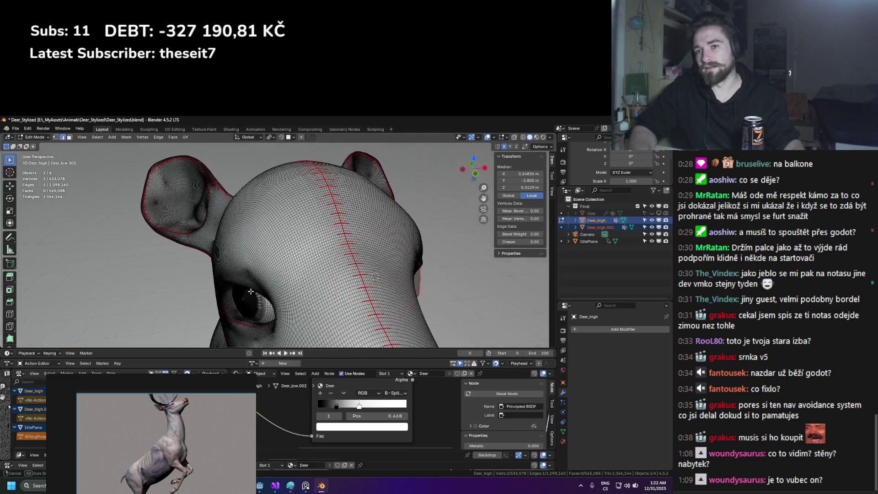
{"action": "key", "text": "ctrl+l"}
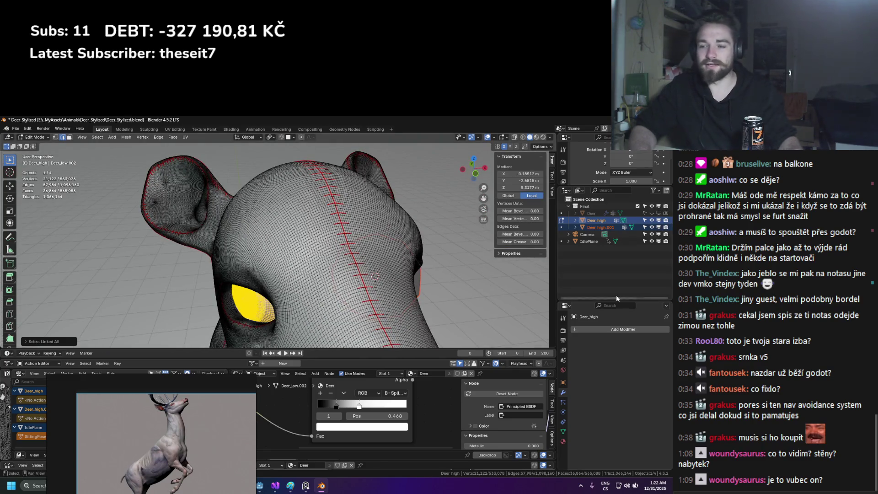
{"action": "key", "text": "x"}
{"action": "left_click", "coordinate": [360, 279]}
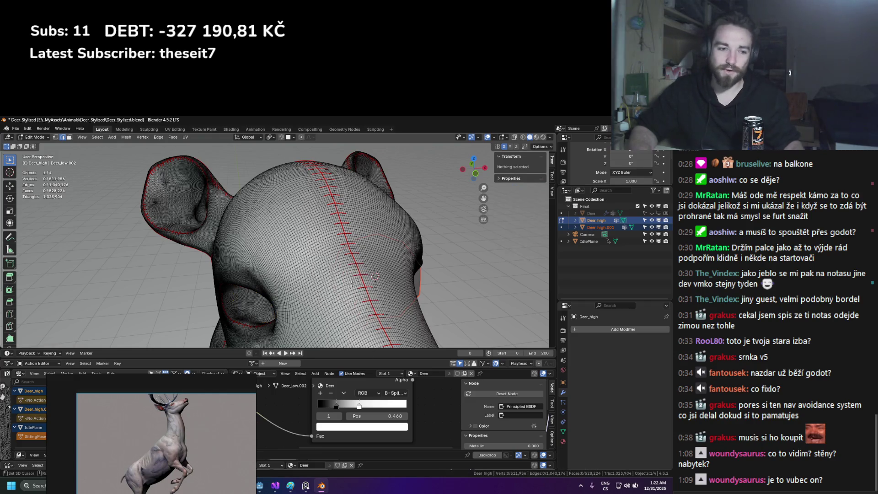
Separate the old eyeball into its own object and return to Object Mode
{"action": "middle_click_drag", "start_coordinate": [353, 286], "coordinate": [346, 275]}
{"action": "left_click", "coordinate": [283, 298]}
{"action": "key", "text": "ctrl+l"}
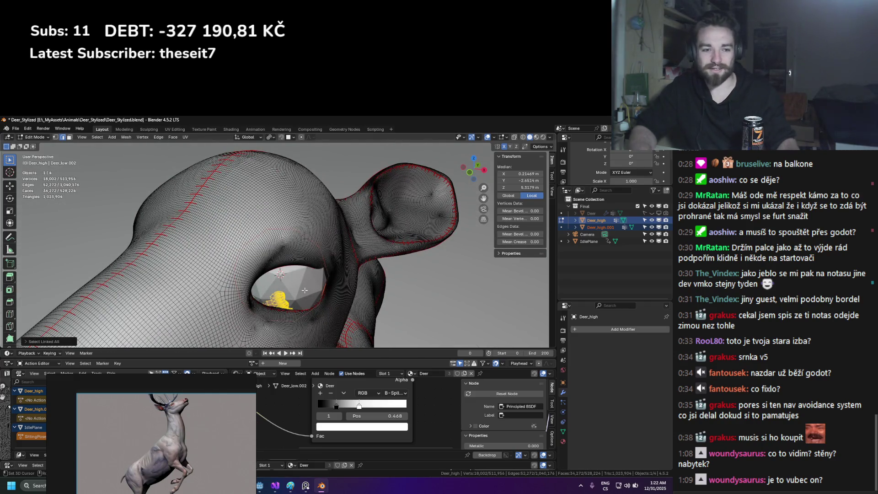
{"action": "key", "text": "p"}
{"action": "left_click", "coordinate": [276, 286]}
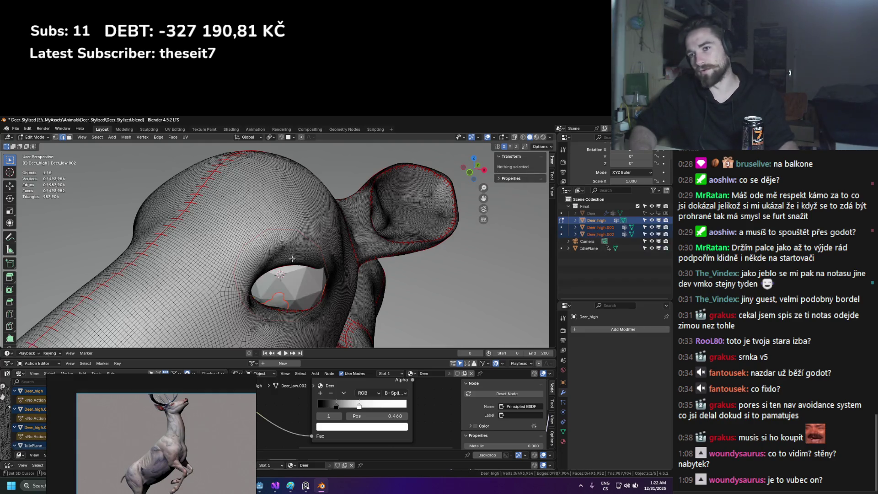
{"action": "key", "text": "Tab"}
Subdivide the new ico sphere eye twice, reaching 642 vertices and 1,280 faces
{"action": "left_click", "coordinate": [302, 285]}
{"action": "middle_click_drag", "start_coordinate": [313, 291], "coordinate": [259, 246]}
{"action": "left_click", "coordinate": [259, 246]}
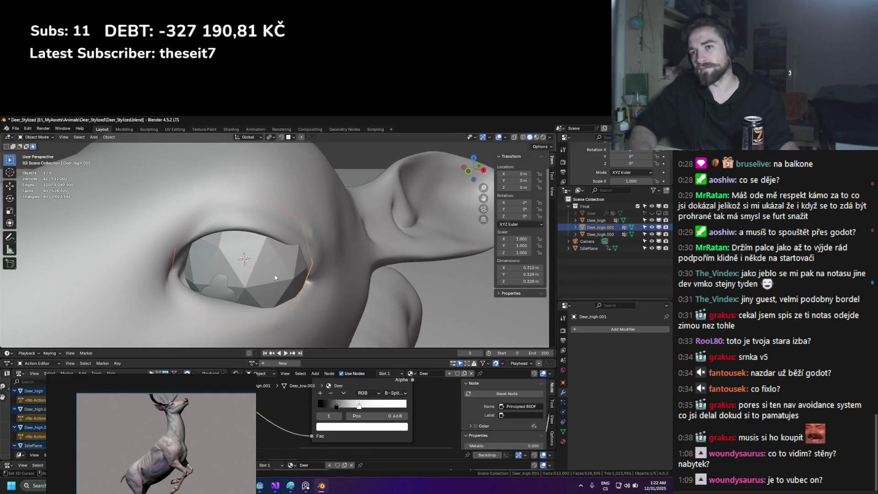
{"action": "key", "text": "Tab"}
{"action": "key", "text": "a"}
{"action": "key", "text": "ctrl+e"}
{"action": "left_click", "coordinate": [254, 142]}
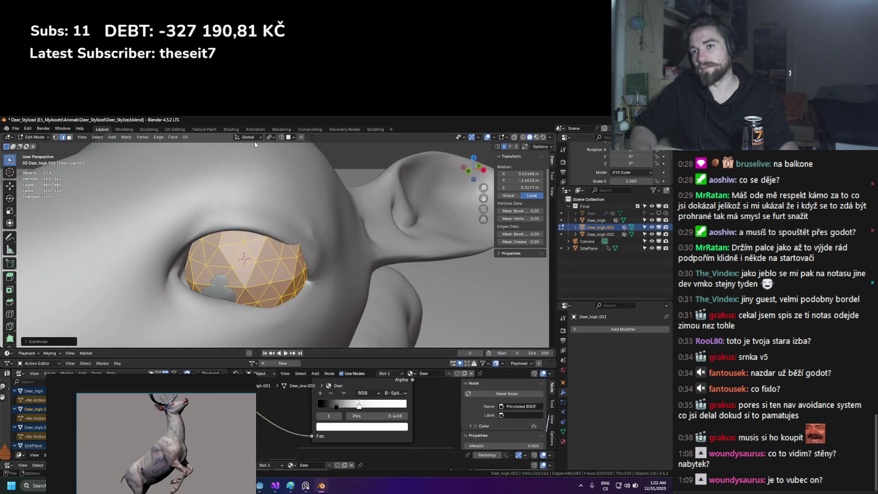
{"action": "key", "text": "ctrl+e"}
{"action": "left_click", "coordinate": [263, 178]}
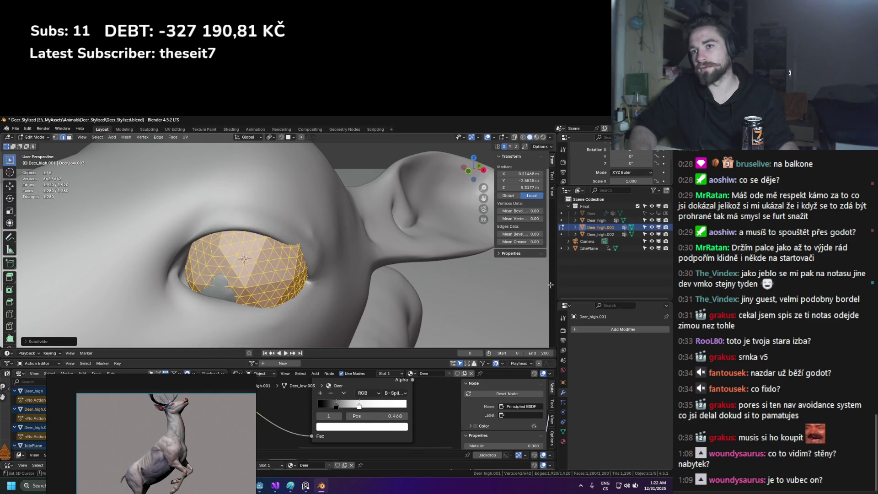
Add a Shrinkwrap modifier targeting the old eyeball Deer_high.002 and apply it
{"action": "key", "text": "Tab"}
{"action": "left_click", "coordinate": [609, 330]}
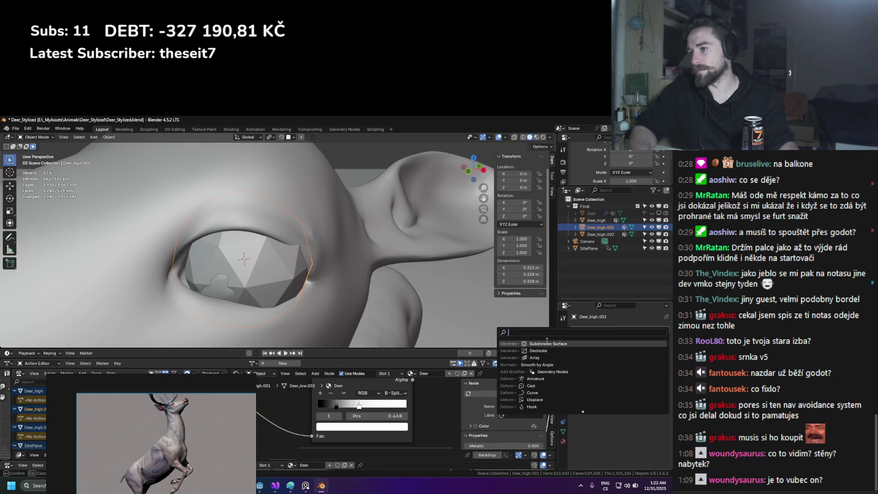
{"action": "type", "text": "shrink"}
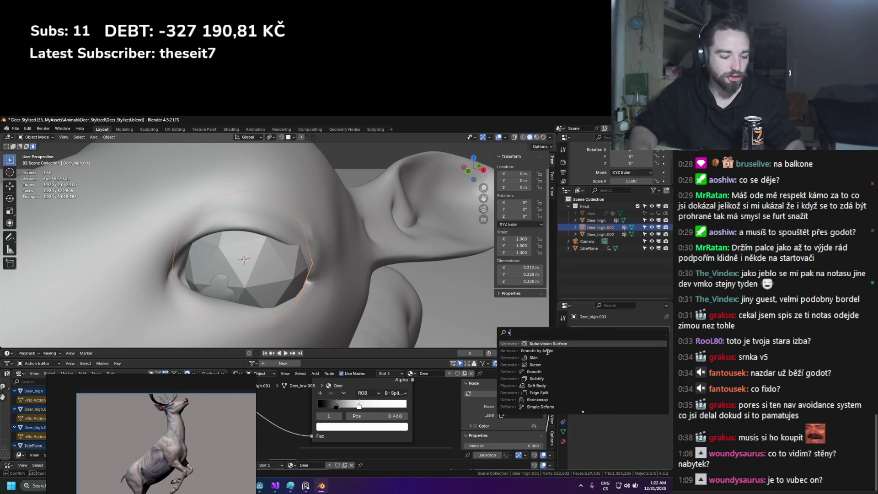
{"action": "key", "text": "Return"}
{"action": "left_click", "coordinate": [656, 368]}
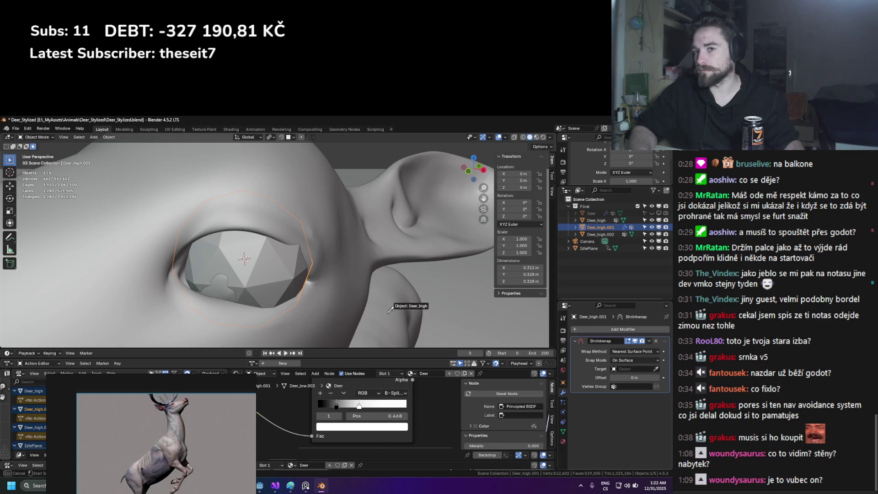
{"action": "left_click", "coordinate": [250, 281]}
{"action": "left_click", "coordinate": [649, 341]}
{"action": "left_click", "coordinate": [608, 349]}
Delete the old eyeball Deer_high.002 and select the Deer_high head mesh
{"action": "left_click", "coordinate": [254, 262]}
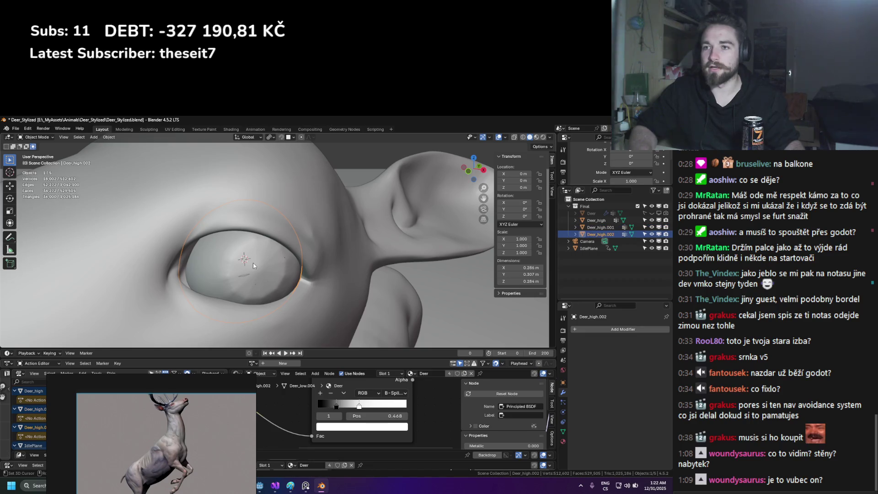
{"action": "key", "text": "x"}
{"action": "left_click", "coordinate": [306, 264]}
{"action": "scroll", "coordinate": [287, 270], "scroll_direction": "down", "scroll_amount": 5}
{"action": "mouse_move", "coordinate": [286, 270]}
{"action": "middle_mouse_down"}
{"action": "mouse_move", "coordinate": [375, 272]}
{"action": "mouse_move", "coordinate": [254, 230]}
{"action": "mouse_move", "coordinate": [275, 224]}
{"action": "mouse_move", "coordinate": [247, 218]}
{"action": "middle_mouse_up"}
{"action": "left_click", "coordinate": [336, 243]}
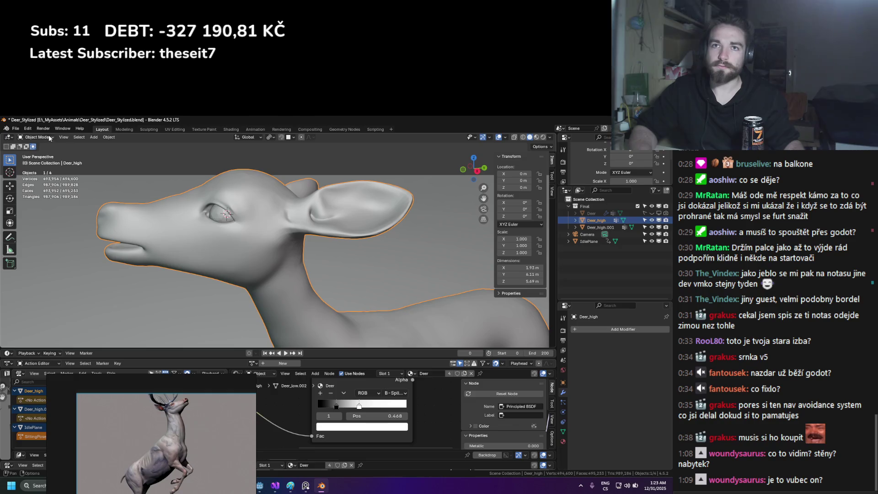
Switch Deer_high to Sculpt Mode and set the Grab brush radius to 104 px
{"action": "left_click", "coordinate": [49, 136]}
{"action": "left_click", "coordinate": [46, 163]}
{"action": "mouse_move", "coordinate": [215, 229]}
{"action": "middle_mouse_down"}
{"action": "mouse_move", "coordinate": [236, 231]}
{"action": "mouse_move", "coordinate": [192, 235]}
{"action": "mouse_move", "coordinate": [293, 202]}
{"action": "mouse_move", "coordinate": [234, 251]}
{"action": "mouse_move", "coordinate": [225, 231]}
{"action": "mouse_move", "coordinate": [231, 250]}
{"action": "mouse_move", "coordinate": [266, 224]}
{"action": "mouse_move", "coordinate": [354, 221]}
{"action": "middle_mouse_up"}
{"action": "key", "text": "f"}
{"action": "left_click", "coordinate": [216, 221]}
Pull the skin around the eye into eyelids with Grab brush radii of 50, 89, 68 and 72 px
{"action": "key", "text": "f"}
{"action": "left_click", "coordinate": [287, 231]}
{"action": "scroll", "coordinate": [274, 215], "scroll_direction": "up", "scroll_amount": 3}
{"action": "key", "text": "f"}
{"action": "left_click", "coordinate": [265, 211]}
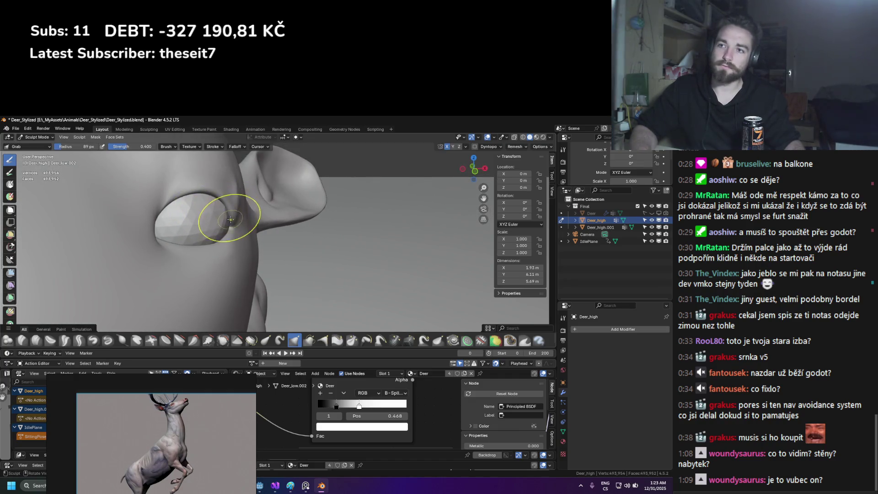
{"action": "key", "text": "f"}
{"action": "left_click", "coordinate": [223, 205]}
{"action": "mouse_move", "coordinate": [229, 206]}
{"action": "middle_mouse_down"}
{"action": "mouse_move", "coordinate": [266, 244]}
{"action": "mouse_move", "coordinate": [228, 243]}
{"action": "mouse_move", "coordinate": [286, 230]}
{"action": "mouse_move", "coordinate": [221, 251]}
{"action": "mouse_move", "coordinate": [170, 224]}
{"action": "mouse_move", "coordinate": [323, 249]}
{"action": "mouse_move", "coordinate": [374, 245]}
{"action": "middle_mouse_up"}
{"action": "scroll", "coordinate": [207, 235], "scroll_direction": "down", "scroll_amount": 2}
{"action": "key", "text": "f"}
{"action": "left_click", "coordinate": [205, 235]}
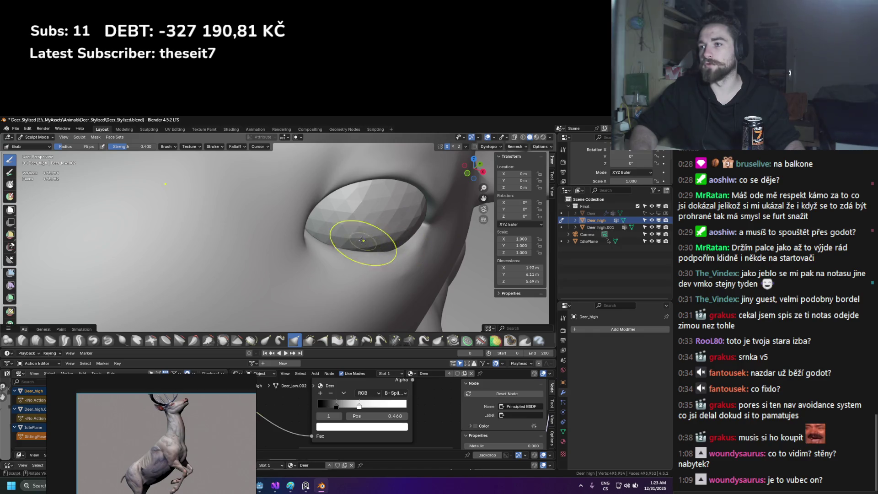
Refine the eyelids from a frontal view using Grab brush radii of 116, 132 and 96 px
{"action": "mouse_move", "coordinate": [380, 251]}
{"action": "middle_mouse_down"}
{"action": "mouse_move", "coordinate": [323, 255]}
{"action": "mouse_move", "coordinate": [259, 223]}
{"action": "mouse_move", "coordinate": [236, 243]}
{"action": "mouse_move", "coordinate": [268, 226]}
{"action": "mouse_move", "coordinate": [343, 255]}
{"action": "mouse_move", "coordinate": [329, 255]}
{"action": "mouse_move", "coordinate": [258, 310]}
{"action": "middle_mouse_up"}
{"action": "key", "text": "f"}
{"action": "left_click", "coordinate": [247, 228]}
{"action": "key", "text": "f"}
{"action": "left_click", "coordinate": [251, 230]}
{"action": "key", "text": "f"}
{"action": "left_click", "coordinate": [271, 226]}
{"action": "mouse_move", "coordinate": [304, 244]}
{"action": "middle_mouse_down"}
{"action": "mouse_move", "coordinate": [255, 265]}
{"action": "mouse_move", "coordinate": [289, 261]}
{"action": "middle_mouse_up"}
{"action": "scroll", "coordinate": [169, 419], "scroll_direction": "up", "scroll_amount": 3}
{"action": "scroll", "coordinate": [169, 419], "scroll_direction": "up", "scroll_amount": 5}
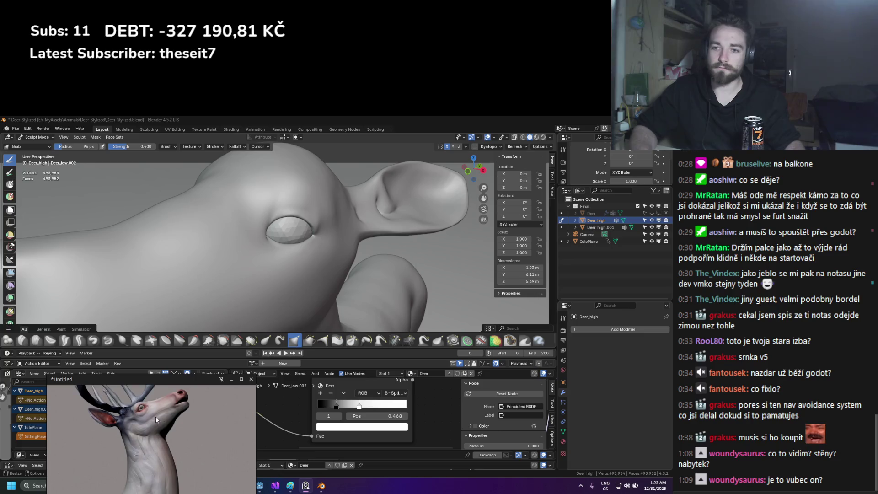
{"action": "mouse_move", "coordinate": [274, 292]}
{"action": "middle_mouse_down"}
{"action": "mouse_move", "coordinate": [280, 284]}
{"action": "mouse_move", "coordinate": [181, 257]}
{"action": "middle_mouse_up"}
Grab-reshape the area around the eye from a front-side view with a 122 px brush
{"action": "key", "text": "f"}
{"action": "left_click", "coordinate": [236, 262]}
{"action": "mouse_move", "coordinate": [236, 263]}
{"action": "middle_mouse_down"}
{"action": "mouse_move", "coordinate": [226, 274]}
{"action": "mouse_move", "coordinate": [315, 290]}
{"action": "middle_mouse_up"}
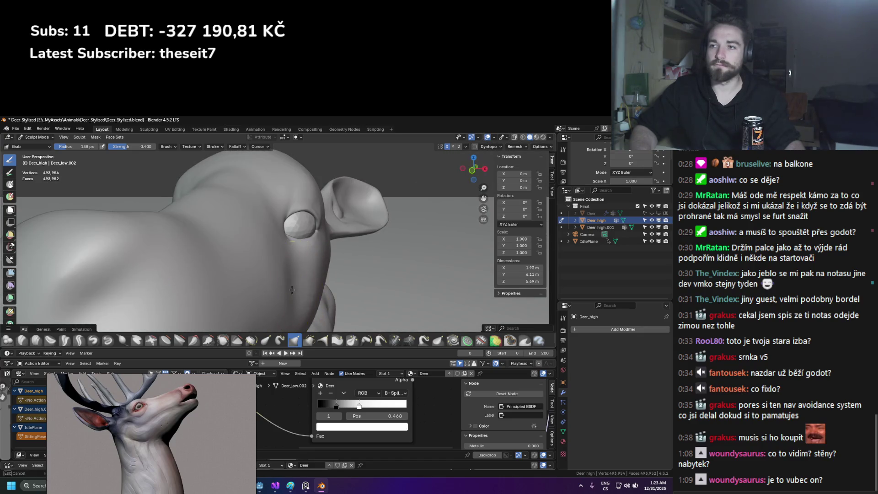
{"action": "left_click", "coordinate": [292, 290]}
{"action": "scroll", "coordinate": [292, 290], "scroll_direction": "down", "scroll_amount": 5}
{"action": "key", "text": "f"}
{"action": "middle_click_drag", "start_coordinate": [281, 211], "coordinate": [291, 226]}
{"action": "scroll", "coordinate": [291, 226], "scroll_direction": "up", "scroll_amount": 2}
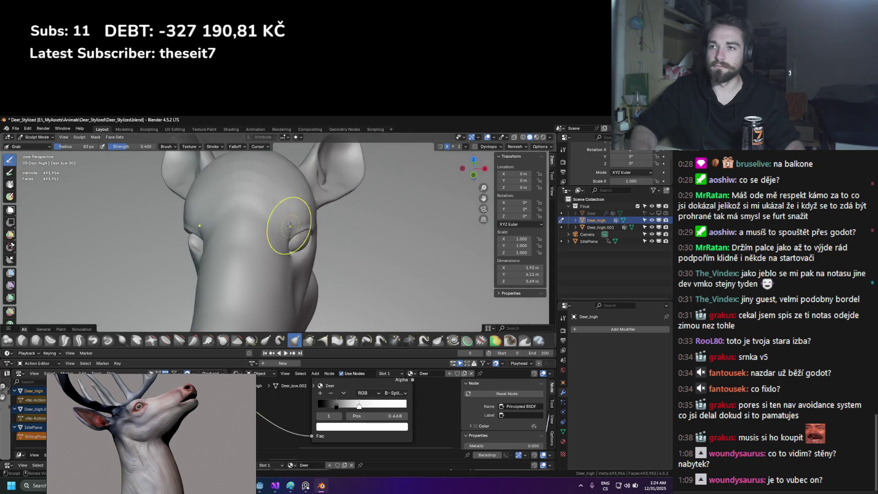
Reshape the brow with Grab brush radii of 75, 102, 83 and 118 px
{"action": "key", "text": "f"}
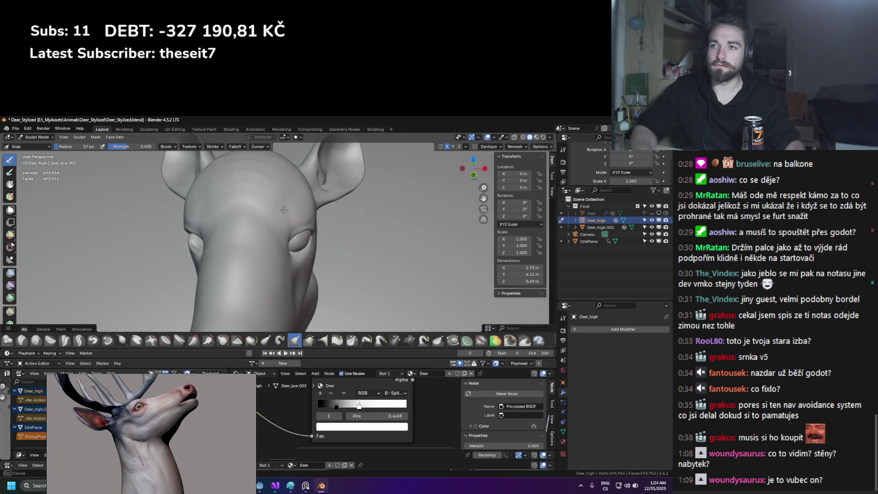
{"action": "key", "text": "f"}
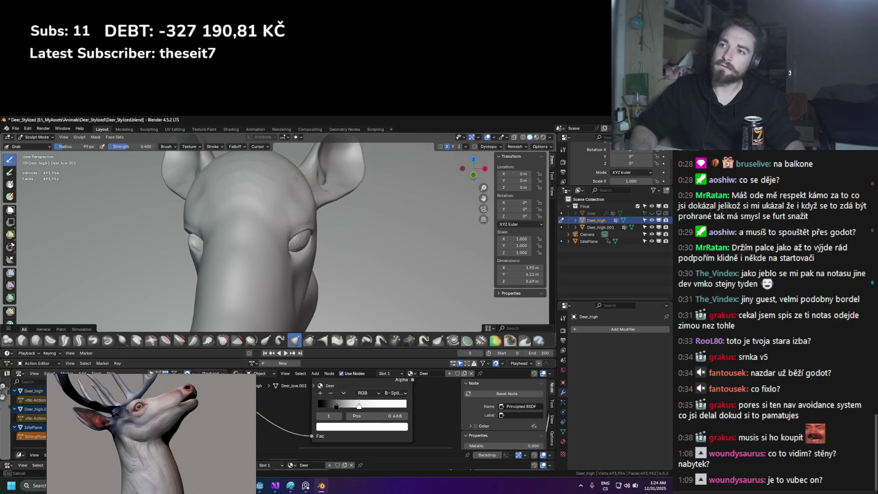
{"action": "mouse_move", "coordinate": [322, 189]}
{"action": "middle_mouse_down"}
{"action": "mouse_move", "coordinate": [310, 185]}
{"action": "mouse_move", "coordinate": [302, 230]}
{"action": "middle_mouse_up"}
{"action": "key", "text": "f"}
{"action": "left_click", "coordinate": [310, 216]}
{"action": "key", "text": "f"}
{"action": "left_click", "coordinate": [302, 230]}
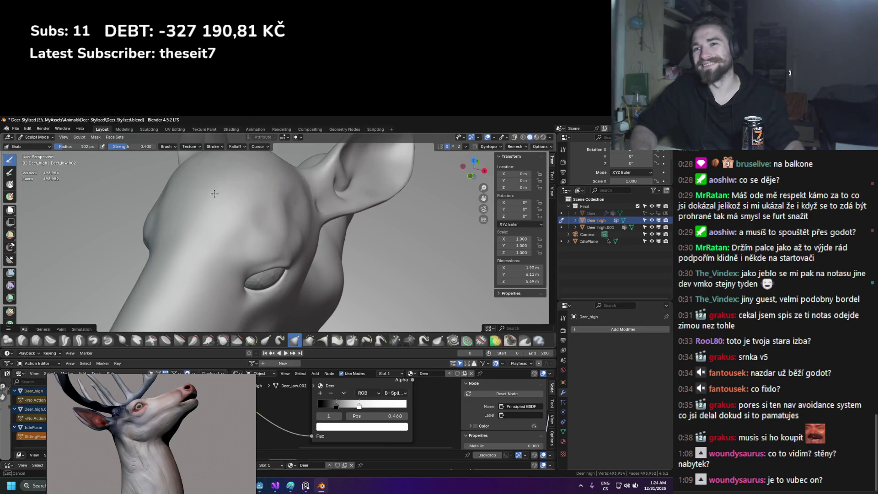
{"action": "key", "text": "f"}
{"action": "left_click", "coordinate": [285, 215]}
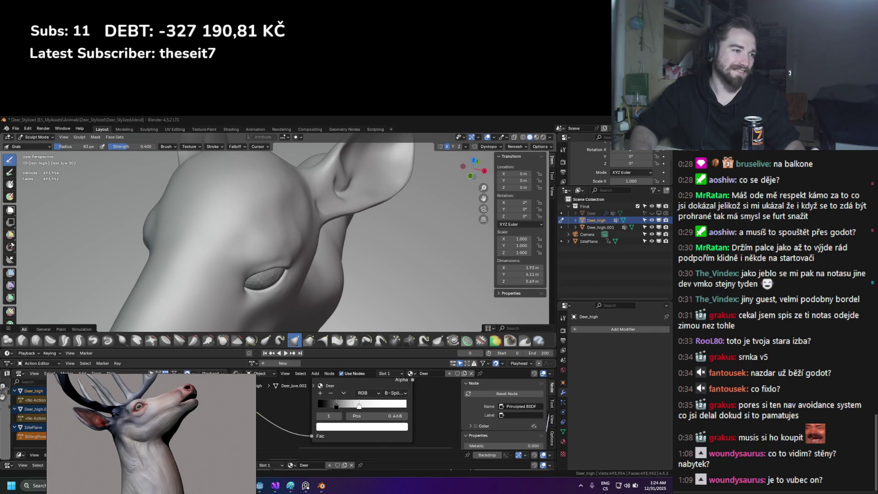
{"action": "middle_click_drag", "start_coordinate": [167, 260], "coordinate": [255, 241]}
{"action": "key", "text": "f"}
{"action": "left_click", "coordinate": [254, 241]}
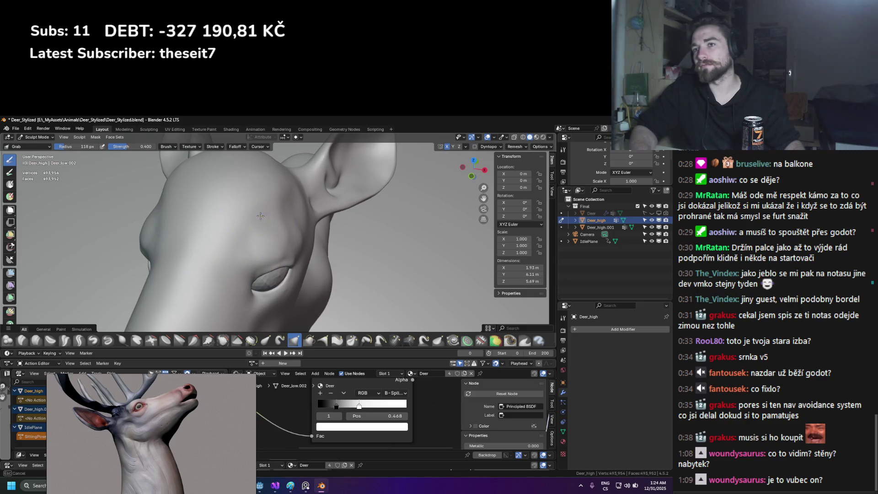
Finish grabbing the brow at 47, 67, 79 and 94 px, then switch to Clay Strips
{"action": "mouse_move", "coordinate": [274, 190]}
{"action": "middle_mouse_down"}
{"action": "mouse_move", "coordinate": [255, 221]}
{"action": "mouse_move", "coordinate": [277, 234]}
{"action": "mouse_move", "coordinate": [248, 227]}
{"action": "mouse_move", "coordinate": [301, 239]}
{"action": "middle_mouse_up"}
{"action": "key", "text": "f"}
{"action": "left_click", "coordinate": [270, 239]}
{"action": "key", "text": "f"}
{"action": "left_click", "coordinate": [276, 234]}
{"action": "key", "text": "f"}
{"action": "left_click", "coordinate": [301, 239]}
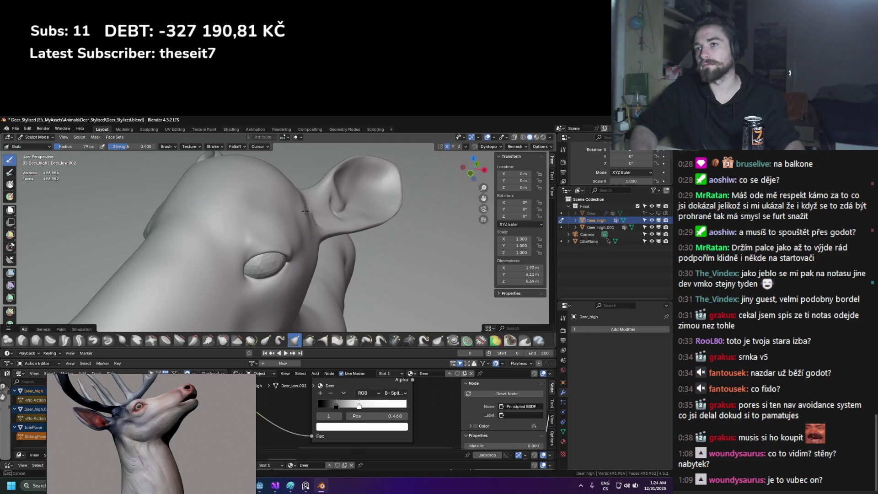
{"action": "key", "text": "f"}
{"action": "left_click", "coordinate": [294, 232]}
{"action": "middle_click_drag", "start_coordinate": [295, 231], "coordinate": [46, 196]}
{"action": "left_click", "coordinate": [36, 340]}
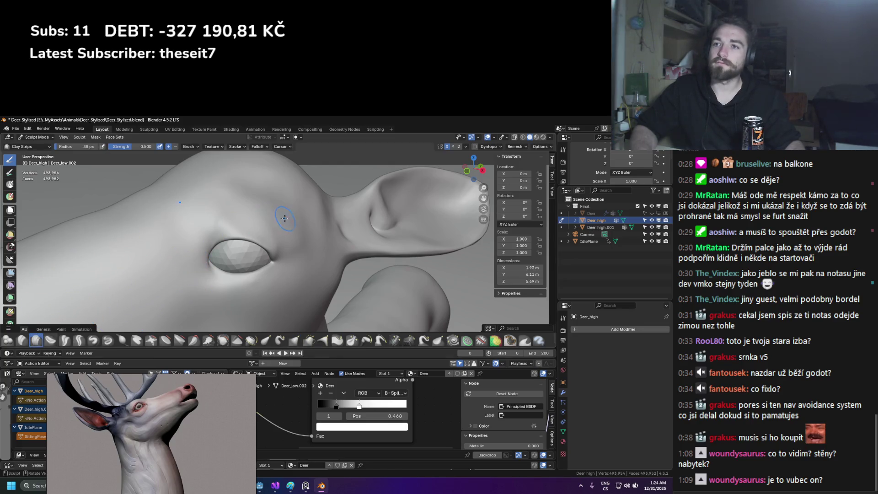
Build up the brow above the eye with Clay Strips at 56 then 35 px, undoing a bad stroke
{"action": "left_click_drag", "start_coordinate": [284, 219], "coordinate": [247, 223]}
{"action": "key", "text": "ctrl+z"}
{"action": "key", "text": "f"}
{"action": "left_click", "coordinate": [264, 211]}
{"action": "mouse_move", "coordinate": [263, 212]}
{"action": "left_mouse_down"}
{"action": "mouse_move", "coordinate": [231, 211]}
{"action": "mouse_move", "coordinate": [256, 186]}
{"action": "mouse_move", "coordinate": [264, 211]}
{"action": "mouse_move", "coordinate": [286, 229]}
{"action": "mouse_move", "coordinate": [277, 202]}
{"action": "left_mouse_up"}
{"action": "key", "text": "f"}
{"action": "left_click", "coordinate": [257, 215]}
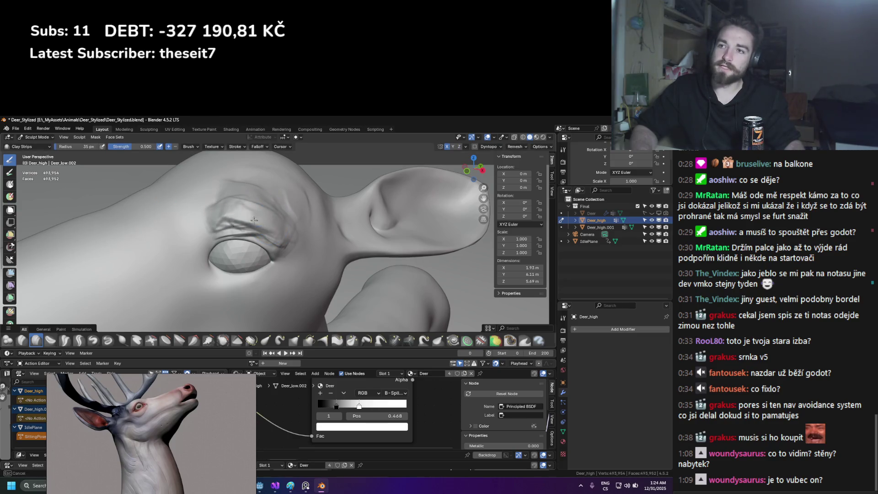
{"action": "left_click_drag", "start_coordinate": [233, 225], "coordinate": [263, 226]}
Carve deeper creases beneath the lower eyelid
{"action": "middle_click_drag", "start_coordinate": [264, 226], "coordinate": [316, 252]}
{"action": "scroll", "coordinate": [316, 251], "scroll_direction": "up", "scroll_amount": 4}
{"action": "mouse_move", "coordinate": [185, 250]}
{"action": "left_mouse_down"}
{"action": "mouse_move", "coordinate": [192, 268]}
{"action": "mouse_move", "coordinate": [247, 286]}
{"action": "left_mouse_up"}
{"action": "scroll", "coordinate": [311, 269], "scroll_direction": "down", "scroll_amount": 3}
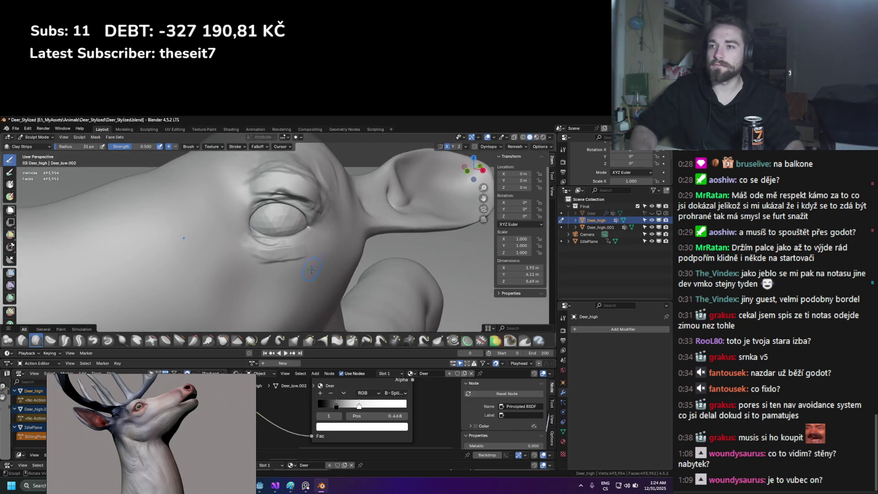
{"action": "mouse_move", "coordinate": [311, 244]}
{"action": "left_mouse_down"}
{"action": "mouse_move", "coordinate": [274, 265]}
{"action": "mouse_move", "coordinate": [292, 253]}
{"action": "mouse_move", "coordinate": [293, 263]}
{"action": "left_mouse_up"}
{"action": "mouse_move", "coordinate": [293, 263]}
{"action": "middle_mouse_down"}
{"action": "mouse_move", "coordinate": [316, 259]}
{"action": "mouse_move", "coordinate": [275, 258]}
{"action": "middle_mouse_up"}
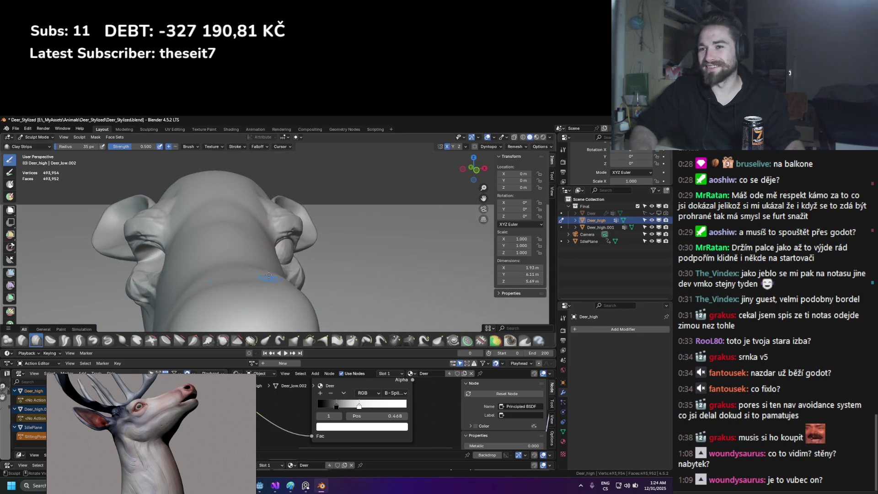
{"action": "middle_click_drag", "start_coordinate": [269, 278], "coordinate": [157, 164]}
In Object Mode, add a Mirror modifier to the eyeball Deer_high.001
{"action": "left_click", "coordinate": [37, 137]}
{"action": "left_click", "coordinate": [34, 145]}
{"action": "left_click", "coordinate": [281, 247]}
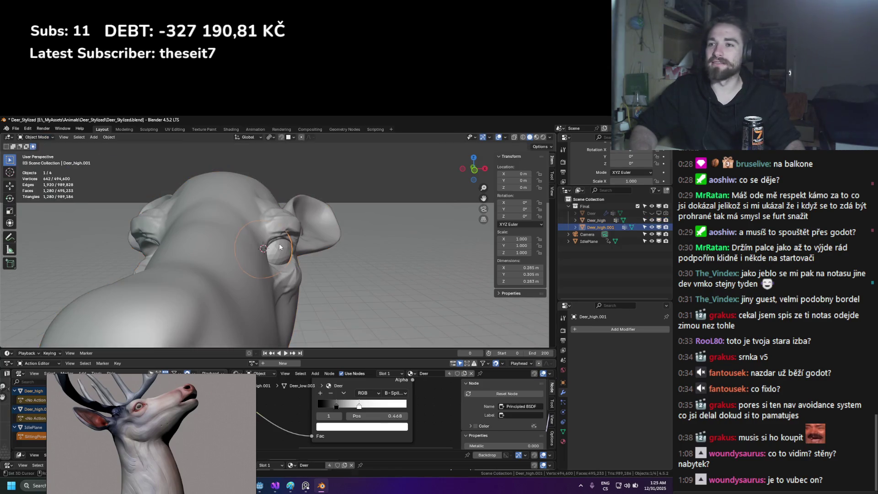
{"action": "left_click", "coordinate": [631, 331]}
{"action": "type", "text": "mirror"}
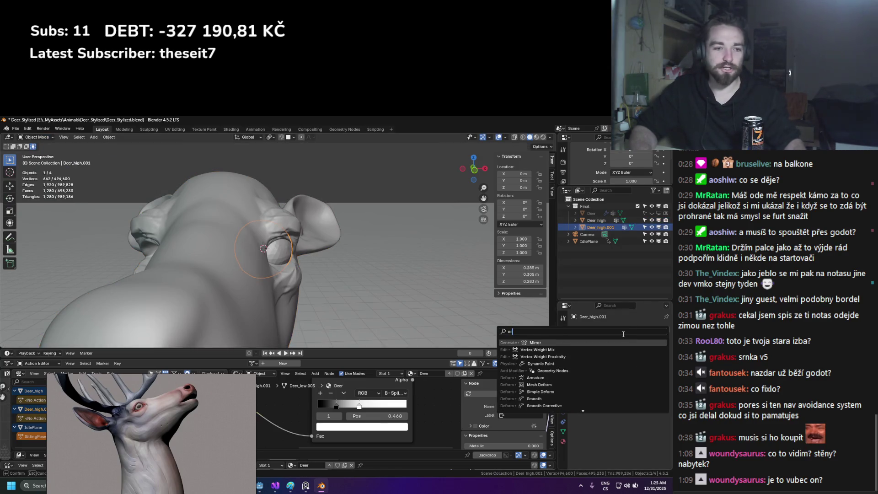
{"action": "key", "text": "Return"}
Select Deer_high, return to Sculpt Mode and pick the Elastic Grab brush
{"action": "mouse_move", "coordinate": [257, 259]}
{"action": "middle_mouse_down"}
{"action": "mouse_move", "coordinate": [241, 244]}
{"action": "mouse_move", "coordinate": [288, 231]}
{"action": "mouse_move", "coordinate": [232, 224]}
{"action": "middle_mouse_up"}
{"action": "left_click", "coordinate": [292, 221]}
{"action": "left_click", "coordinate": [37, 137]}
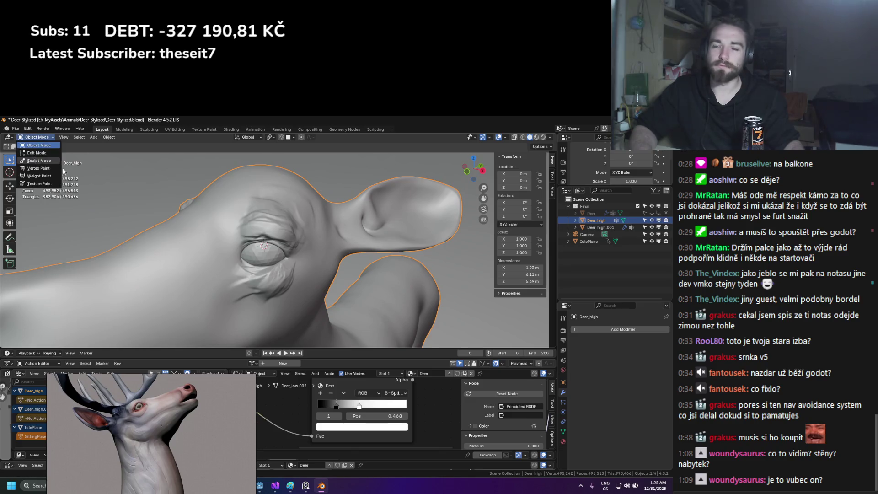
{"action": "left_click", "coordinate": [46, 161]}
{"action": "left_click", "coordinate": [265, 341]}
{"action": "mouse_move", "coordinate": [275, 256]}
{"action": "middle_mouse_down"}
{"action": "mouse_move", "coordinate": [348, 256]}
{"action": "mouse_move", "coordinate": [287, 229]}
{"action": "middle_mouse_up"}
{"action": "key", "text": "f"}
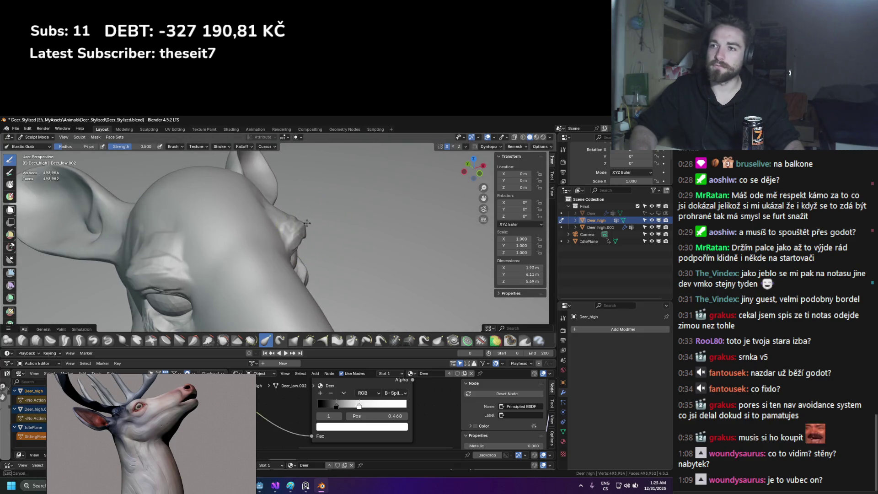
Pull the top of the head slightly down with Elastic Grab at about 103 px
{"action": "left_click", "coordinate": [287, 229]}
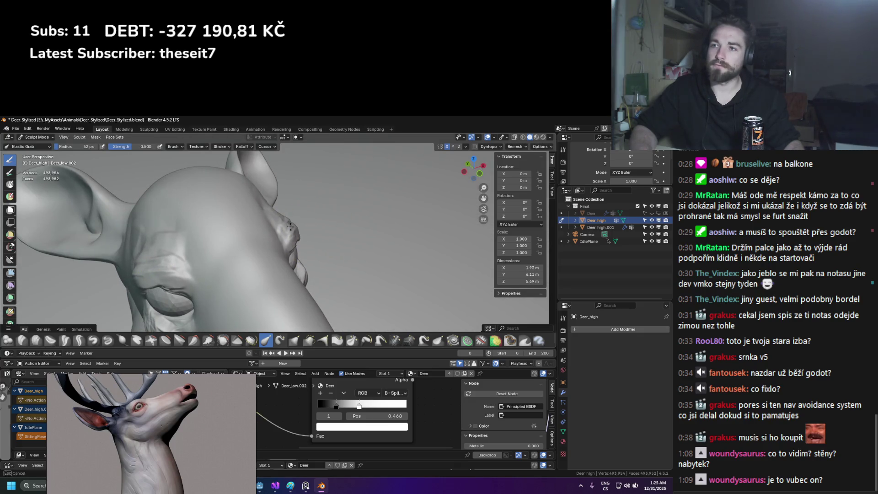
{"action": "mouse_move", "coordinate": [287, 227]}
{"action": "middle_mouse_down"}
{"action": "mouse_move", "coordinate": [272, 200]}
{"action": "mouse_move", "coordinate": [300, 193]}
{"action": "middle_mouse_up"}
{"action": "key", "text": "f"}
{"action": "left_click", "coordinate": [269, 204]}
{"action": "key", "text": "f"}
{"action": "left_click", "coordinate": [277, 194]}
{"action": "left_click_drag", "start_coordinate": [300, 193], "coordinate": [286, 201]}
{"action": "key", "text": "f"}
{"action": "left_click", "coordinate": [259, 201]}
{"action": "key", "text": "f"}
{"action": "left_click", "coordinate": [289, 193]}
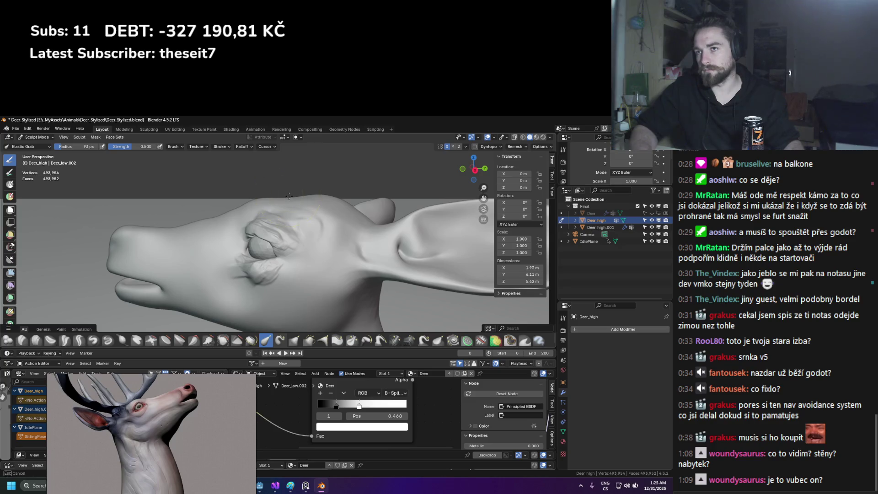
Push the eyelid around the eye into shape with Elastic Grab at 82 px
{"action": "mouse_move", "coordinate": [288, 195]}
{"action": "middle_mouse_down"}
{"action": "mouse_move", "coordinate": [290, 234]}
{"action": "mouse_move", "coordinate": [229, 302]}
{"action": "middle_mouse_up"}
{"action": "key", "text": "f"}
{"action": "left_click", "coordinate": [274, 302]}
{"action": "key", "text": "f"}
{"action": "mouse_move", "coordinate": [304, 281]}
{"action": "middle_mouse_down"}
{"action": "mouse_move", "coordinate": [228, 271]}
{"action": "mouse_move", "coordinate": [353, 259]}
{"action": "middle_mouse_up"}
{"action": "left_click", "coordinate": [231, 278]}
{"action": "left_click", "coordinate": [248, 257]}
{"action": "mouse_move", "coordinate": [277, 247]}
{"action": "middle_mouse_down"}
{"action": "mouse_move", "coordinate": [284, 250]}
{"action": "mouse_move", "coordinate": [216, 265]}
{"action": "middle_mouse_up"}
{"action": "key", "text": "f"}
{"action": "left_click", "coordinate": [288, 247]}
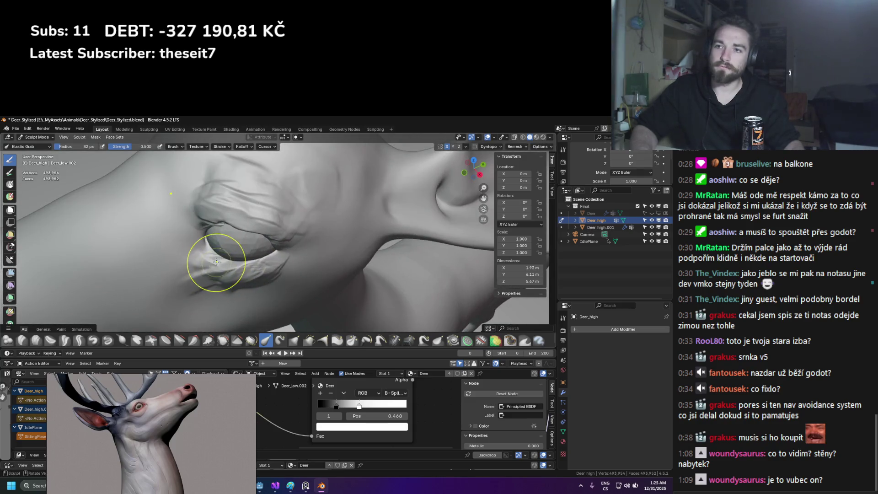
{"action": "left_click_drag", "start_coordinate": [217, 262], "coordinate": [221, 255]}
Shrink the brush to 54 px, then carve an inner-corner crease with Crease Polish
{"action": "mouse_move", "coordinate": [220, 255]}
{"action": "middle_mouse_down"}
{"action": "mouse_move", "coordinate": [246, 233]}
{"action": "mouse_move", "coordinate": [225, 222]}
{"action": "mouse_move", "coordinate": [238, 229]}
{"action": "mouse_move", "coordinate": [220, 222]}
{"action": "mouse_move", "coordinate": [211, 232]}
{"action": "middle_mouse_up"}
{"action": "key", "text": "f"}
{"action": "left_click", "coordinate": [222, 220]}
{"action": "key", "text": "f"}
{"action": "left_click", "coordinate": [229, 226]}
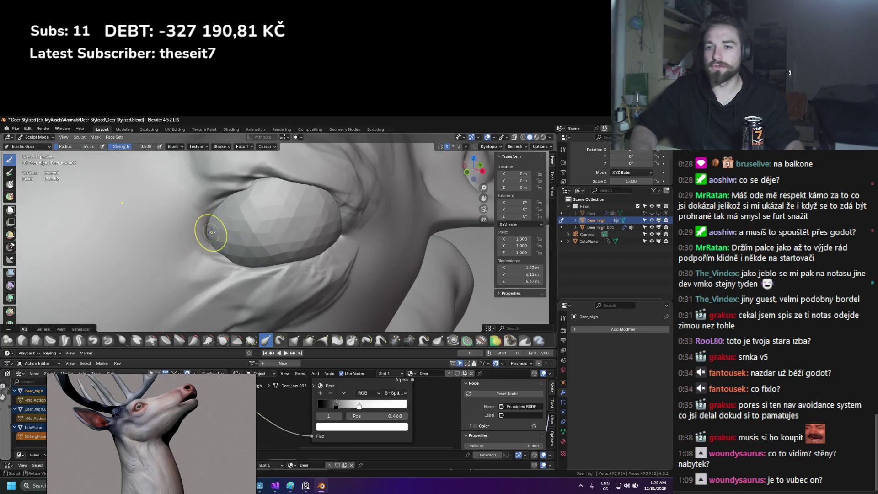
{"action": "left_click", "coordinate": [65, 340]}
{"action": "left_click_drag", "start_coordinate": [157, 243], "coordinate": [214, 229]}
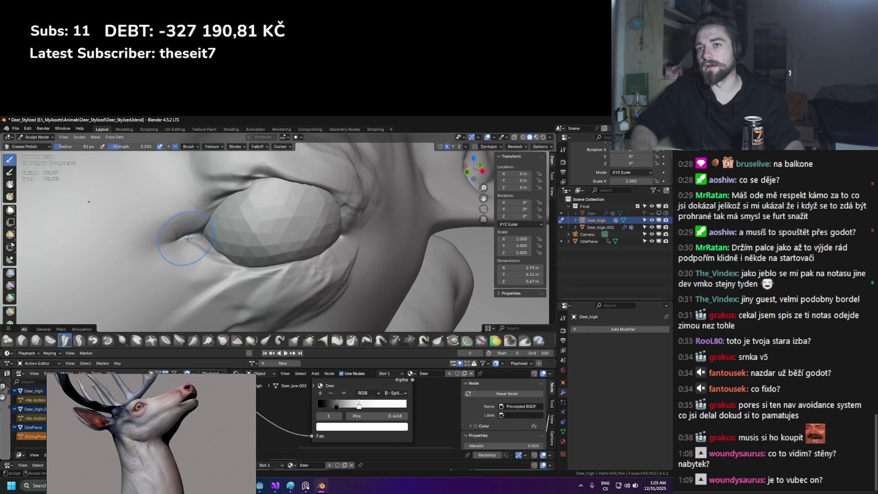
Build up the upper eyelid above the eyeball with Clay Strips at 48 px
{"action": "middle_click_drag", "start_coordinate": [212, 238], "coordinate": [183, 257]}
{"action": "left_click", "coordinate": [36, 340]}
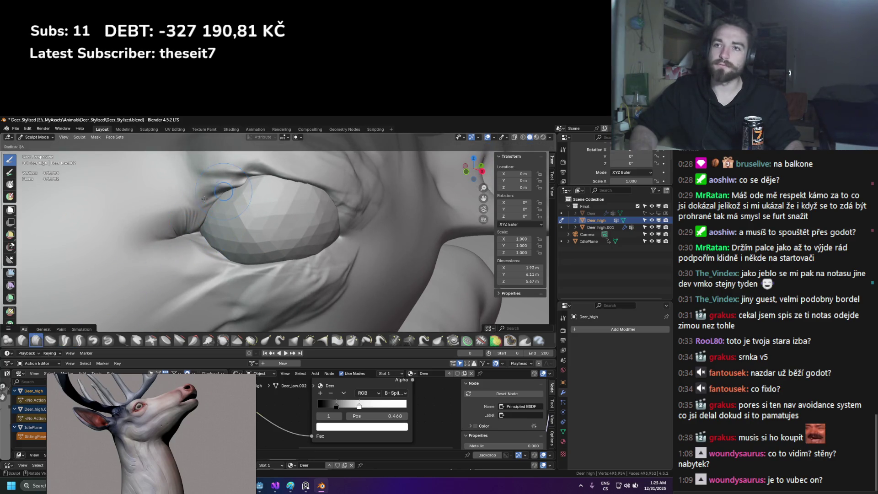
{"action": "key", "text": "f"}
{"action": "left_click", "coordinate": [236, 183]}
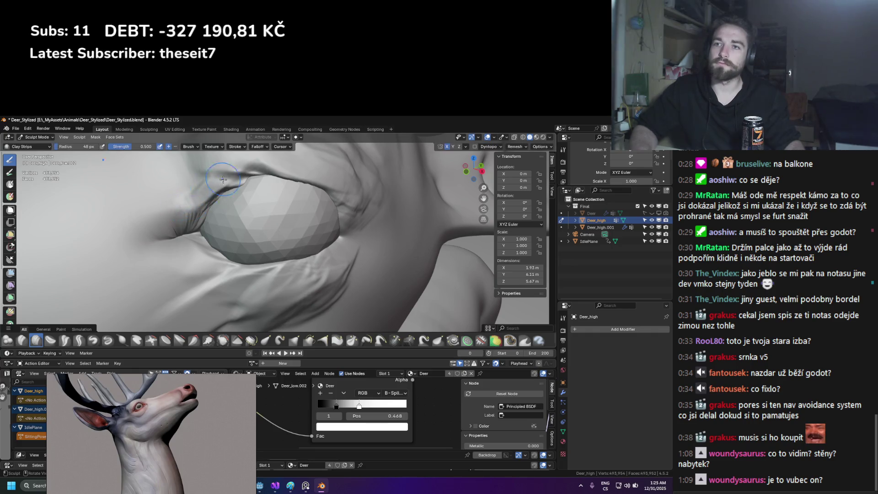
{"action": "mouse_move", "coordinate": [251, 181]}
{"action": "left_mouse_down"}
{"action": "mouse_move", "coordinate": [211, 192]}
{"action": "mouse_move", "coordinate": [302, 162]}
{"action": "mouse_move", "coordinate": [183, 215]}
{"action": "mouse_move", "coordinate": [215, 203]}
{"action": "left_mouse_up"}
{"action": "key", "text": "f"}
{"action": "left_click", "coordinate": [256, 183]}
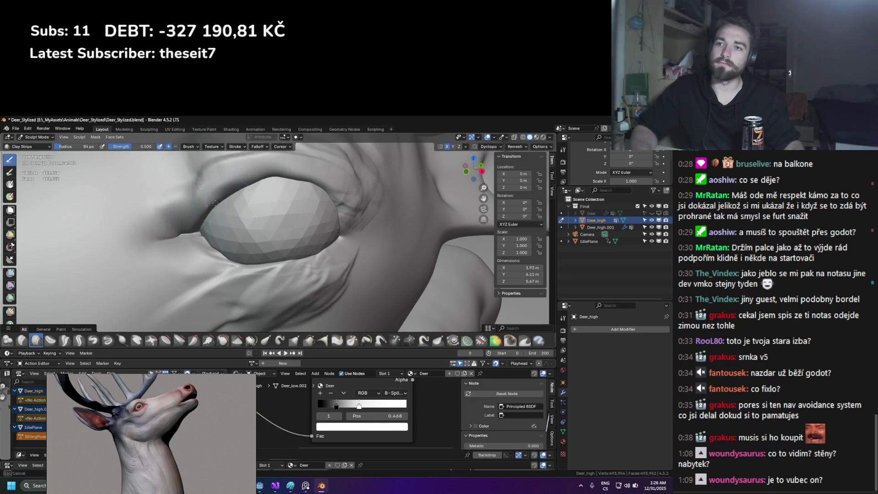
Reshape the under-eye creases with Clay Strips at 61 px and mark an 18 px fold
{"action": "middle_click_drag", "start_coordinate": [190, 191], "coordinate": [254, 172]}
{"action": "key", "text": "f"}
{"action": "left_click", "coordinate": [255, 171]}
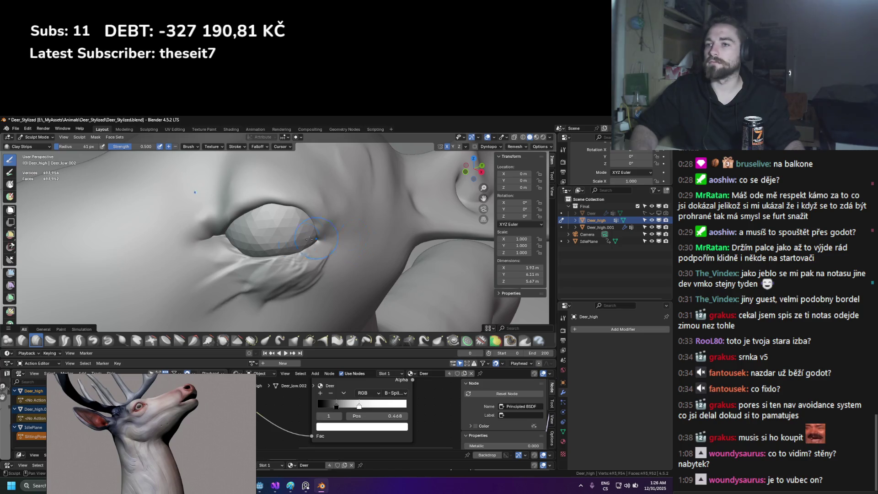
{"action": "mouse_move", "coordinate": [293, 281]}
{"action": "left_mouse_down"}
{"action": "mouse_move", "coordinate": [228, 306]}
{"action": "mouse_move", "coordinate": [265, 274]}
{"action": "left_mouse_up"}
{"action": "middle_click_drag", "start_coordinate": [321, 265], "coordinate": [265, 256]}
{"action": "key", "text": "f"}
{"action": "left_click", "coordinate": [238, 261]}
{"action": "left_click_drag", "start_coordinate": [219, 263], "coordinate": [264, 269]}
Pull the upper eyelid slightly down over the eyeball with Elastic Grab
{"action": "middle_click_drag", "start_coordinate": [264, 269], "coordinate": [285, 253]}
{"action": "key", "text": "f"}
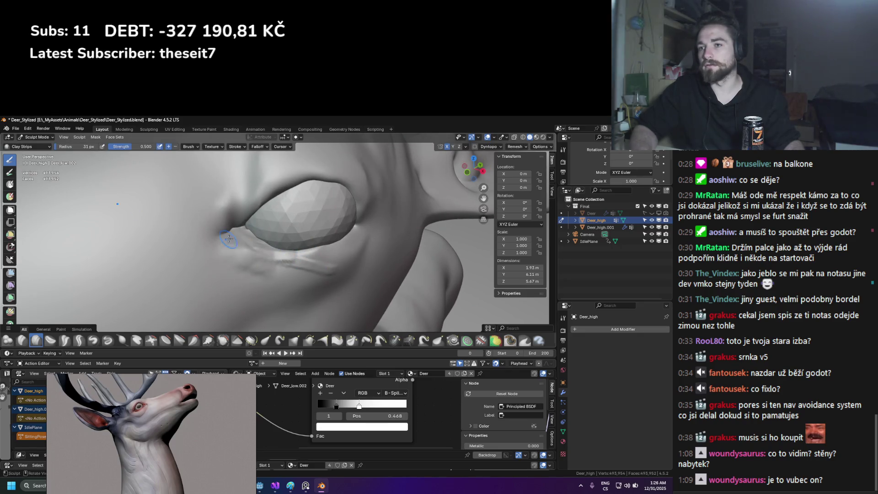
{"action": "middle_click_drag", "start_coordinate": [300, 279], "coordinate": [262, 284]}
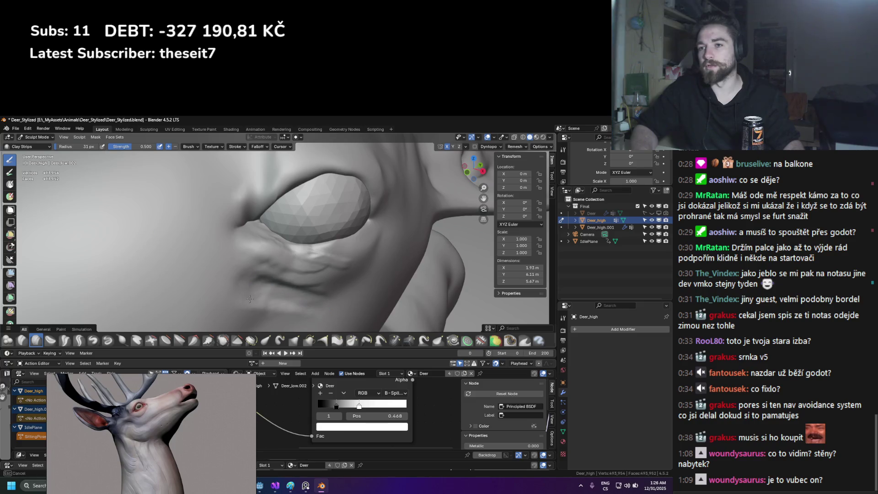
{"action": "mouse_move", "coordinate": [236, 323]}
{"action": "middle_mouse_down"}
{"action": "mouse_move", "coordinate": [275, 263]}
{"action": "mouse_move", "coordinate": [274, 243]}
{"action": "mouse_move", "coordinate": [293, 239]}
{"action": "mouse_move", "coordinate": [306, 258]}
{"action": "mouse_move", "coordinate": [265, 261]}
{"action": "mouse_move", "coordinate": [239, 242]}
{"action": "mouse_move", "coordinate": [263, 289]}
{"action": "mouse_move", "coordinate": [237, 297]}
{"action": "middle_mouse_up"}
{"action": "scroll", "coordinate": [328, 285], "scroll_direction": "down", "scroll_amount": 5}
{"action": "scroll", "coordinate": [275, 240], "scroll_direction": "up", "scroll_amount": 5}
{"action": "scroll", "coordinate": [265, 261], "scroll_direction": "up", "scroll_amount": 3}
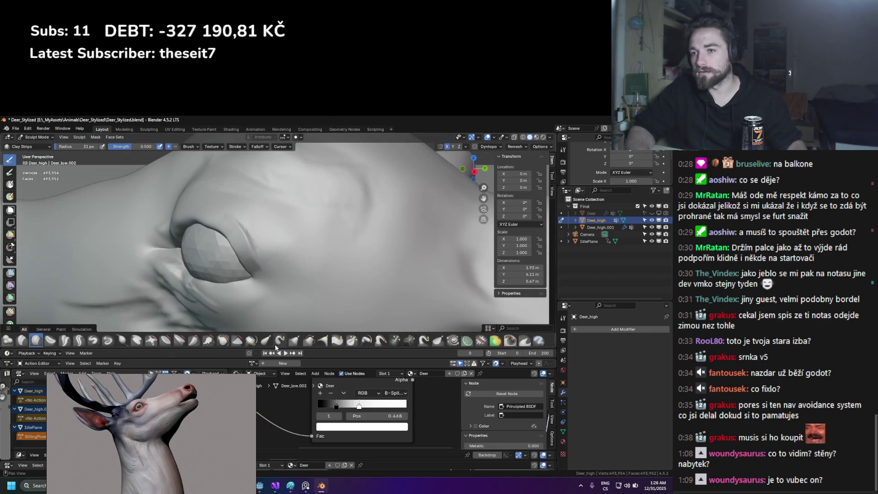
{"action": "left_click", "coordinate": [266, 340]}
{"action": "left_click_drag", "start_coordinate": [243, 256], "coordinate": [215, 243]}
{"action": "mouse_move", "coordinate": [215, 242]}
{"action": "middle_mouse_down"}
{"action": "mouse_move", "coordinate": [222, 230]}
{"action": "mouse_move", "coordinate": [216, 269]}
{"action": "middle_mouse_up"}
{"action": "left_click_drag", "start_coordinate": [204, 223], "coordinate": [215, 235]}
{"action": "key", "text": "f"}
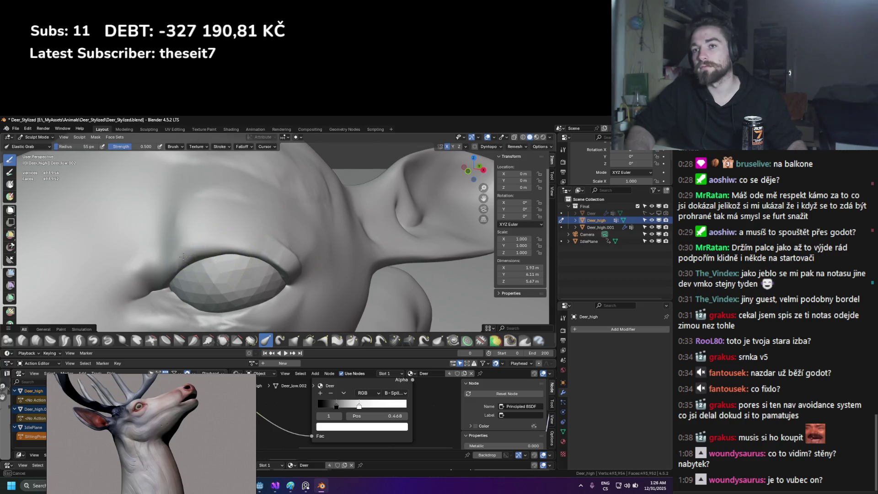
Refine the eyelids with Elastic Grab resized to 69 px
{"action": "mouse_move", "coordinate": [257, 247]}
{"action": "middle_mouse_down"}
{"action": "mouse_move", "coordinate": [290, 255]}
{"action": "mouse_move", "coordinate": [295, 239]}
{"action": "mouse_move", "coordinate": [216, 274]}
{"action": "mouse_move", "coordinate": [243, 286]}
{"action": "mouse_move", "coordinate": [256, 270]}
{"action": "mouse_move", "coordinate": [196, 242]}
{"action": "mouse_move", "coordinate": [264, 269]}
{"action": "mouse_move", "coordinate": [361, 274]}
{"action": "mouse_move", "coordinate": [147, 245]}
{"action": "middle_mouse_up"}
{"action": "scroll", "coordinate": [282, 229], "scroll_direction": "down", "scroll_amount": 5}
{"action": "scroll", "coordinate": [254, 282], "scroll_direction": "up", "scroll_amount": 6}
{"action": "scroll", "coordinate": [255, 283], "scroll_direction": "down", "scroll_amount": 5}
{"action": "scroll", "coordinate": [216, 275], "scroll_direction": "up", "scroll_amount": 5}
{"action": "key", "text": "f"}
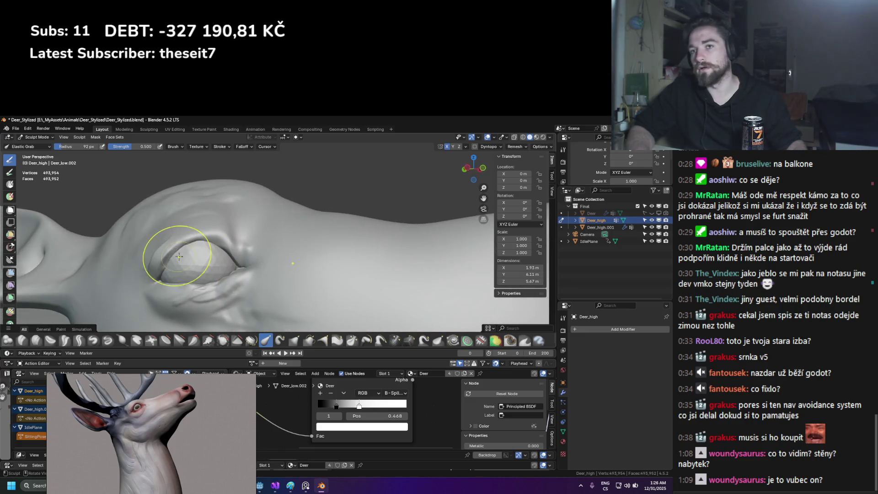
{"action": "middle_click_drag", "start_coordinate": [221, 272], "coordinate": [245, 262]}
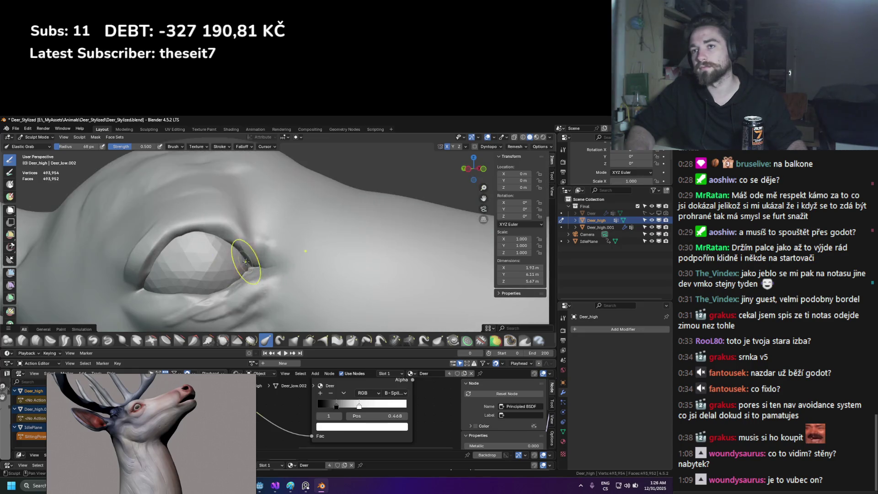
Enable Dyntopo on Deer_high, accept the warning, and open its detail settings
{"action": "left_click", "coordinate": [480, 144]}
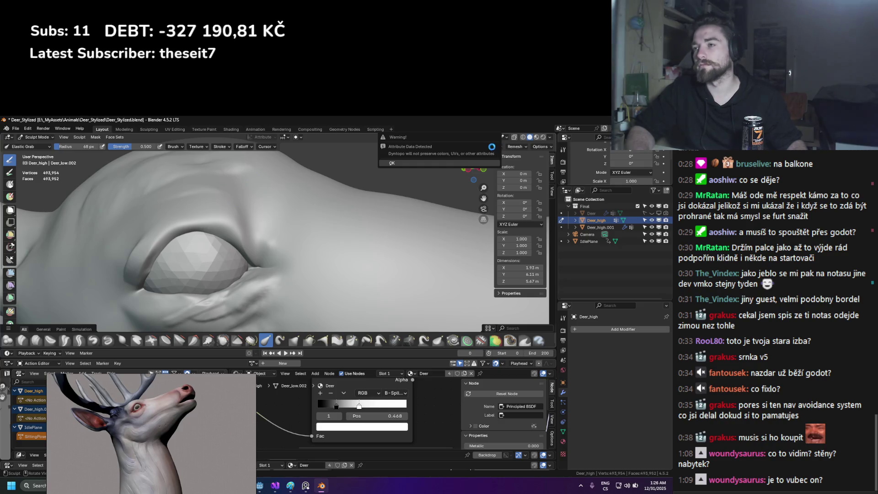
{"action": "key", "text": "Return"}
{"action": "left_click_drag", "start_coordinate": [474, 168], "coordinate": [471, 170]}
{"action": "left_click", "coordinate": [488, 147]}
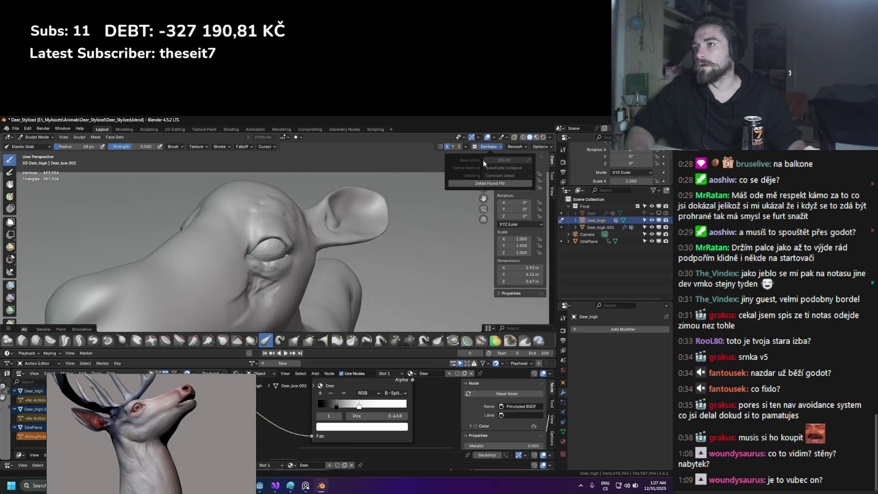
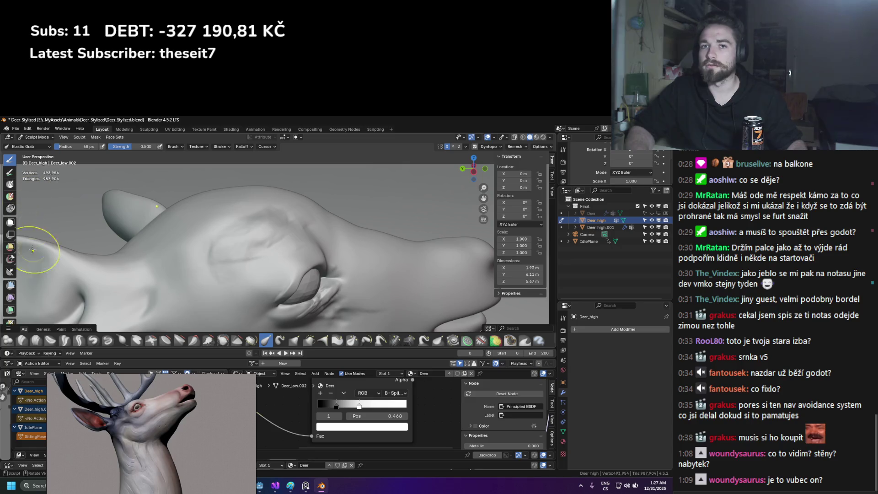
With Clay Strips and Dyntopo, build up and deepen the diamond mark on the forehead
{"action": "left_click", "coordinate": [36, 344]}
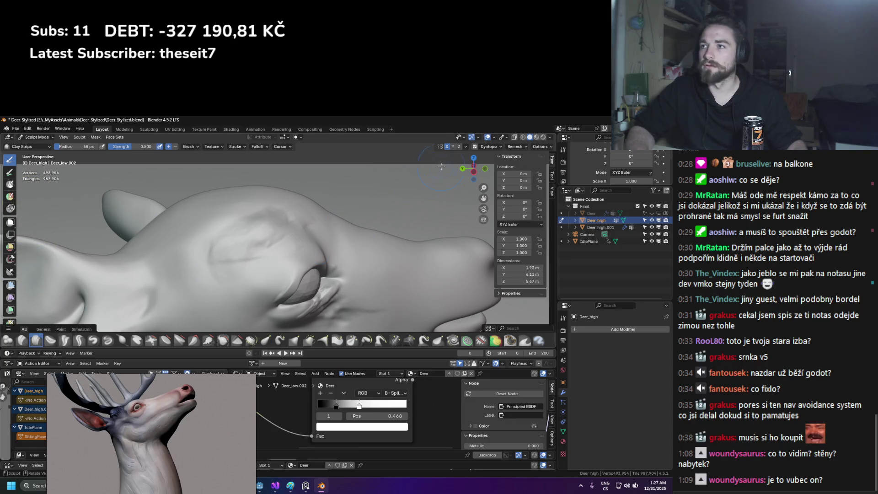
{"action": "left_click", "coordinate": [491, 149]}
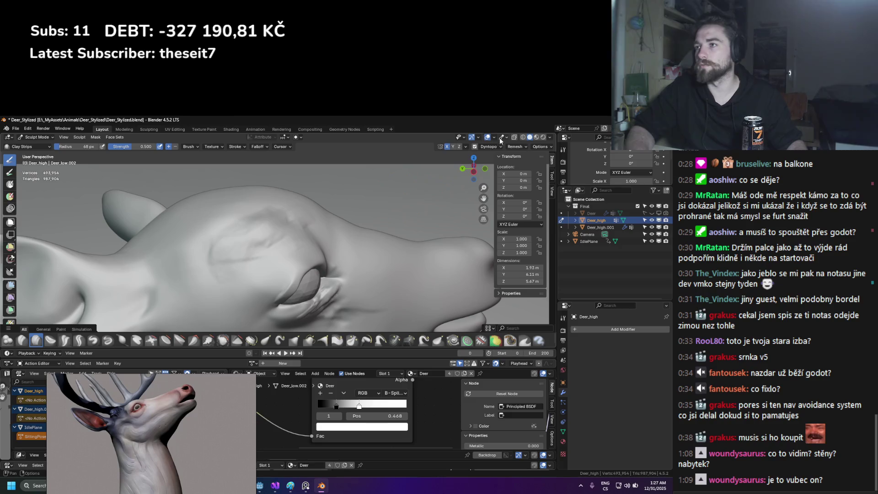
{"action": "left_click", "coordinate": [498, 147]}
{"action": "mouse_move", "coordinate": [183, 250]}
{"action": "left_mouse_down"}
{"action": "mouse_move", "coordinate": [219, 260]}
{"action": "mouse_move", "coordinate": [271, 239]}
{"action": "left_mouse_up"}
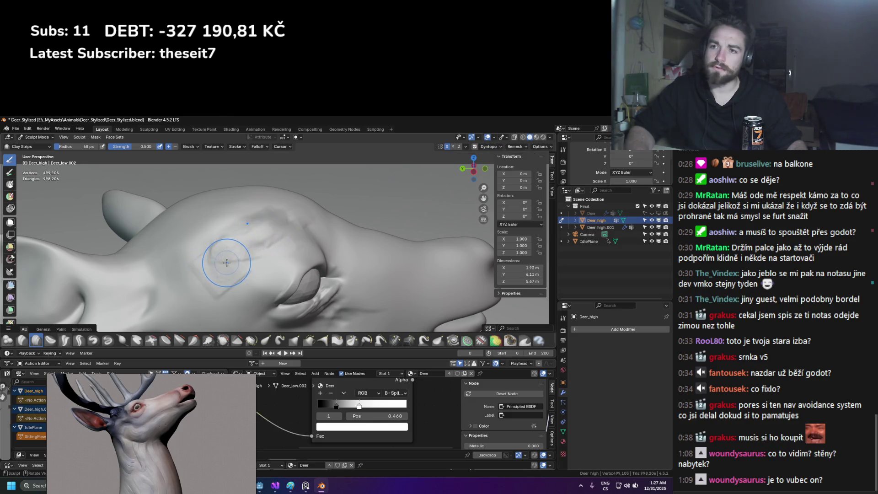
{"action": "left_click", "coordinate": [489, 147]}
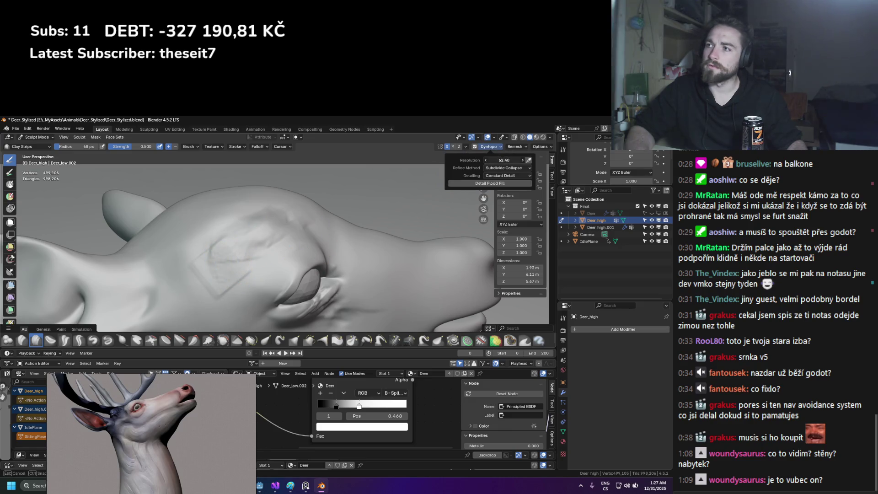
{"action": "left_click_drag", "start_coordinate": [218, 273], "coordinate": [278, 236]}
{"action": "left_click_drag", "start_coordinate": [204, 286], "coordinate": [295, 234]}
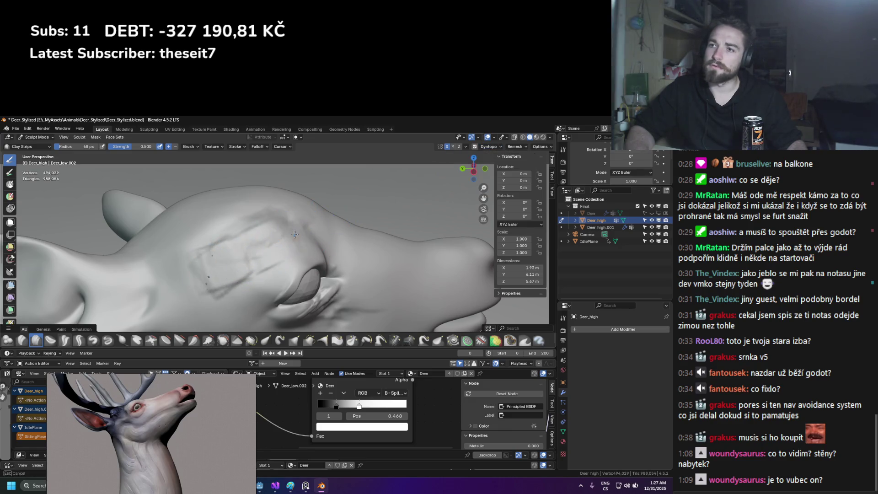
Crease the skin below the eye, resculpt the upper eyelid and build up under the eye
{"action": "middle_click_drag", "start_coordinate": [357, 250], "coordinate": [279, 204]}
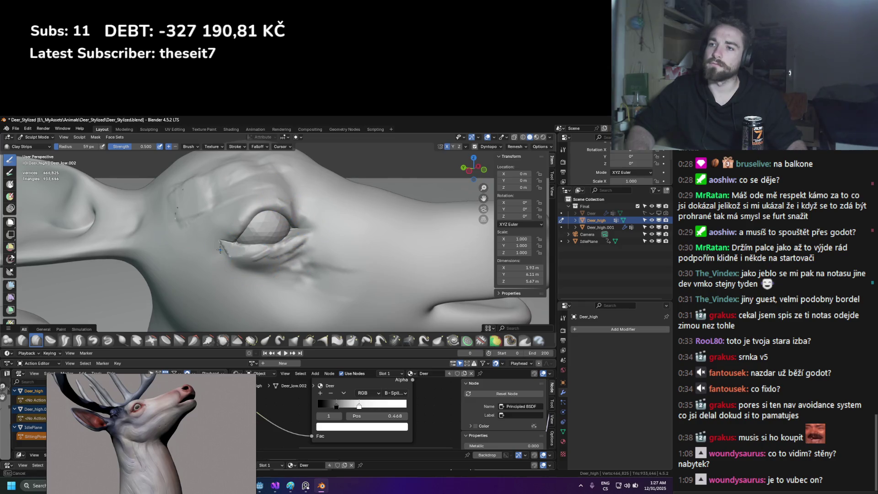
{"action": "left_click_drag", "start_coordinate": [233, 282], "coordinate": [317, 280]}
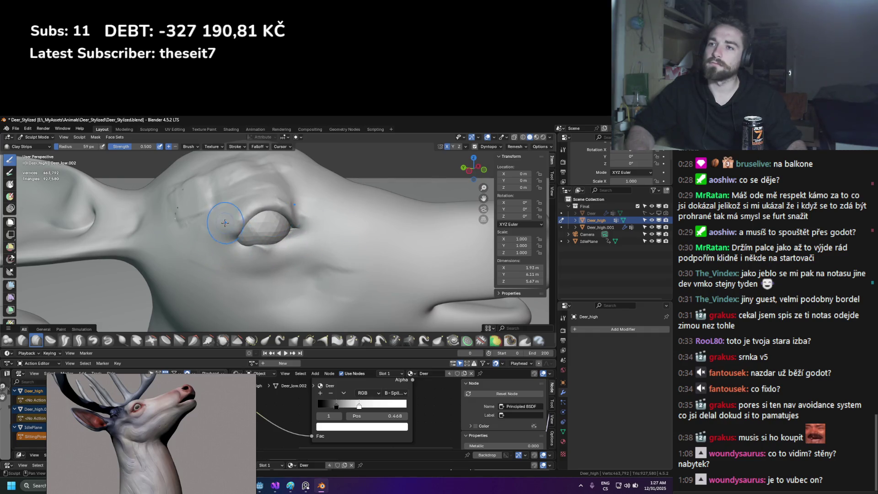
{"action": "mouse_move", "coordinate": [269, 187]}
{"action": "middle_mouse_down"}
{"action": "mouse_move", "coordinate": [254, 238]}
{"action": "mouse_move", "coordinate": [263, 236]}
{"action": "middle_mouse_up"}
{"action": "mouse_move", "coordinate": [258, 204]}
{"action": "left_mouse_down"}
{"action": "mouse_move", "coordinate": [226, 191]}
{"action": "mouse_move", "coordinate": [265, 213]}
{"action": "left_mouse_up"}
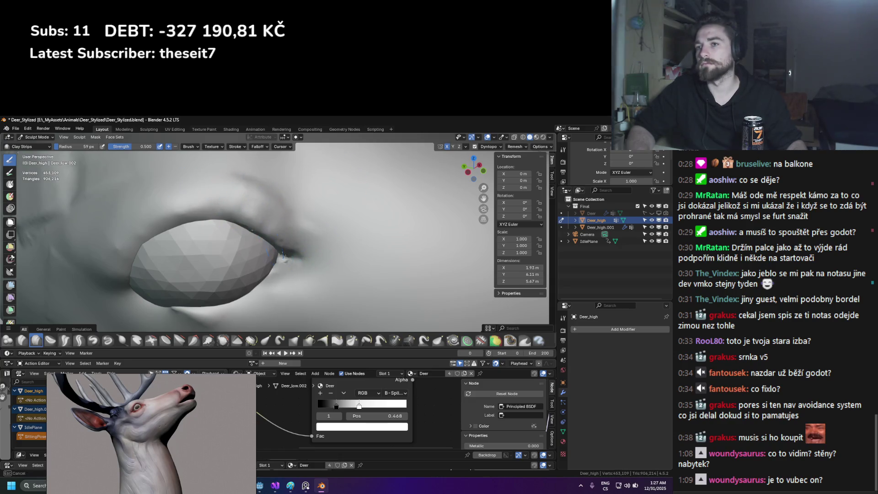
{"action": "middle_click_drag", "start_coordinate": [273, 279], "coordinate": [287, 276]}
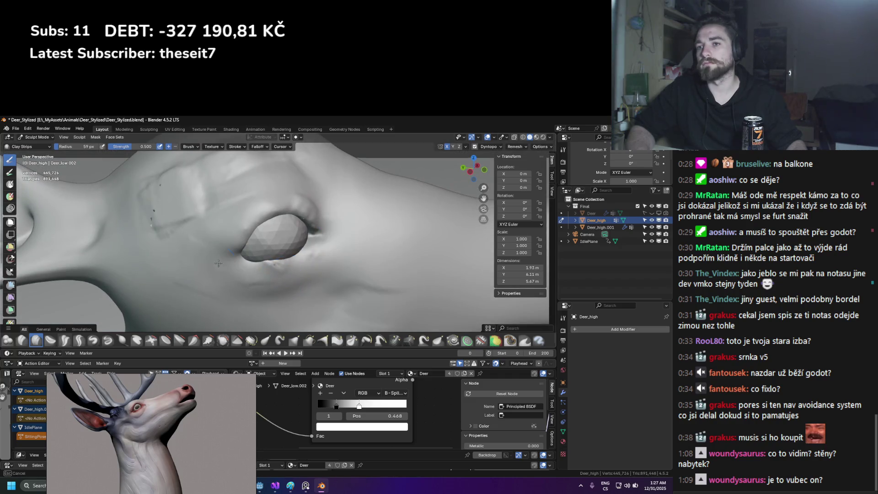
{"action": "left_click_drag", "start_coordinate": [241, 251], "coordinate": [248, 263]}
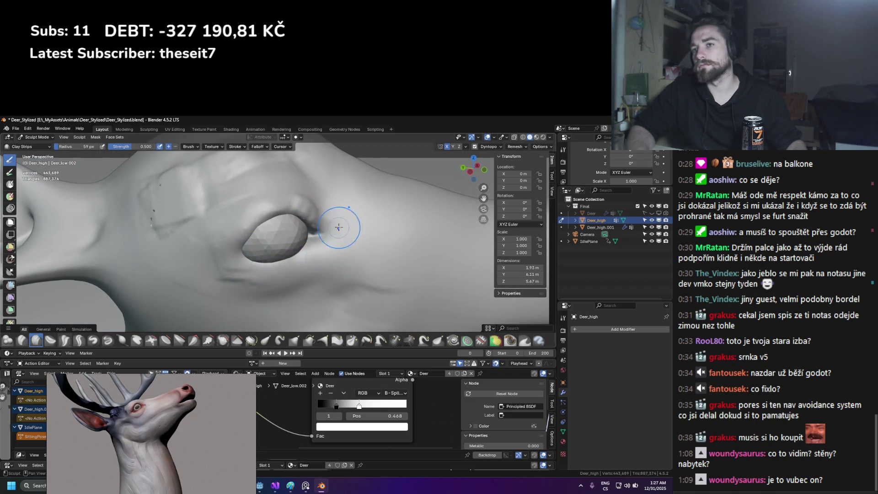
Shrink the brush to 38 px and carve a ridge and groove along the cheek toward the snout
{"action": "mouse_move", "coordinate": [360, 288]}
{"action": "middle_mouse_down"}
{"action": "mouse_move", "coordinate": [293, 280]}
{"action": "mouse_move", "coordinate": [349, 269]}
{"action": "mouse_move", "coordinate": [247, 269]}
{"action": "middle_mouse_up"}
{"action": "key", "text": "f"}
{"action": "left_click", "coordinate": [217, 271]}
{"action": "mouse_move", "coordinate": [162, 264]}
{"action": "left_mouse_down"}
{"action": "mouse_move", "coordinate": [254, 281]}
{"action": "mouse_move", "coordinate": [357, 242]}
{"action": "left_mouse_up"}
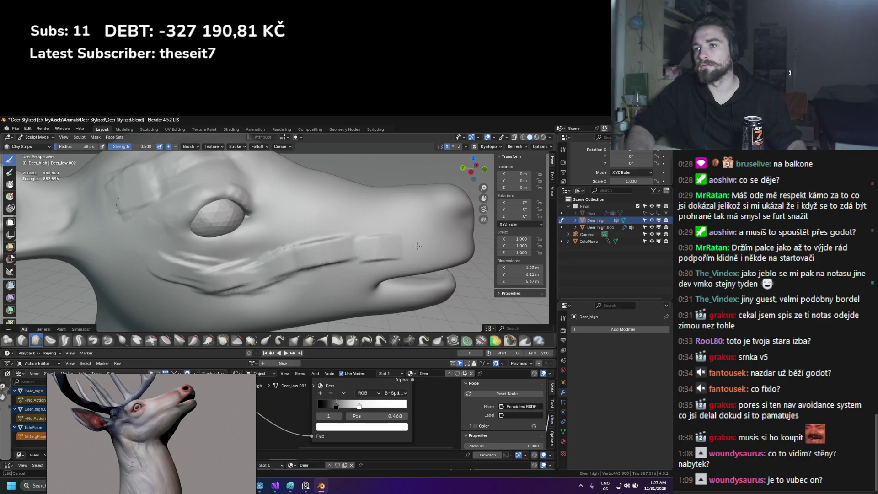
{"action": "left_click_drag", "start_coordinate": [418, 246], "coordinate": [425, 247]}
{"action": "scroll", "coordinate": [426, 247], "scroll_direction": "down", "scroll_amount": 3}
{"action": "scroll", "coordinate": [338, 239], "scroll_direction": "up", "scroll_amount": 3}
{"action": "scroll", "coordinate": [347, 229], "scroll_direction": "down", "scroll_amount": 3}
{"action": "middle_click_drag", "start_coordinate": [347, 229], "coordinate": [234, 228]}
{"action": "scroll", "coordinate": [241, 229], "scroll_direction": "up", "scroll_amount": 2}
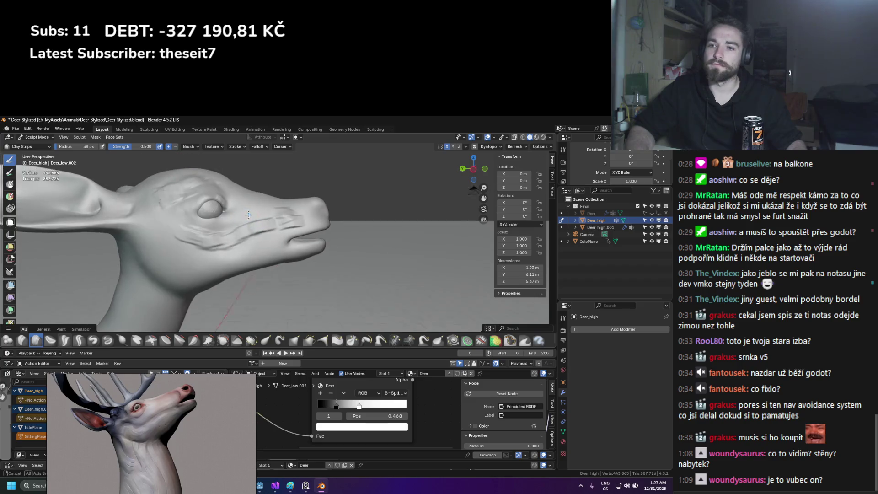
{"action": "left_click", "coordinate": [295, 341]}
Enlarge the Grab brush from 72 to 112 px and pull the head's overall shape
{"action": "key", "text": "f"}
{"action": "left_click", "coordinate": [264, 176]}
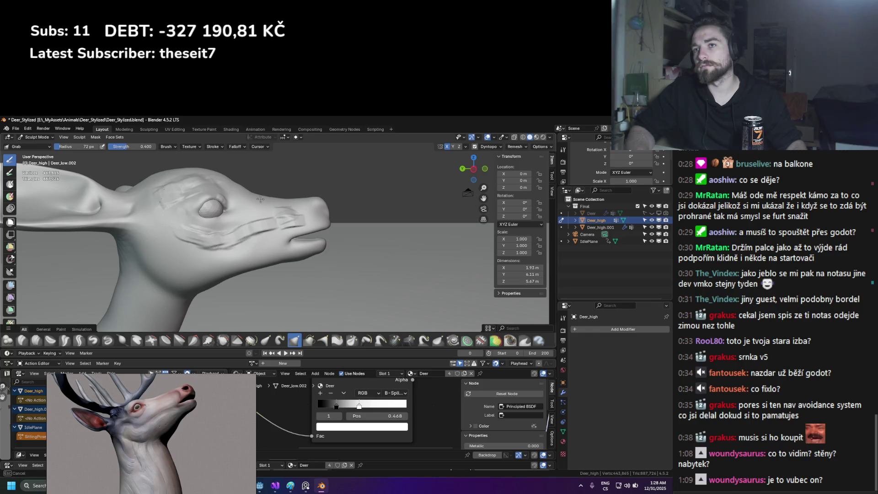
{"action": "left_click", "coordinate": [286, 195]}
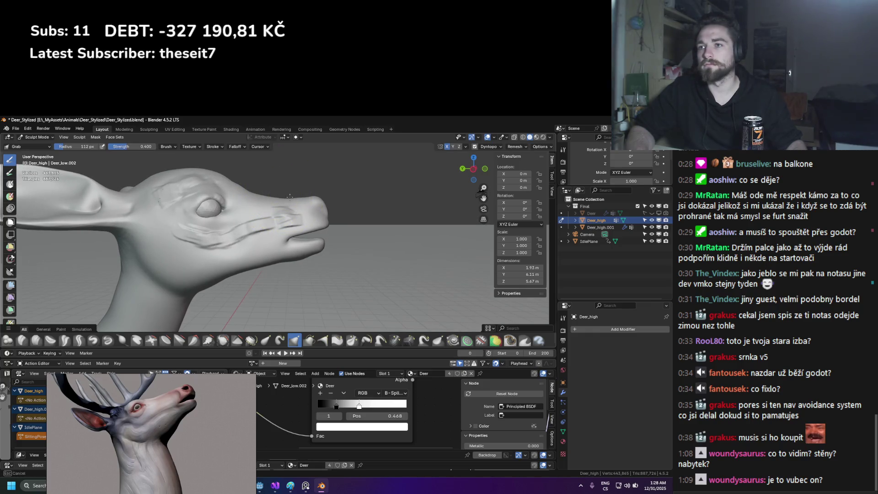
{"action": "mouse_move", "coordinate": [284, 194]}
{"action": "middle_mouse_down"}
{"action": "mouse_move", "coordinate": [314, 196]}
{"action": "mouse_move", "coordinate": [275, 225]}
{"action": "mouse_move", "coordinate": [310, 232]}
{"action": "mouse_move", "coordinate": [268, 249]}
{"action": "mouse_move", "coordinate": [337, 261]}
{"action": "mouse_move", "coordinate": [295, 245]}
{"action": "mouse_move", "coordinate": [281, 203]}
{"action": "middle_mouse_up"}
{"action": "scroll", "coordinate": [302, 237], "scroll_direction": "down", "scroll_amount": 3}
{"action": "scroll", "coordinate": [282, 204], "scroll_direction": "up", "scroll_amount": 3}
Grow the Grab brush to about 194 px, then settle at 111 px, reshaping head and snout
{"action": "key", "text": "f"}
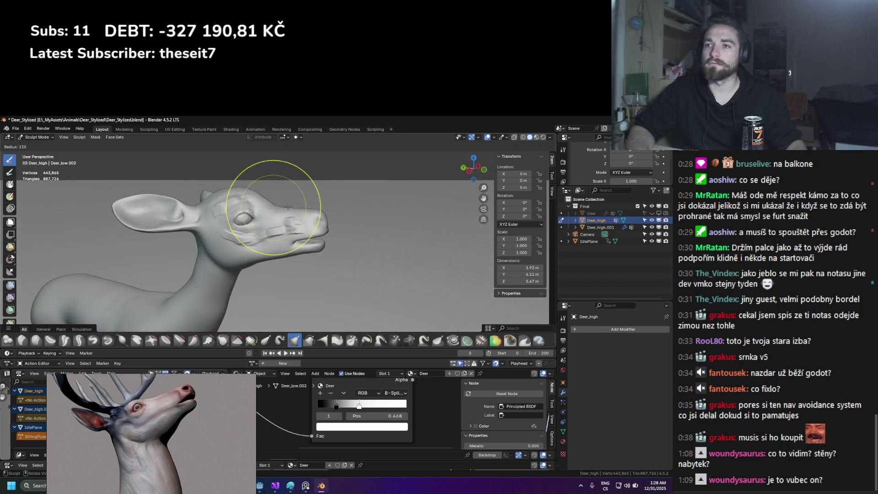
{"action": "left_click", "coordinate": [283, 200]}
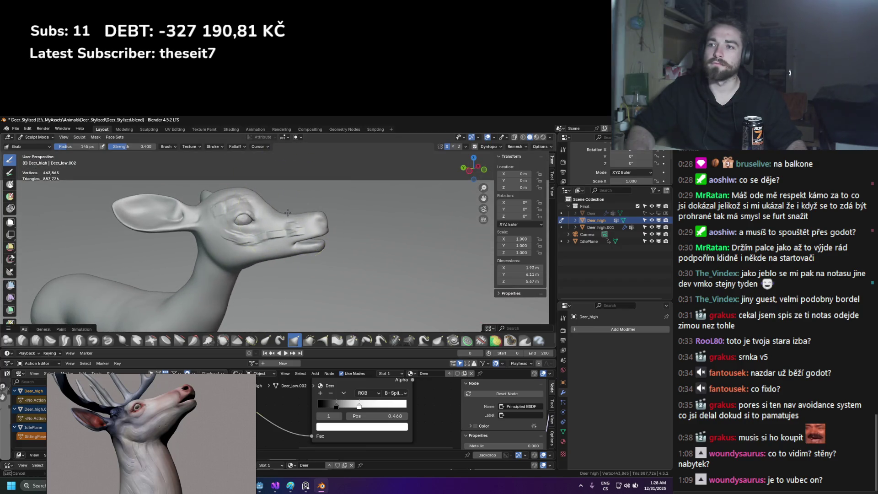
{"action": "mouse_move", "coordinate": [283, 218]}
{"action": "middle_mouse_down"}
{"action": "mouse_move", "coordinate": [323, 186]}
{"action": "mouse_move", "coordinate": [250, 191]}
{"action": "mouse_move", "coordinate": [284, 222]}
{"action": "middle_mouse_up"}
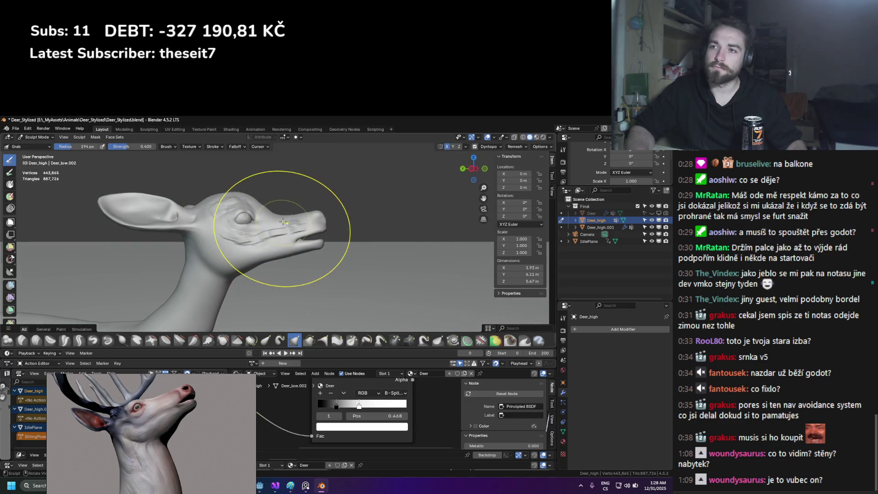
{"action": "key", "text": "f"}
{"action": "left_click", "coordinate": [261, 238]}
{"action": "key", "text": "f"}
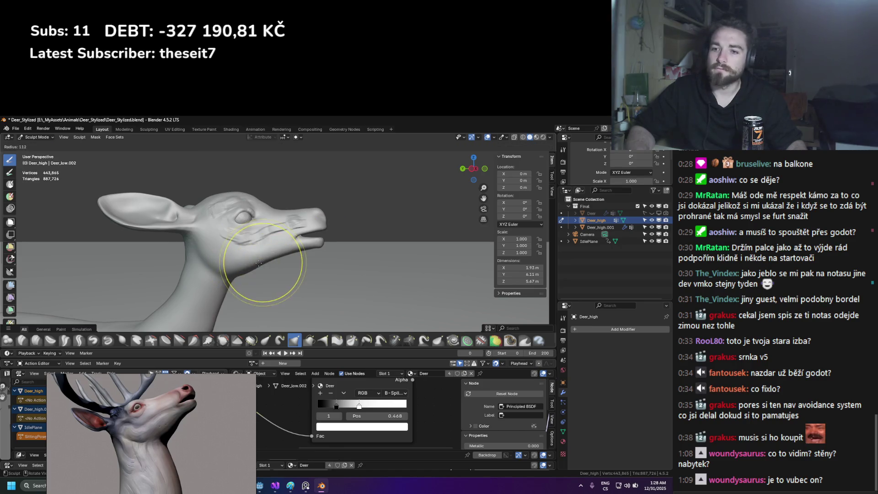
{"action": "left_click", "coordinate": [264, 263]}
{"action": "middle_click_drag", "start_coordinate": [264, 262], "coordinate": [130, 342]}
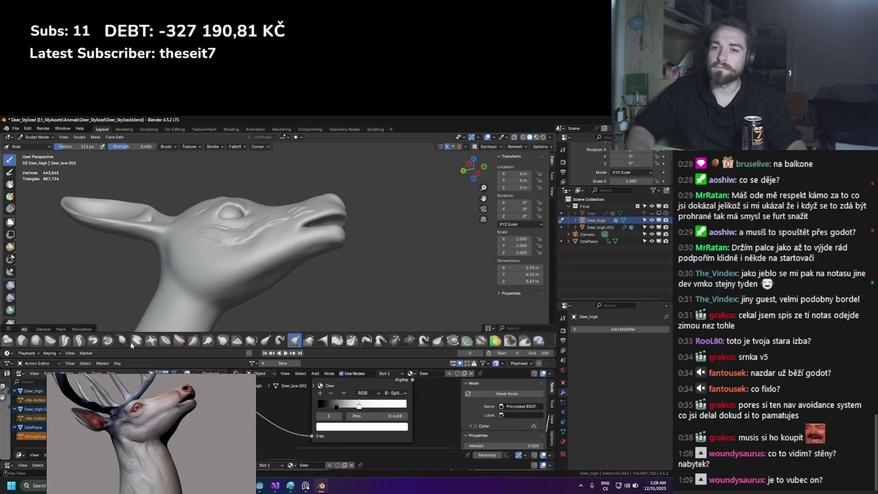
Rebuild the snout and mouth surface with a 247 px Clay Strips brush
{"action": "left_click", "coordinate": [35, 340]}
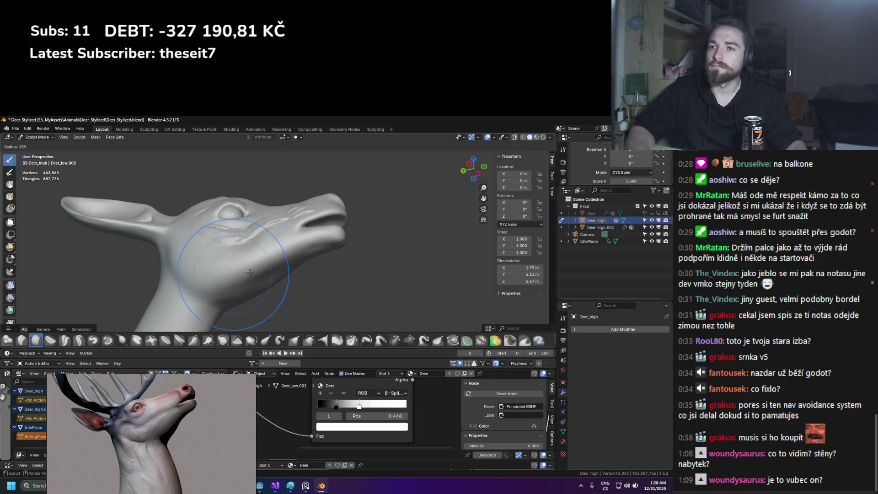
{"action": "key", "text": "f"}
{"action": "left_click", "coordinate": [213, 248]}
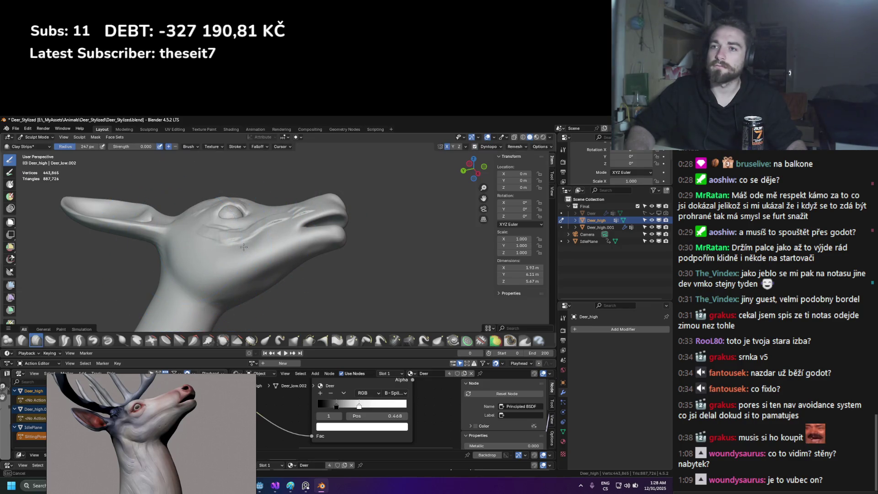
{"action": "mouse_move", "coordinate": [264, 233]}
{"action": "left_mouse_down"}
{"action": "mouse_move", "coordinate": [251, 197]}
{"action": "mouse_move", "coordinate": [295, 196]}
{"action": "mouse_move", "coordinate": [332, 214]}
{"action": "left_mouse_up"}
{"action": "middle_click_drag", "start_coordinate": [332, 214], "coordinate": [290, 245]}
{"action": "middle_click_drag", "start_coordinate": [275, 205], "coordinate": [255, 205]}
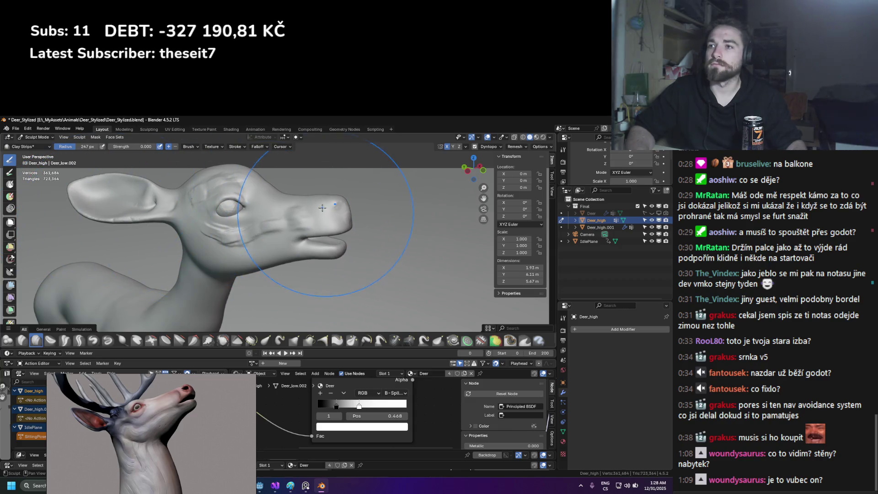
{"action": "middle_click_drag", "start_coordinate": [251, 234], "coordinate": [527, 165]}
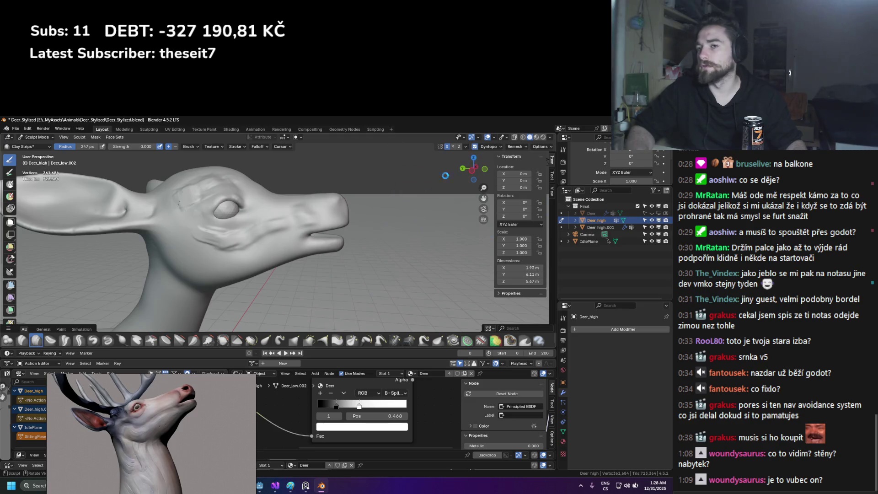
{"action": "scroll", "coordinate": [234, 244], "scroll_direction": "up", "scroll_amount": 4}
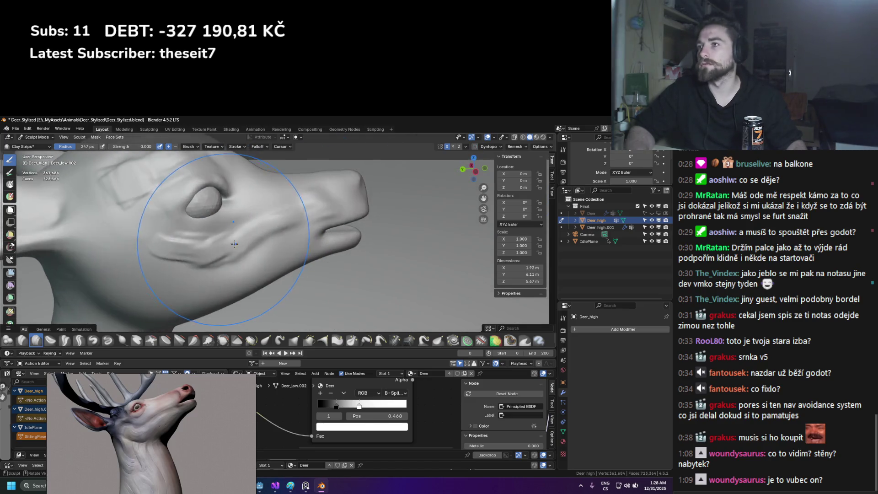
Smooth the cheek surface, shrinking the brush to 74 px for finer passes
{"action": "middle_click_drag", "start_coordinate": [235, 244], "coordinate": [215, 243]}
{"action": "key", "text": "f"}
{"action": "left_click_drag", "start_coordinate": [174, 245], "coordinate": [217, 238], "text": "shift"}
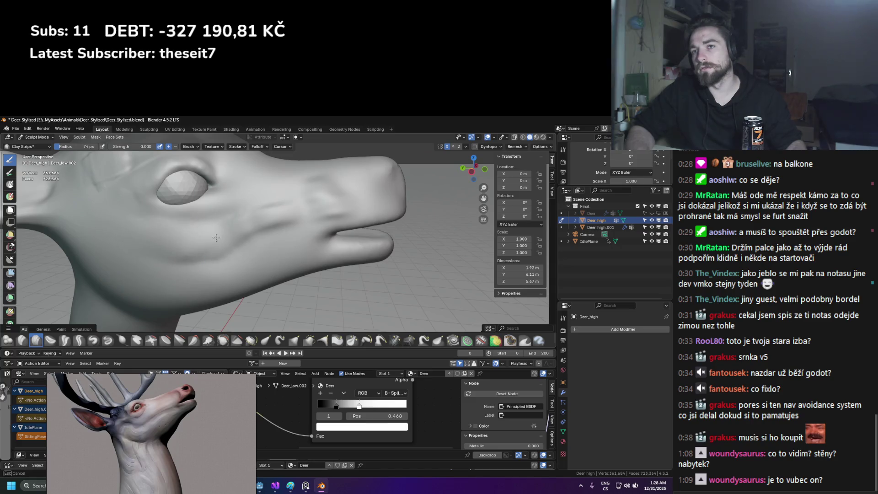
{"action": "scroll", "coordinate": [151, 264], "scroll_direction": "down", "scroll_amount": 5}
{"action": "mouse_move", "coordinate": [151, 263]}
{"action": "middle_mouse_down"}
{"action": "mouse_move", "coordinate": [223, 250]}
{"action": "mouse_move", "coordinate": [285, 254]}
{"action": "mouse_move", "coordinate": [237, 257]}
{"action": "middle_mouse_up"}
{"action": "scroll", "coordinate": [269, 251], "scroll_direction": "up", "scroll_amount": 4}
Select the eyeball object Deer_high.001 and enter Edit Mode on its mesh
{"action": "left_click", "coordinate": [34, 140]}
{"action": "left_click", "coordinate": [35, 146]}
{"action": "left_click", "coordinate": [312, 209]}
{"action": "middle_click_drag", "start_coordinate": [312, 210], "coordinate": [333, 224]}
{"action": "key", "text": "g"}
{"action": "key", "text": "Escape"}
{"action": "key", "text": "Tab"}
Move the eye mesh into the deer's eye socket, checking from several angles
{"action": "key", "text": "g"}
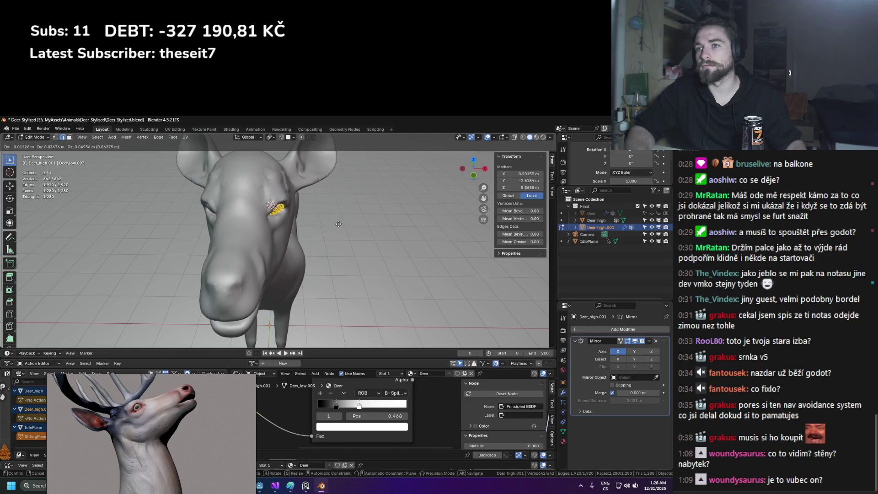
{"action": "left_click", "coordinate": [295, 224]}
{"action": "mouse_move", "coordinate": [295, 224]}
{"action": "middle_mouse_down"}
{"action": "mouse_move", "coordinate": [315, 215]}
{"action": "mouse_move", "coordinate": [338, 230]}
{"action": "middle_mouse_up"}
{"action": "key", "text": "g"}
{"action": "left_click", "coordinate": [317, 215]}
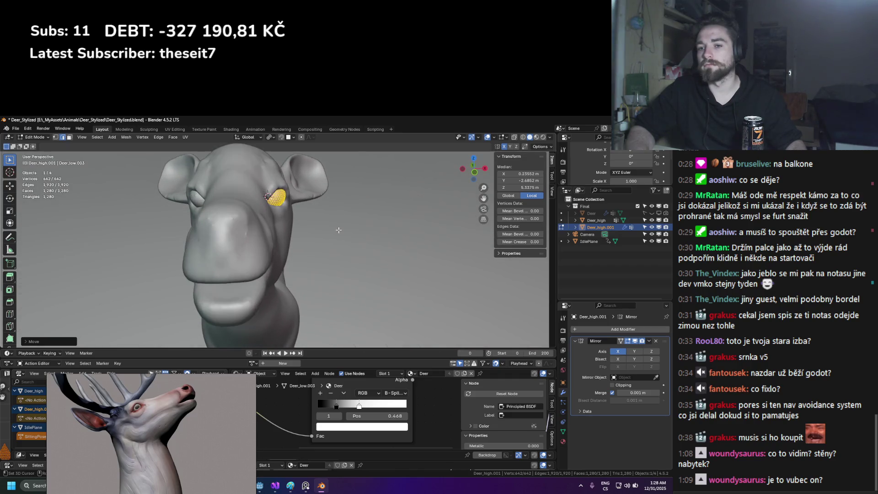
{"action": "mouse_move", "coordinate": [171, 402]}
{"action": "mouse_move", "coordinate": [302, 261]}
{"action": "middle_mouse_down"}
{"action": "mouse_move", "coordinate": [302, 254]}
{"action": "mouse_move", "coordinate": [279, 260]}
{"action": "middle_mouse_up"}
{"action": "key", "text": "g"}
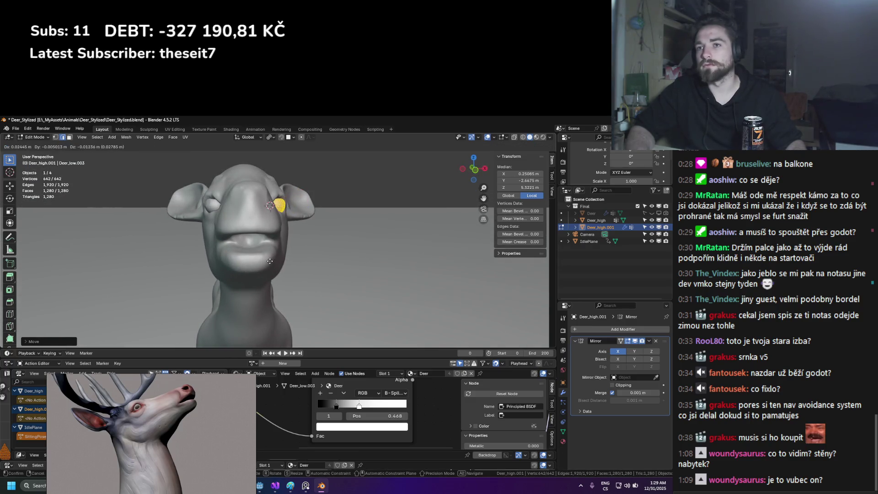
{"action": "mouse_move", "coordinate": [270, 261]}
{"action": "middle_mouse_down", "text": "alt"}
{"action": "mouse_move", "coordinate": [282, 271]}
{"action": "mouse_move", "coordinate": [229, 252]}
{"action": "mouse_move", "coordinate": [315, 230]}
{"action": "middle_mouse_up", "text": "alt"}
{"action": "left_click", "coordinate": [221, 251]}
Apply To Sphere at full strength to make the eye perfectly round
{"action": "key", "text": "shift+a"}
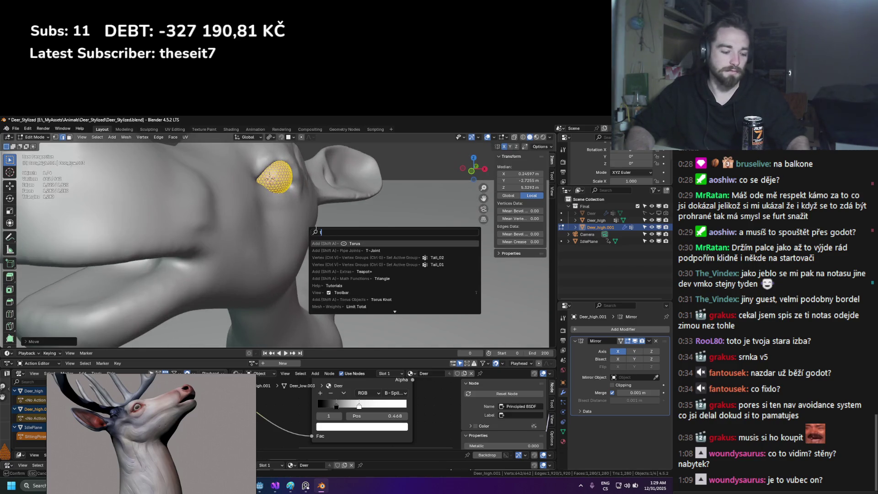
{"action": "type", "text": "to s"}
{"action": "left_click", "coordinate": [361, 272]}
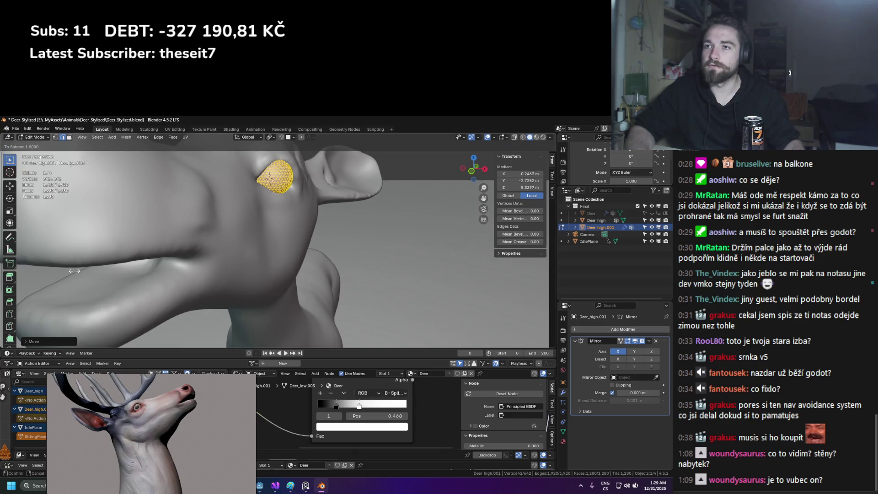
{"action": "left_click", "coordinate": [94, 286]}
{"action": "mouse_move", "coordinate": [95, 286]}
{"action": "middle_mouse_down"}
{"action": "mouse_move", "coordinate": [257, 243]}
{"action": "mouse_move", "coordinate": [326, 167]}
{"action": "mouse_move", "coordinate": [314, 173]}
{"action": "mouse_move", "coordinate": [355, 221]}
{"action": "mouse_move", "coordinate": [321, 215]}
{"action": "mouse_move", "coordinate": [271, 226]}
{"action": "mouse_move", "coordinate": [343, 243]}
{"action": "middle_mouse_up"}
Flatten the eye slightly along Z and reposition it to sit in the socket
{"action": "key", "text": "g"}
{"action": "left_click", "coordinate": [253, 240]}
{"action": "key", "text": "s"}
{"action": "key", "text": "z"}
{"action": "left_click", "coordinate": [326, 166]}
{"action": "key", "text": "s"}
{"action": "key", "text": "z"}
{"action": "left_click", "coordinate": [313, 173]}
{"action": "key", "text": "g"}
{"action": "left_click", "coordinate": [354, 221]}
Return to Object Mode and select the Deer_high head object
{"action": "key", "text": "Tab"}
{"action": "scroll", "coordinate": [297, 217], "scroll_direction": "up", "scroll_amount": 3}
{"action": "left_click", "coordinate": [297, 217]}
{"action": "left_click", "coordinate": [50, 139]}
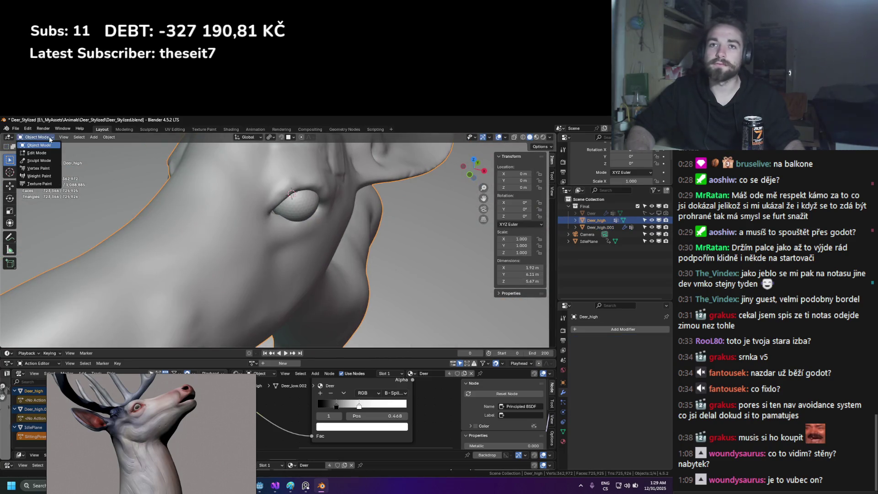
Enter Sculpt Mode and use an enlarged Grab brush to reshape the folds beside and above the eye
{"action": "left_click", "coordinate": [39, 160]}
{"action": "left_click", "coordinate": [294, 341]}
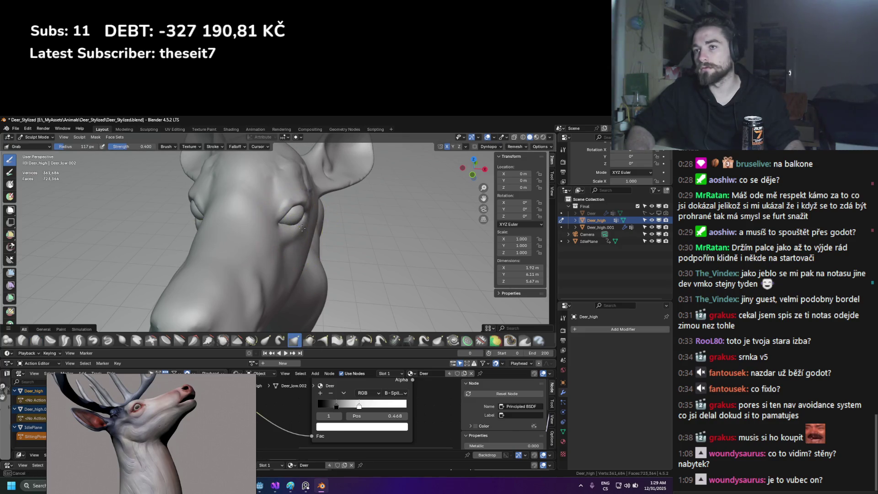
{"action": "scroll", "coordinate": [302, 227], "scroll_direction": "up", "scroll_amount": 3}
{"action": "key", "text": "bracketright"}
{"action": "key", "text": "bracketright"}
{"action": "key", "text": "bracketright"}
{"action": "scroll", "coordinate": [306, 226], "scroll_direction": "up", "scroll_amount": 2}
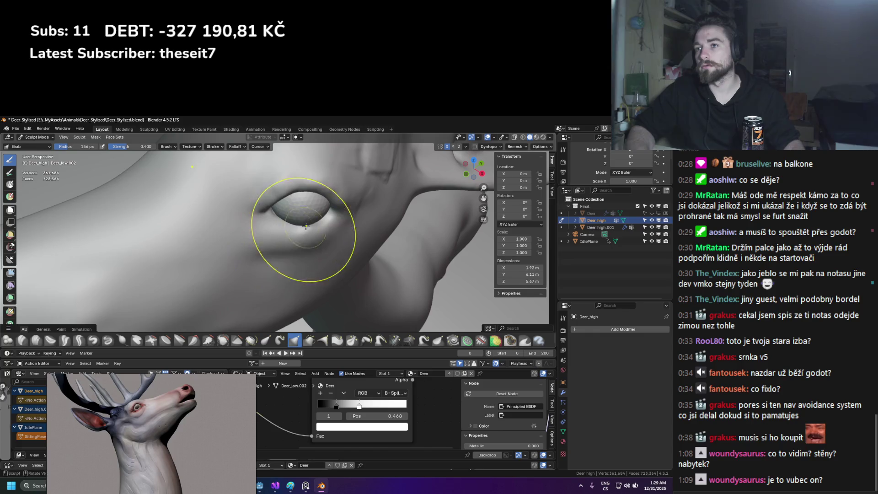
{"action": "mouse_move", "coordinate": [306, 226]}
{"action": "middle_mouse_down"}
{"action": "mouse_move", "coordinate": [279, 187]}
{"action": "mouse_move", "coordinate": [297, 161]}
{"action": "mouse_move", "coordinate": [245, 196]}
{"action": "middle_mouse_up"}
{"action": "mouse_move", "coordinate": [218, 216]}
{"action": "left_mouse_down"}
{"action": "mouse_move", "coordinate": [235, 191]}
{"action": "mouse_move", "coordinate": [274, 186]}
{"action": "left_mouse_up"}
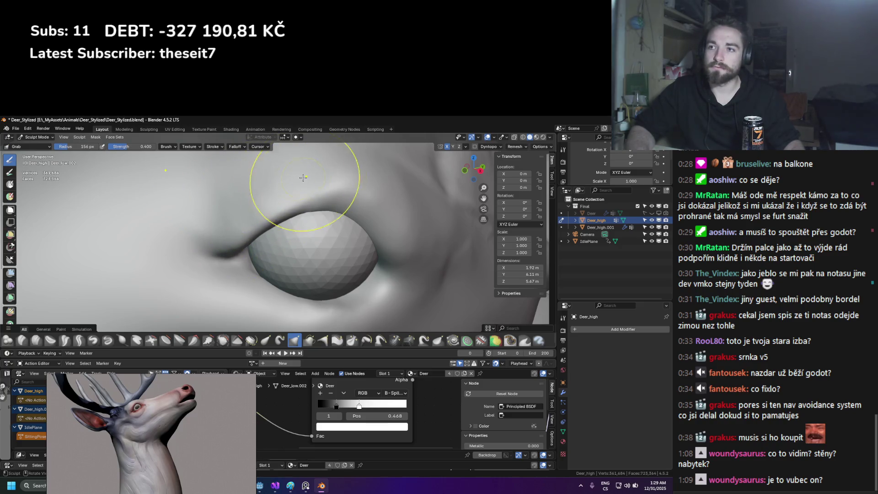
{"action": "left_click_drag", "start_coordinate": [359, 179], "coordinate": [399, 204]}
{"action": "middle_click_drag", "start_coordinate": [421, 254], "coordinate": [192, 249]}
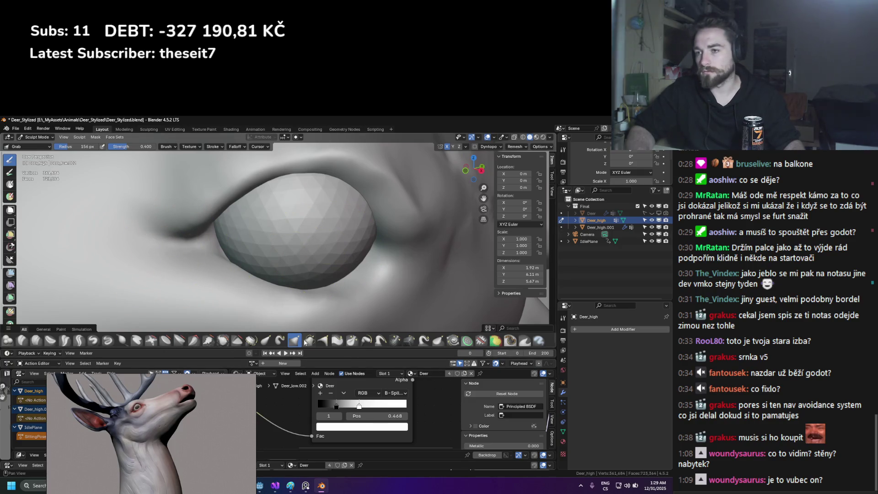
Sharpen the eyelid creases with an 85 px Crease Polish brush
{"action": "left_click", "coordinate": [67, 342]}
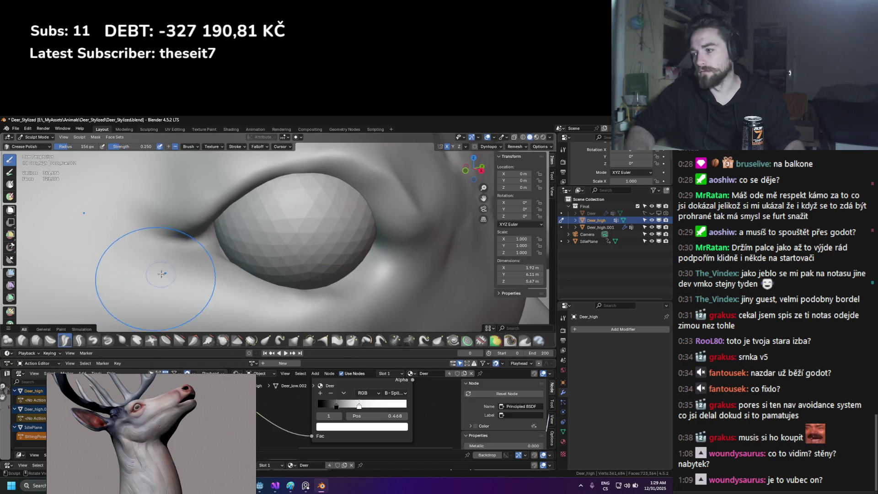
{"action": "key", "text": "f"}
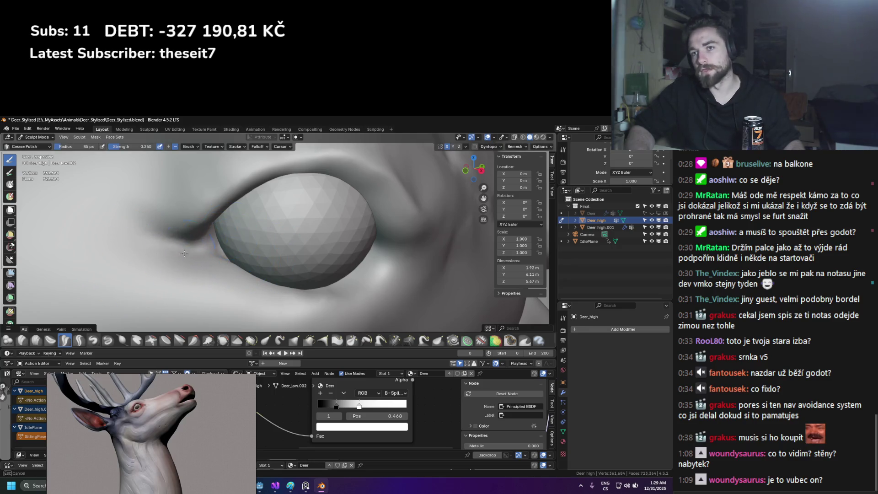
{"action": "left_click", "coordinate": [81, 243]}
{"action": "scroll", "coordinate": [183, 252], "scroll_direction": "down", "scroll_amount": 5}
{"action": "mouse_move", "coordinate": [183, 252]}
{"action": "middle_mouse_down"}
{"action": "mouse_move", "coordinate": [301, 270]}
{"action": "mouse_move", "coordinate": [272, 244]}
{"action": "middle_mouse_up"}
{"action": "scroll", "coordinate": [272, 245], "scroll_direction": "up", "scroll_amount": 3}
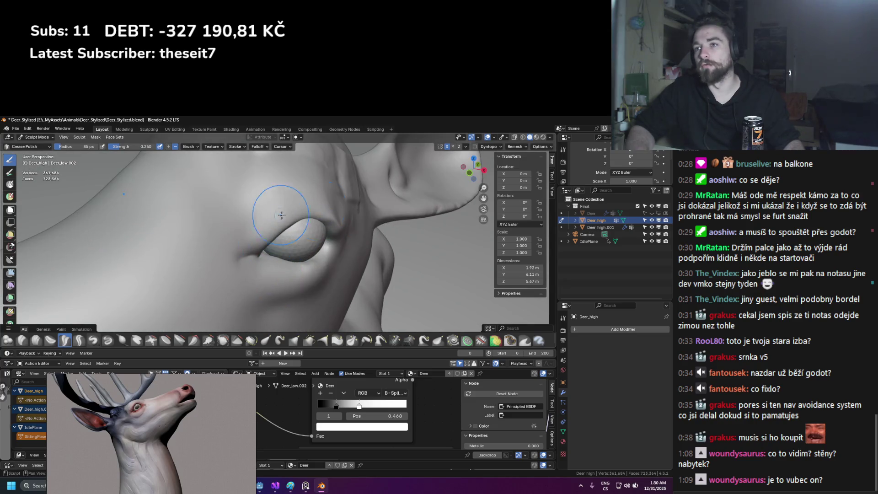
{"action": "middle_click_drag", "start_coordinate": [343, 242], "coordinate": [261, 206]}
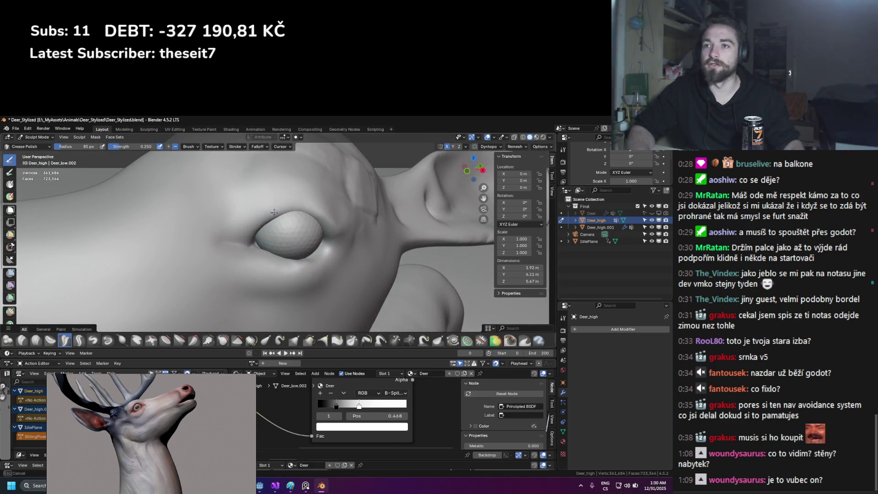
{"action": "middle_click_drag", "start_coordinate": [349, 248], "coordinate": [304, 268], "text": "shift"}
Switch back to Grab and refine the eyelid folds from side and three-quarter views
{"action": "key", "text": "g"}
{"action": "mouse_move", "coordinate": [278, 307]}
{"action": "middle_mouse_down"}
{"action": "mouse_move", "coordinate": [266, 226]}
{"action": "mouse_move", "coordinate": [206, 232]}
{"action": "mouse_move", "coordinate": [298, 244]}
{"action": "middle_mouse_up"}
{"action": "scroll", "coordinate": [297, 243], "scroll_direction": "up", "scroll_amount": 3}
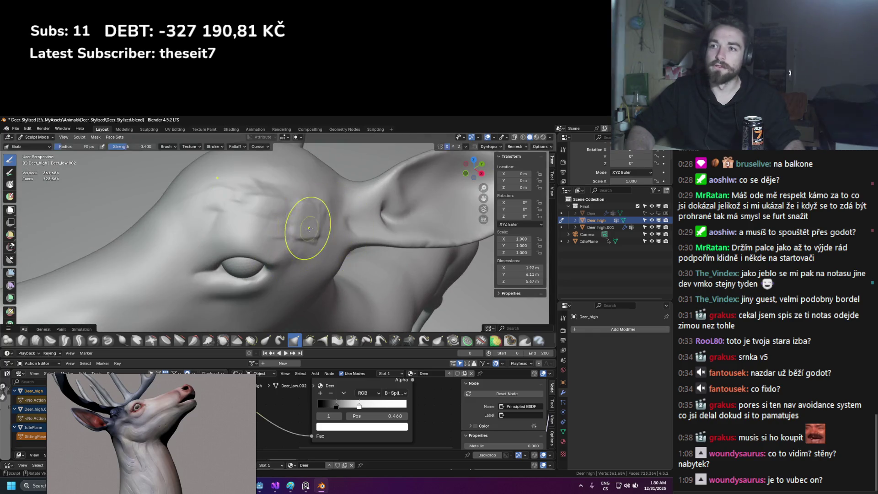
{"action": "scroll", "coordinate": [199, 202], "scroll_direction": "down", "scroll_amount": 6}
{"action": "mouse_move", "coordinate": [200, 202]}
{"action": "middle_mouse_down"}
{"action": "mouse_move", "coordinate": [302, 218]}
{"action": "mouse_move", "coordinate": [226, 186]}
{"action": "middle_mouse_up"}
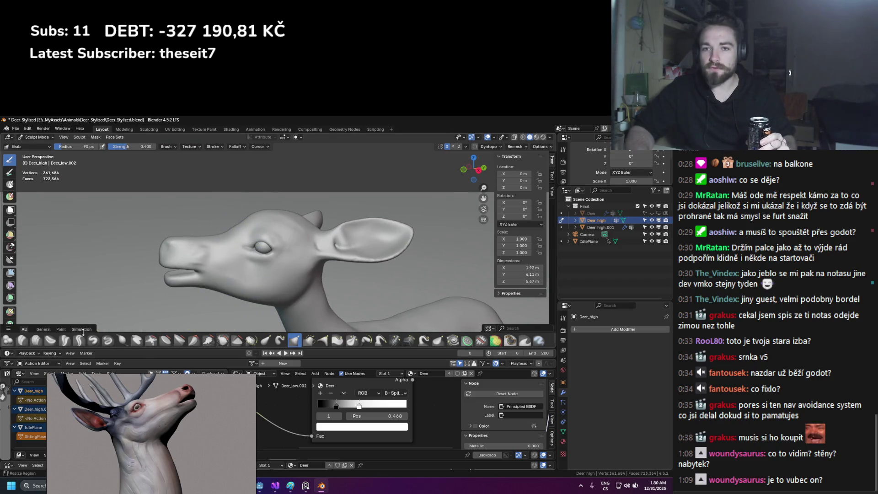
{"action": "mouse_move", "coordinate": [279, 256]}
{"action": "middle_mouse_down"}
{"action": "mouse_move", "coordinate": [254, 222]}
{"action": "mouse_move", "coordinate": [274, 232]}
{"action": "middle_mouse_up"}
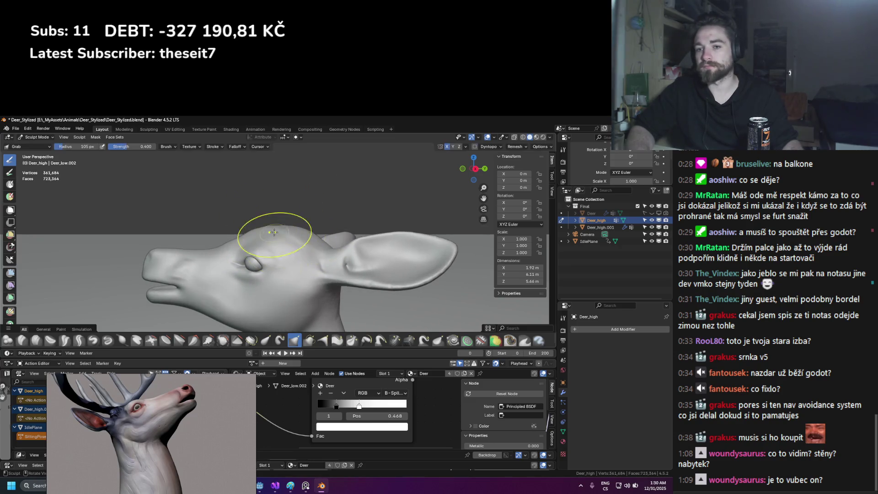
Resize the Grab brush to 111 px and round out the top of the forehead
{"action": "key", "text": "f"}
{"action": "left_click", "coordinate": [261, 237]}
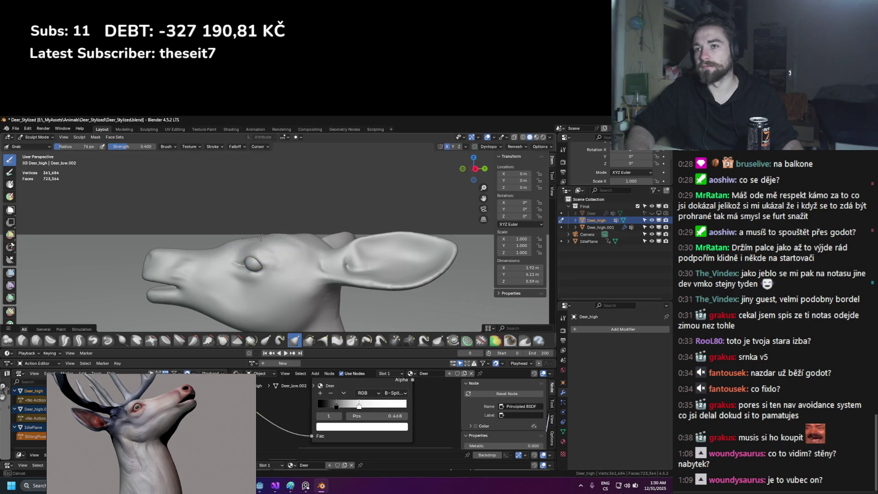
{"action": "left_click", "coordinate": [225, 239]}
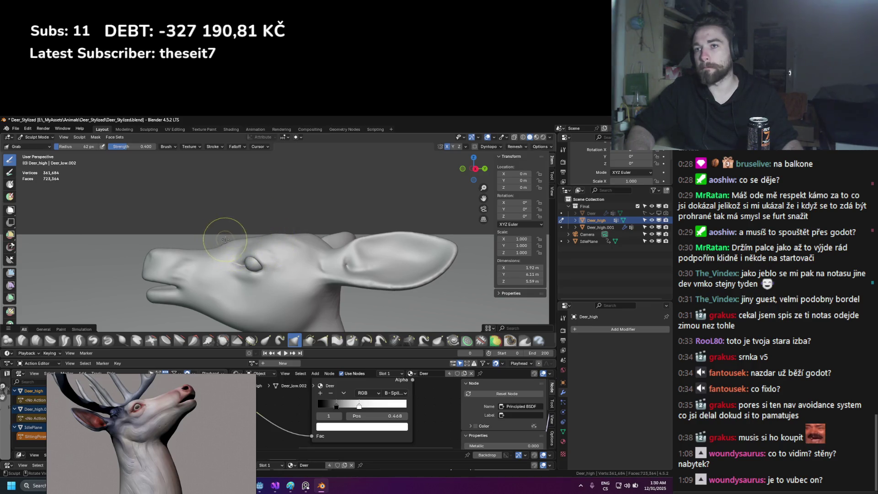
{"action": "key", "text": "f"}
{"action": "left_click", "coordinate": [211, 247]}
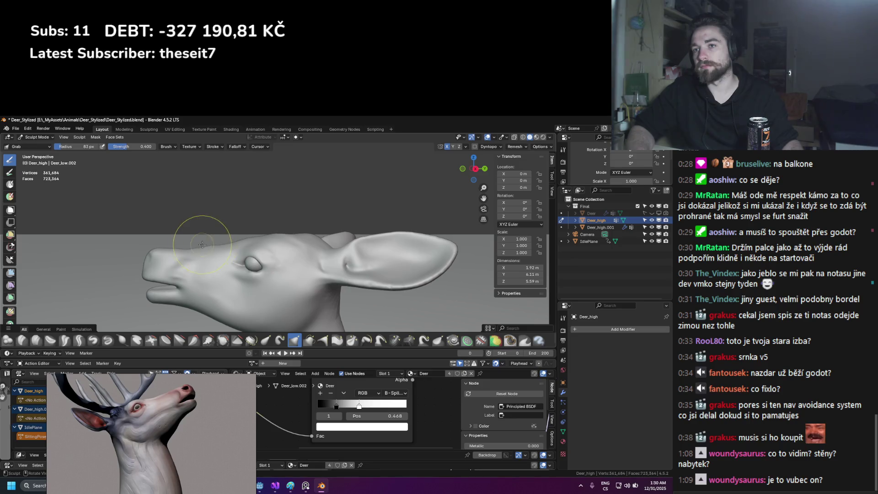
{"action": "key", "text": "f"}
{"action": "left_click", "coordinate": [279, 230]}
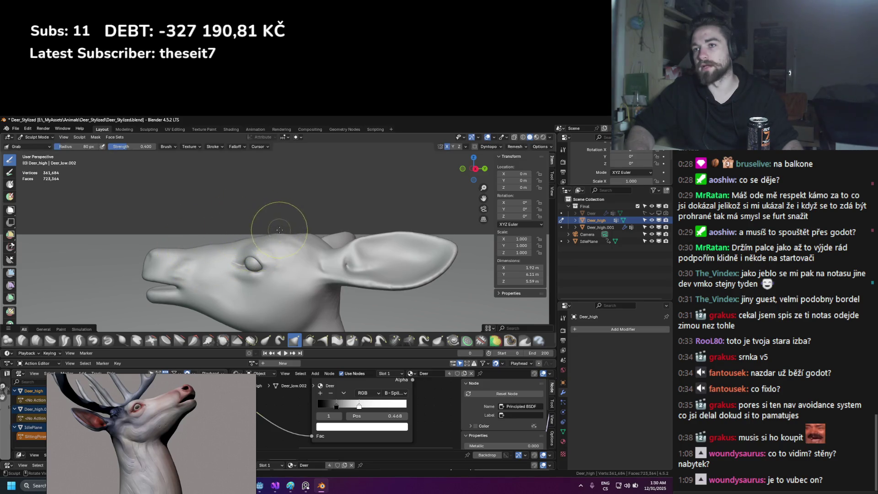
{"action": "mouse_move", "coordinate": [301, 225]}
{"action": "middle_mouse_down"}
{"action": "mouse_move", "coordinate": [313, 233]}
{"action": "mouse_move", "coordinate": [247, 222]}
{"action": "mouse_move", "coordinate": [265, 226]}
{"action": "middle_mouse_up"}
{"action": "key", "text": "f"}
{"action": "left_click", "coordinate": [289, 219]}
{"action": "mouse_move", "coordinate": [220, 248]}
{"action": "middle_mouse_down"}
{"action": "mouse_move", "coordinate": [206, 251]}
{"action": "mouse_move", "coordinate": [200, 217]}
{"action": "middle_mouse_up"}
{"action": "left_click", "coordinate": [38, 342]}
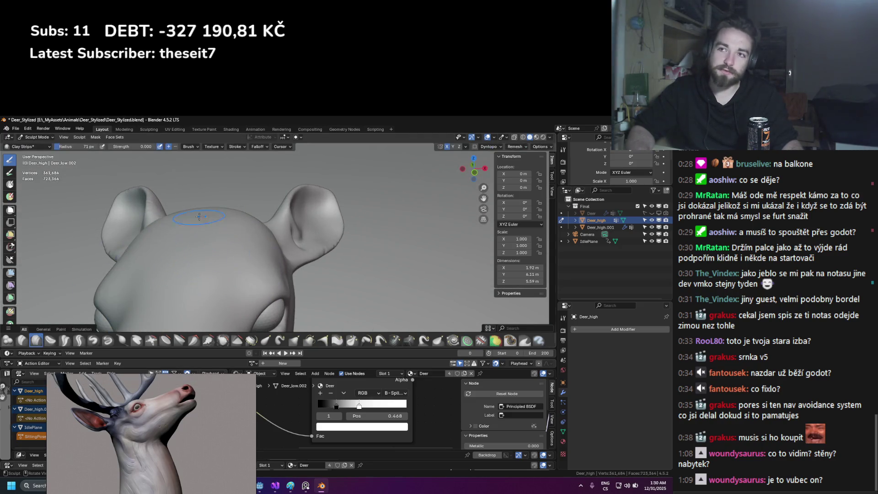
Frame the head frontally and raise the Clay Strips strength from 0.109 to 0.242
{"action": "middle_click_drag", "start_coordinate": [189, 273], "coordinate": [206, 254]}
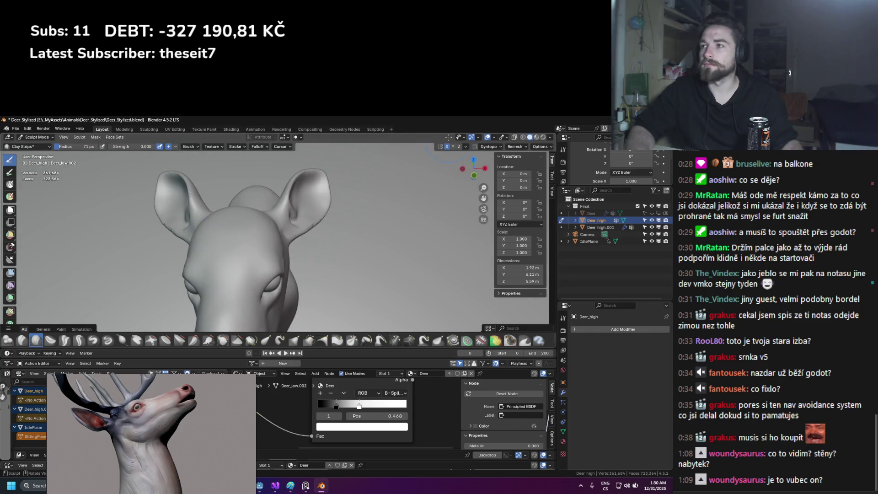
{"action": "middle_click_drag", "start_coordinate": [232, 220], "coordinate": [259, 232]}
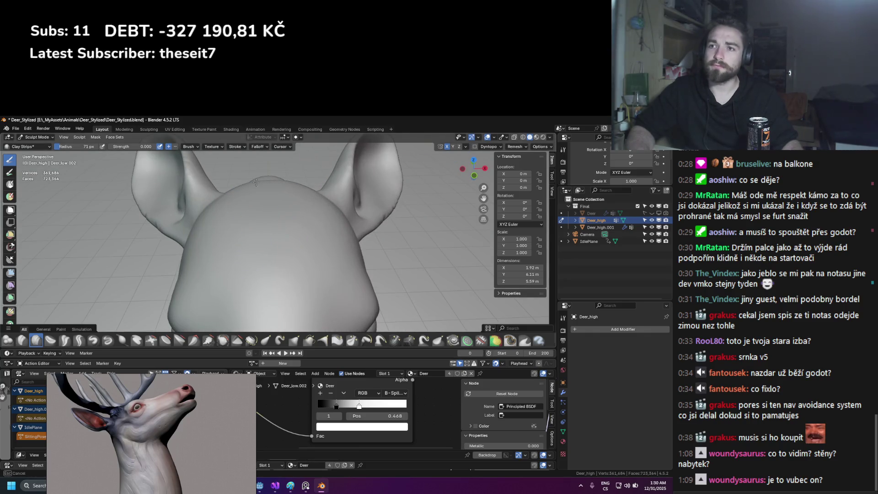
{"action": "middle_click_drag", "start_coordinate": [256, 182], "coordinate": [257, 212]}
{"action": "key", "text": "shift+f"}
{"action": "left_click", "coordinate": [273, 216]}
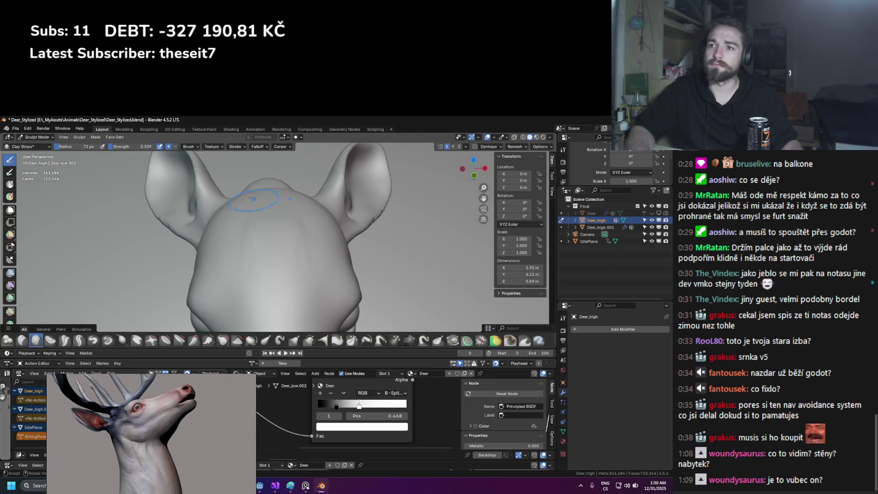
{"action": "key", "text": "shift+f"}
{"action": "left_click", "coordinate": [280, 188]}
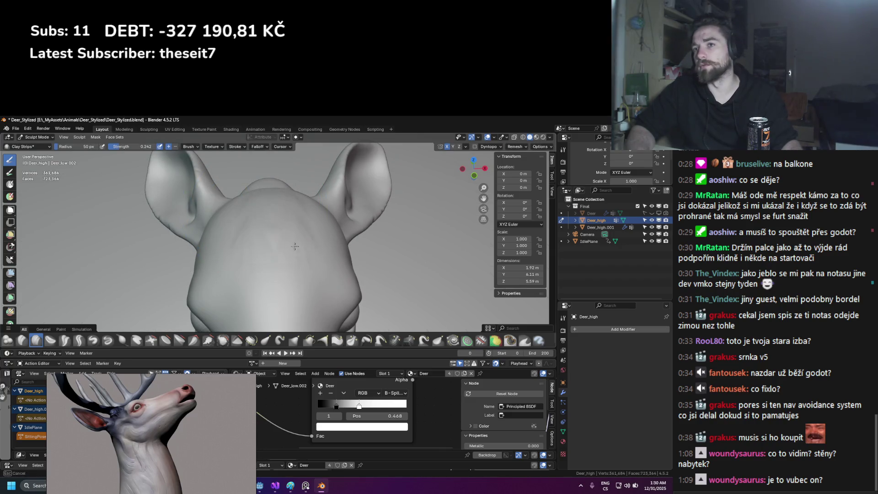
Undo a stray stroke and set the brush radius to 39 px from a side view
{"action": "middle_click_drag", "start_coordinate": [305, 259], "coordinate": [338, 216]}
{"action": "key", "text": "ctrl+z"}
{"action": "mouse_move", "coordinate": [283, 224]}
{"action": "middle_mouse_down"}
{"action": "mouse_move", "coordinate": [277, 212]}
{"action": "mouse_move", "coordinate": [289, 244]}
{"action": "mouse_move", "coordinate": [309, 233]}
{"action": "mouse_move", "coordinate": [264, 196]}
{"action": "mouse_move", "coordinate": [275, 215]}
{"action": "mouse_move", "coordinate": [332, 232]}
{"action": "middle_mouse_up"}
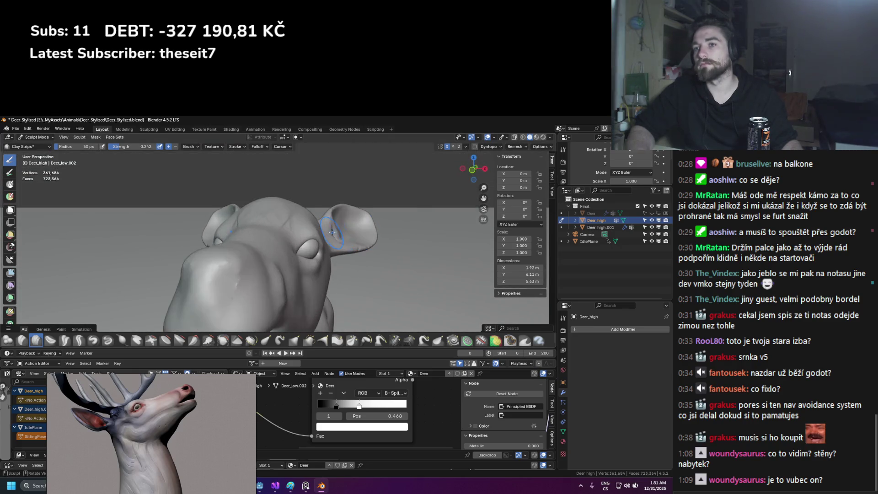
{"action": "scroll", "coordinate": [299, 225], "scroll_direction": "up", "scroll_amount": 6}
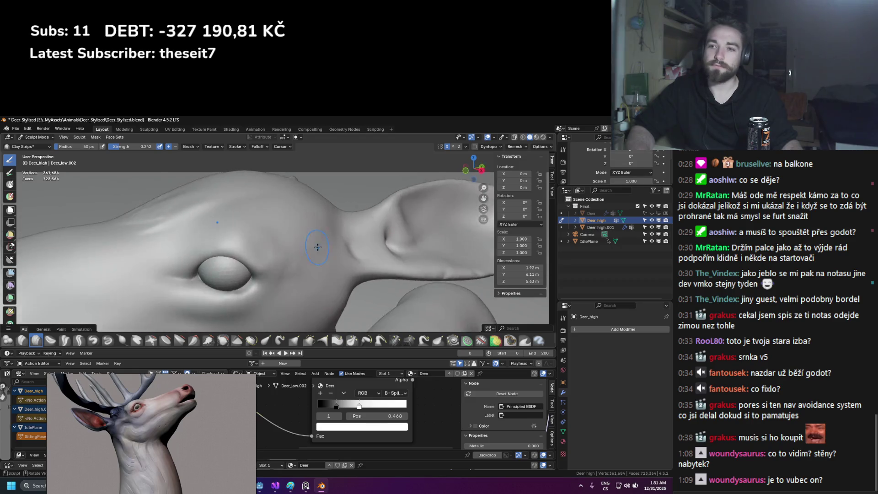
{"action": "key", "text": "Escape"}
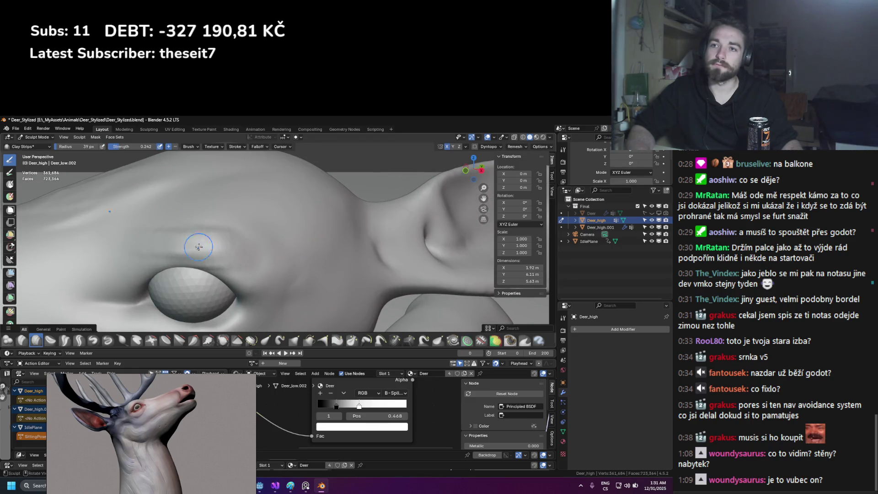
{"action": "middle_click_drag", "start_coordinate": [178, 201], "coordinate": [224, 242]}
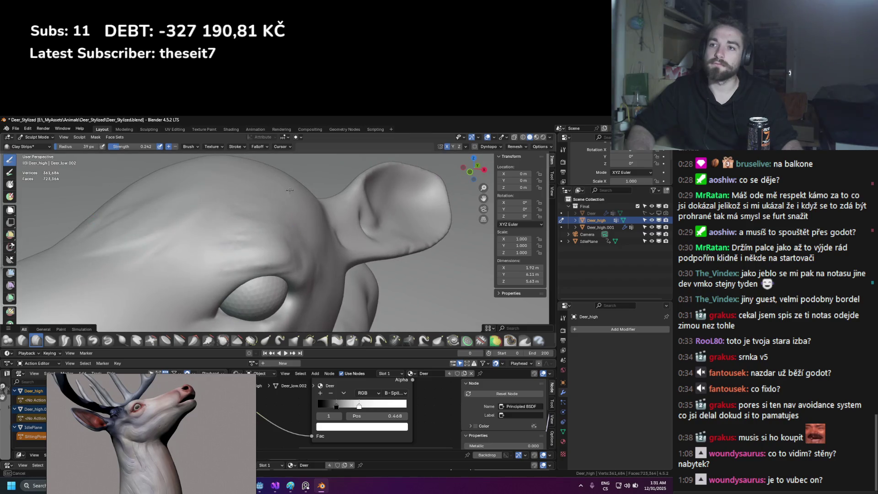
Work the brow and forehead with strength 0.230 and a 16 px brush radius
{"action": "key", "text": "shift+f"}
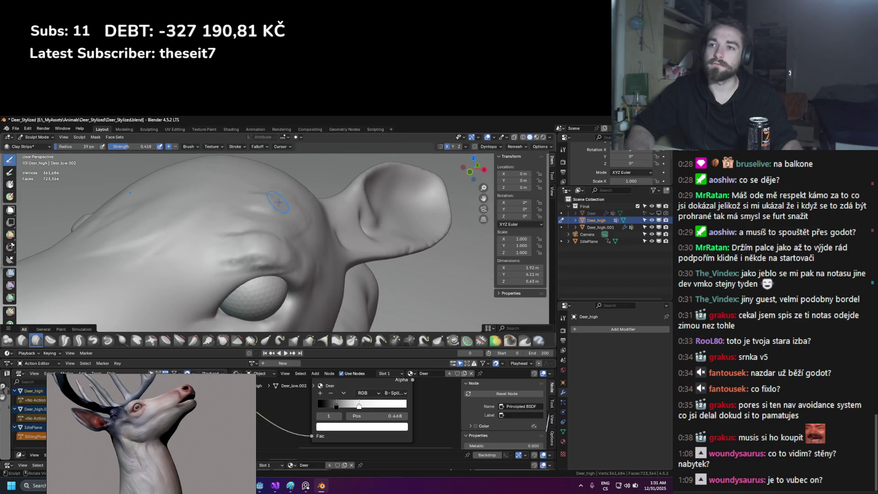
{"action": "key", "text": "ctrl+z"}
{"action": "key", "text": "shift+f"}
{"action": "left_click", "coordinate": [262, 233]}
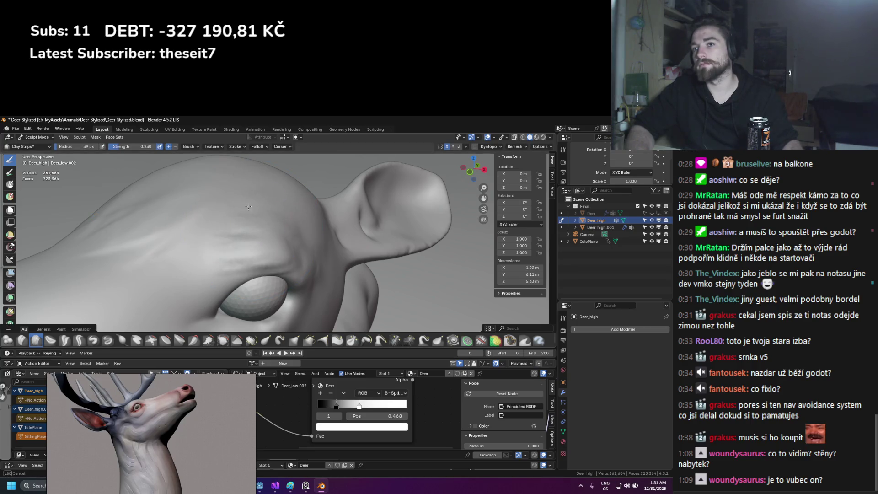
{"action": "left_click", "coordinate": [237, 262]}
{"action": "mouse_move", "coordinate": [237, 262]}
{"action": "middle_mouse_down"}
{"action": "mouse_move", "coordinate": [213, 243]}
{"action": "mouse_move", "coordinate": [199, 273]}
{"action": "middle_mouse_up"}
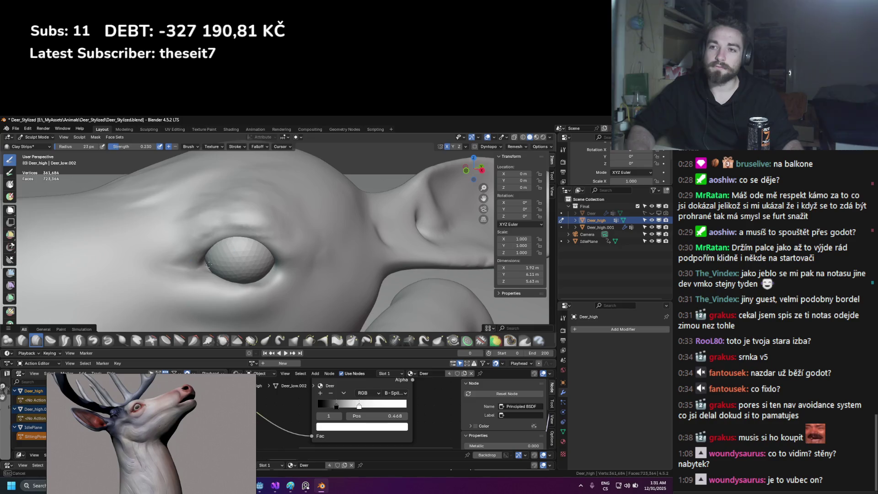
{"action": "middle_click_drag", "start_coordinate": [177, 280], "coordinate": [270, 264]}
Switch to Grab and pull the surface beneath the eye with a 104–140 px brush
{"action": "left_click", "coordinate": [294, 341]}
{"action": "middle_click_drag", "start_coordinate": [293, 316], "coordinate": [298, 290]}
{"action": "key", "text": "f"}
{"action": "left_click", "coordinate": [303, 306]}
{"action": "mouse_move", "coordinate": [302, 315]}
{"action": "left_mouse_down"}
{"action": "mouse_move", "coordinate": [297, 302]}
{"action": "mouse_move", "coordinate": [293, 321]}
{"action": "left_mouse_up"}
{"action": "mouse_move", "coordinate": [293, 320]}
{"action": "middle_mouse_down"}
{"action": "mouse_move", "coordinate": [219, 229]}
{"action": "mouse_move", "coordinate": [200, 230]}
{"action": "mouse_move", "coordinate": [201, 202]}
{"action": "mouse_move", "coordinate": [251, 216]}
{"action": "mouse_move", "coordinate": [174, 208]}
{"action": "middle_mouse_up"}
{"action": "key", "text": "f"}
{"action": "left_click", "coordinate": [215, 229]}
{"action": "scroll", "coordinate": [175, 207], "scroll_direction": "down", "scroll_amount": 2}
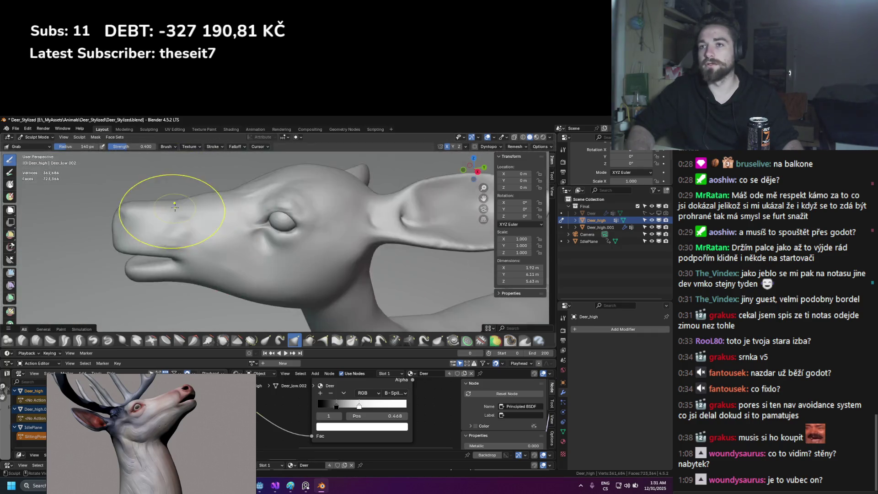
Grab the surface beside the eye, then shrink the brush from 154 px to 89 px
{"action": "scroll", "coordinate": [174, 207], "scroll_direction": "up", "scroll_amount": 5}
{"action": "left_click_drag", "start_coordinate": [210, 204], "coordinate": [193, 198]}
{"action": "scroll", "coordinate": [162, 172], "scroll_direction": "down", "scroll_amount": 4}
{"action": "key", "text": "f"}
{"action": "left_click", "coordinate": [156, 174]}
{"action": "scroll", "coordinate": [210, 185], "scroll_direction": "up", "scroll_amount": 1}
{"action": "middle_click_drag", "start_coordinate": [210, 185], "coordinate": [209, 191]}
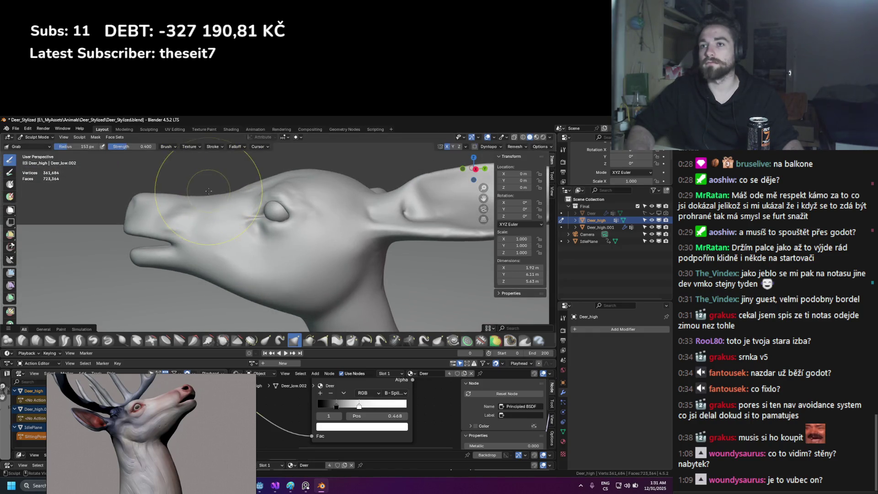
{"action": "key", "text": "f"}
{"action": "left_click", "coordinate": [229, 185]}
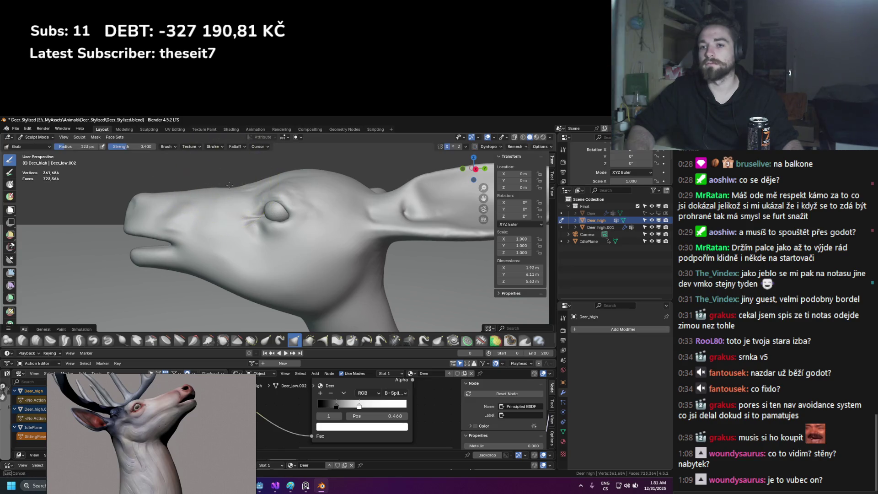
{"action": "key", "text": "f"}
{"action": "left_click", "coordinate": [216, 188]}
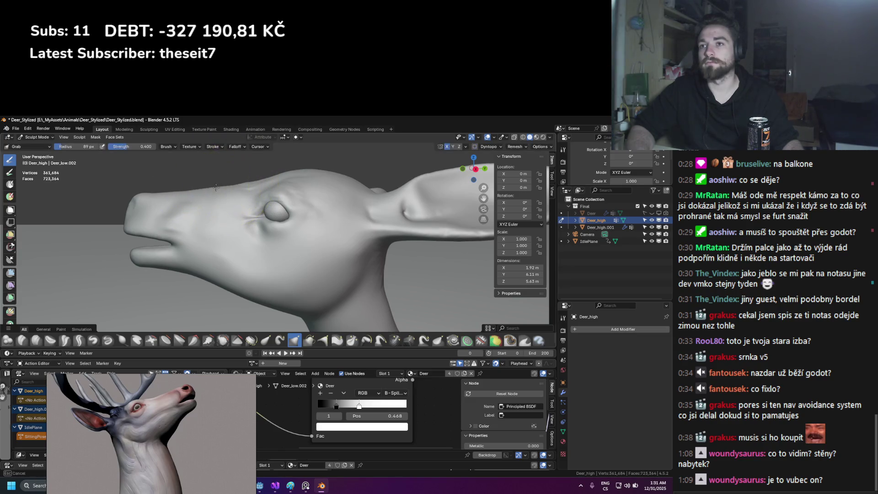
{"action": "scroll", "coordinate": [245, 235], "scroll_direction": "down", "scroll_amount": 5}
Orbit around the side of the head to inspect the cheek near the eye
{"action": "middle_click_drag", "start_coordinate": [246, 245], "coordinate": [256, 174]}
{"action": "scroll", "coordinate": [272, 215], "scroll_direction": "up", "scroll_amount": 8}
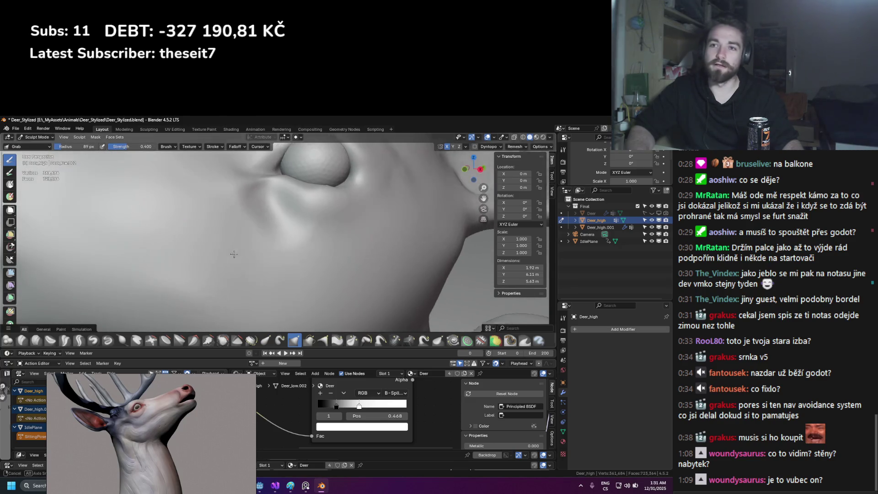
{"action": "mouse_move", "coordinate": [269, 234]}
{"action": "middle_mouse_down"}
{"action": "mouse_move", "coordinate": [204, 248]}
{"action": "mouse_move", "coordinate": [218, 236]}
{"action": "middle_mouse_up"}
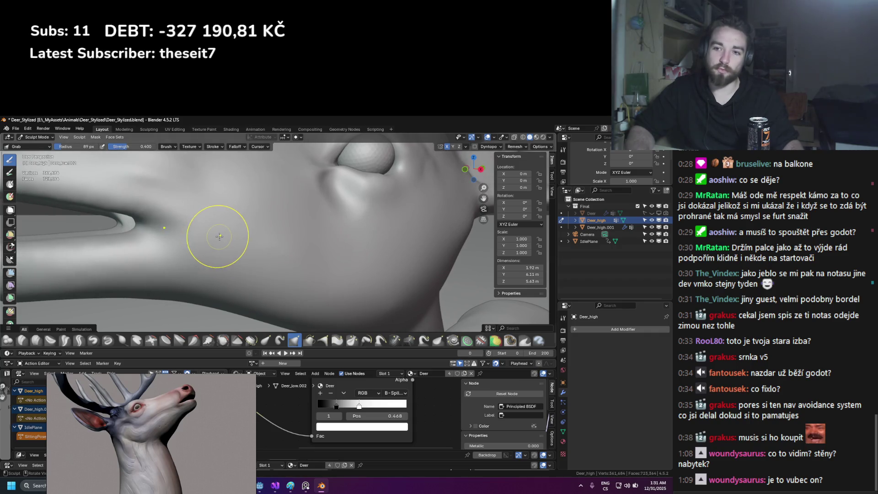
{"action": "scroll", "coordinate": [219, 236], "scroll_direction": "down", "scroll_amount": 5}
{"action": "scroll", "coordinate": [157, 238], "scroll_direction": "up", "scroll_amount": 5}
{"action": "mouse_move", "coordinate": [146, 238]}
{"action": "middle_mouse_down"}
{"action": "mouse_move", "coordinate": [121, 240]}
{"action": "mouse_move", "coordinate": [157, 232]}
{"action": "middle_mouse_up"}
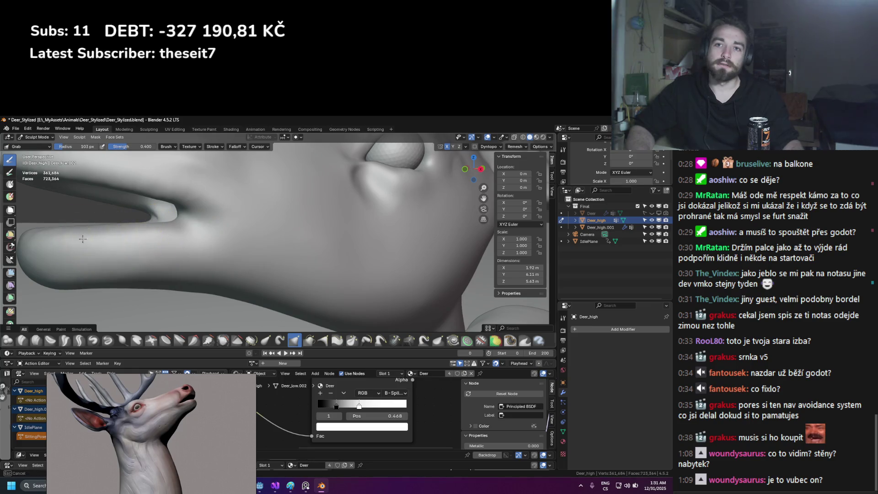
Bring the snout into frontal view and scrape along the upper lip with Scrape Multiplane
{"action": "mouse_move", "coordinate": [156, 262]}
{"action": "middle_mouse_down"}
{"action": "mouse_move", "coordinate": [276, 285]}
{"action": "mouse_move", "coordinate": [272, 272]}
{"action": "middle_mouse_up"}
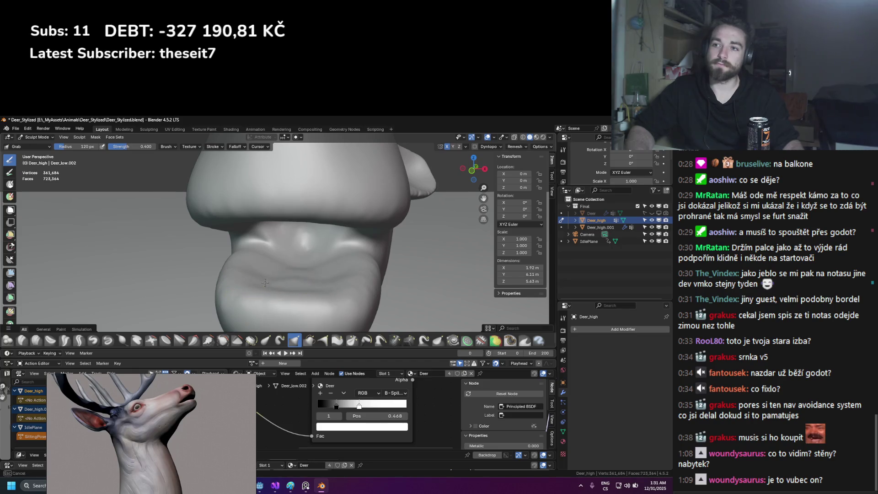
{"action": "middle_click_drag", "start_coordinate": [268, 247], "coordinate": [294, 202]}
{"action": "scroll", "coordinate": [344, 225], "scroll_direction": "up", "scroll_amount": 1}
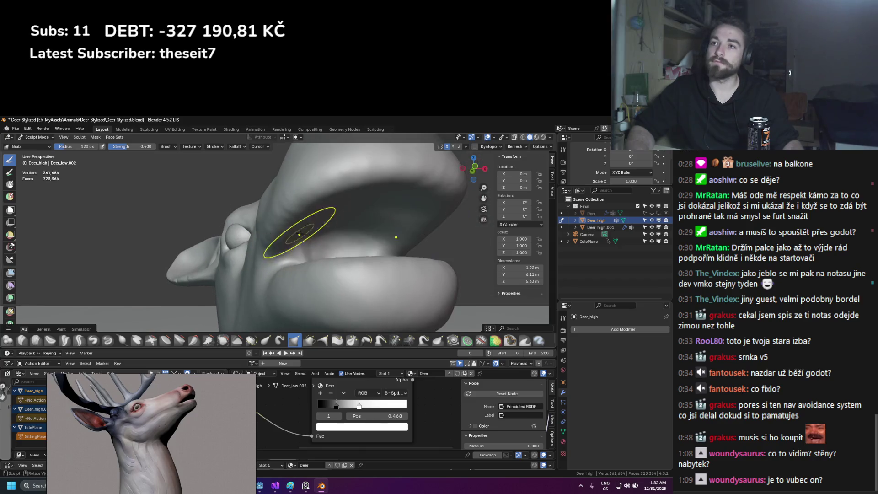
{"action": "scroll", "coordinate": [345, 254], "scroll_direction": "up", "scroll_amount": 1}
{"action": "scroll", "coordinate": [344, 254], "scroll_direction": "up", "scroll_amount": 3}
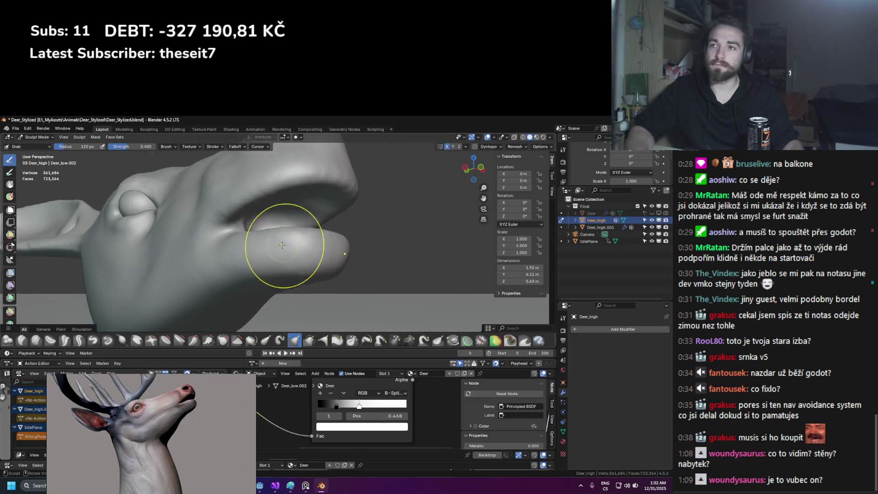
{"action": "mouse_move", "coordinate": [343, 255]}
{"action": "middle_mouse_down"}
{"action": "mouse_move", "coordinate": [279, 264]}
{"action": "mouse_move", "coordinate": [269, 279]}
{"action": "middle_mouse_up"}
{"action": "scroll", "coordinate": [260, 260], "scroll_direction": "down", "scroll_amount": 1}
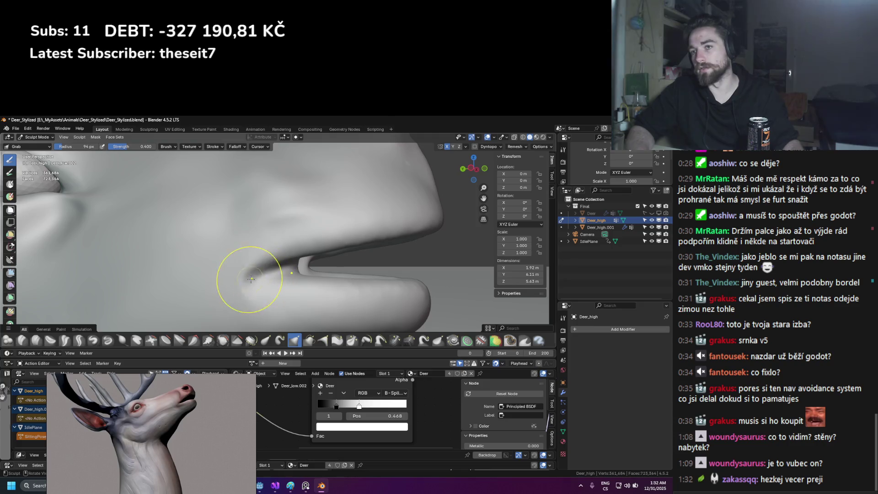
{"action": "middle_click_drag", "start_coordinate": [245, 285], "coordinate": [239, 266]}
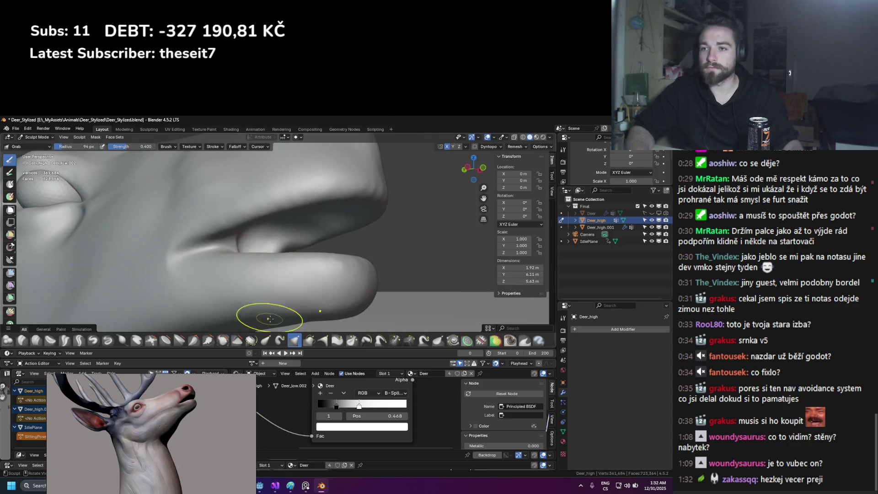
{"action": "left_click", "coordinate": [194, 340]}
{"action": "mouse_move", "coordinate": [200, 234]}
{"action": "left_mouse_down"}
{"action": "mouse_move", "coordinate": [285, 186]}
{"action": "mouse_move", "coordinate": [241, 220]}
{"action": "left_mouse_up"}
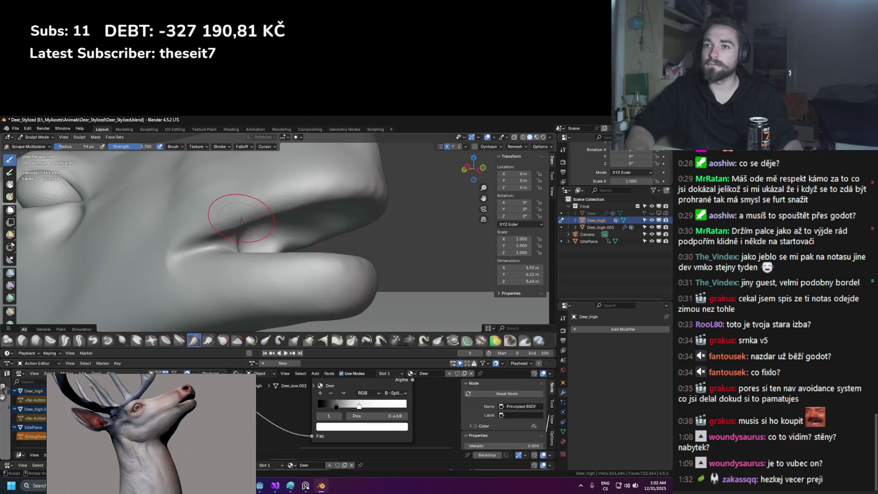
Keep scraping the upper lip and apply a Scrape Multiplane gesture over the muzzle
{"action": "mouse_move", "coordinate": [343, 191]}
{"action": "left_mouse_down"}
{"action": "mouse_move", "coordinate": [307, 181]}
{"action": "mouse_move", "coordinate": [325, 185]}
{"action": "left_mouse_up"}
{"action": "middle_click_drag", "start_coordinate": [341, 183], "coordinate": [257, 210]}
{"action": "mouse_move", "coordinate": [158, 209]}
{"action": "middle_mouse_down"}
{"action": "mouse_move", "coordinate": [274, 192]}
{"action": "mouse_move", "coordinate": [271, 293]}
{"action": "mouse_move", "coordinate": [278, 241]}
{"action": "middle_mouse_up"}
{"action": "mouse_move", "coordinate": [370, 212]}
{"action": "middle_mouse_down"}
{"action": "mouse_move", "coordinate": [284, 196]}
{"action": "mouse_move", "coordinate": [176, 261]}
{"action": "middle_mouse_up"}
{"action": "mouse_move", "coordinate": [137, 284]}
{"action": "left_mouse_down"}
{"action": "mouse_move", "coordinate": [115, 282]}
{"action": "mouse_move", "coordinate": [117, 275]}
{"action": "left_mouse_up"}
{"action": "middle_click_drag", "start_coordinate": [118, 274], "coordinate": [163, 341], "text": "shift"}
Flatten the lower lip with the Plateau brush at about 0.073 strength
{"action": "left_click", "coordinate": [177, 344]}
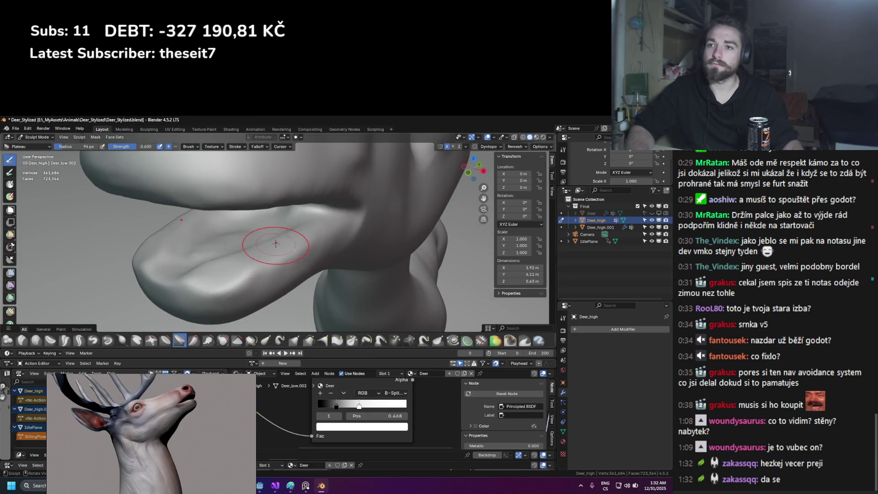
{"action": "key", "text": "shift+f"}
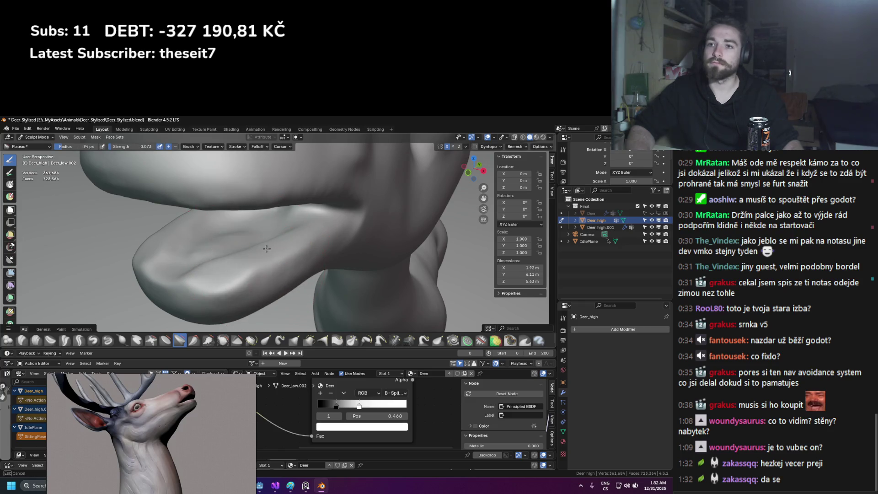
{"action": "mouse_move", "coordinate": [210, 270]}
{"action": "middle_mouse_down"}
{"action": "mouse_move", "coordinate": [231, 191]}
{"action": "mouse_move", "coordinate": [315, 285]}
{"action": "middle_mouse_up"}
{"action": "middle_click_drag", "start_coordinate": [302, 253], "coordinate": [293, 256]}
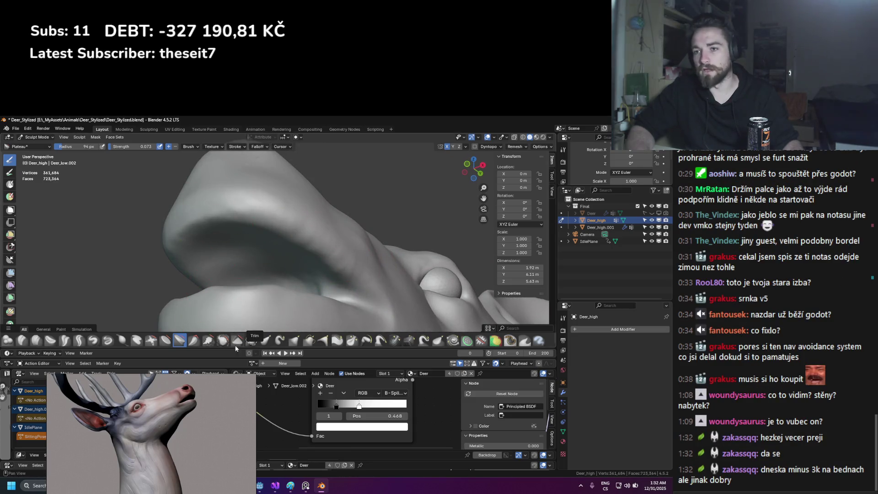
Smooth the surface inside the mouth with the Scrape/Fill brush
{"action": "left_click", "coordinate": [208, 340]}
{"action": "mouse_move", "coordinate": [257, 223]}
{"action": "left_mouse_down"}
{"action": "mouse_move", "coordinate": [238, 206]}
{"action": "mouse_move", "coordinate": [220, 218]}
{"action": "mouse_move", "coordinate": [258, 220]}
{"action": "left_mouse_up"}
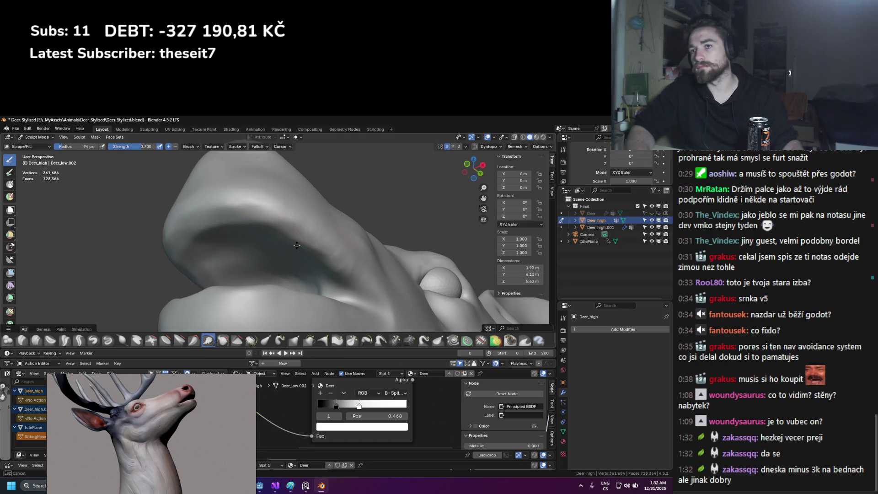
{"action": "scroll", "coordinate": [296, 245], "scroll_direction": "down", "scroll_amount": 6}
{"action": "scroll", "coordinate": [239, 267], "scroll_direction": "up", "scroll_amount": 8}
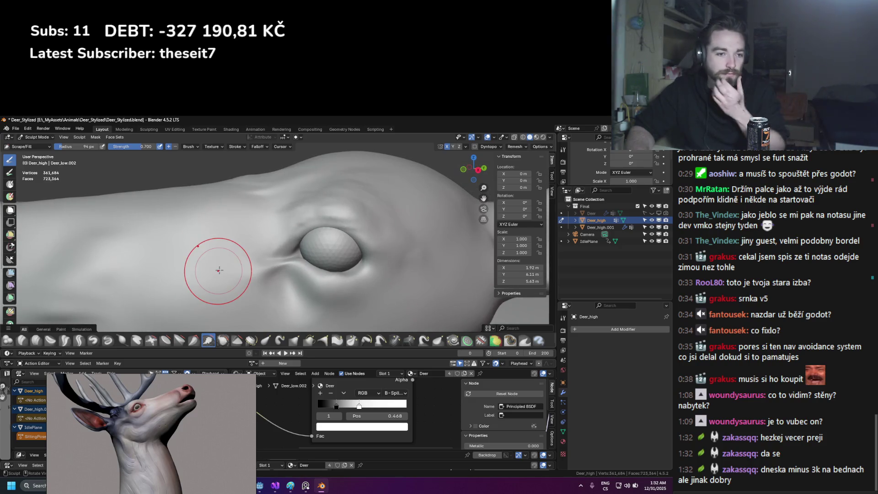
{"action": "scroll", "coordinate": [219, 270], "scroll_direction": "down", "scroll_amount": 5}
{"action": "middle_click_drag", "start_coordinate": [220, 270], "coordinate": [336, 278]}
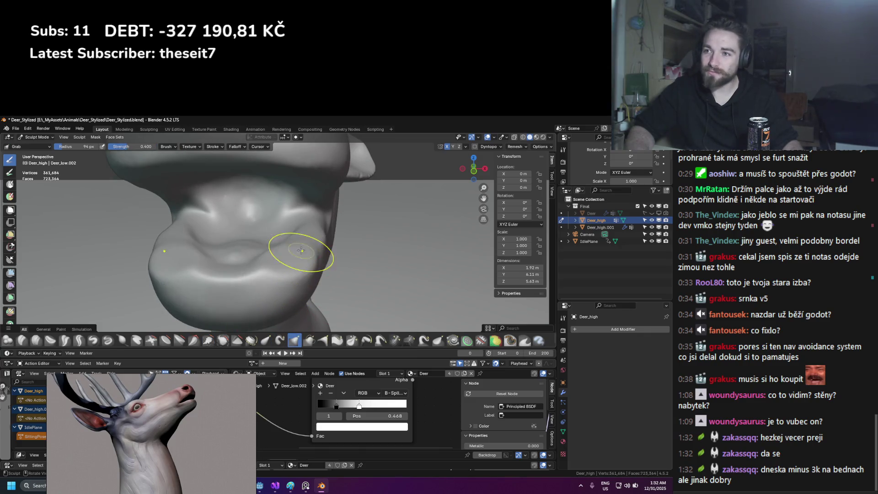
Grab the lower lip down and to the left, shrinking the brush to 92 px
{"action": "middle_click_drag", "start_coordinate": [290, 249], "coordinate": [316, 254]}
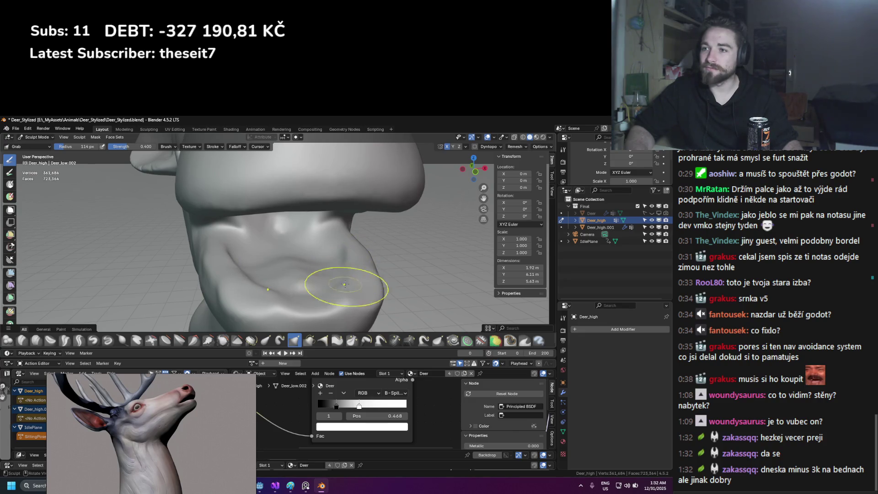
{"action": "left_click_drag", "start_coordinate": [343, 283], "coordinate": [349, 251]}
{"action": "middle_click_drag", "start_coordinate": [353, 261], "coordinate": [215, 249]}
{"action": "left_click_drag", "start_coordinate": [216, 249], "coordinate": [91, 295]}
{"action": "key", "text": "bracketleft"}
{"action": "key", "text": "bracketleft"}
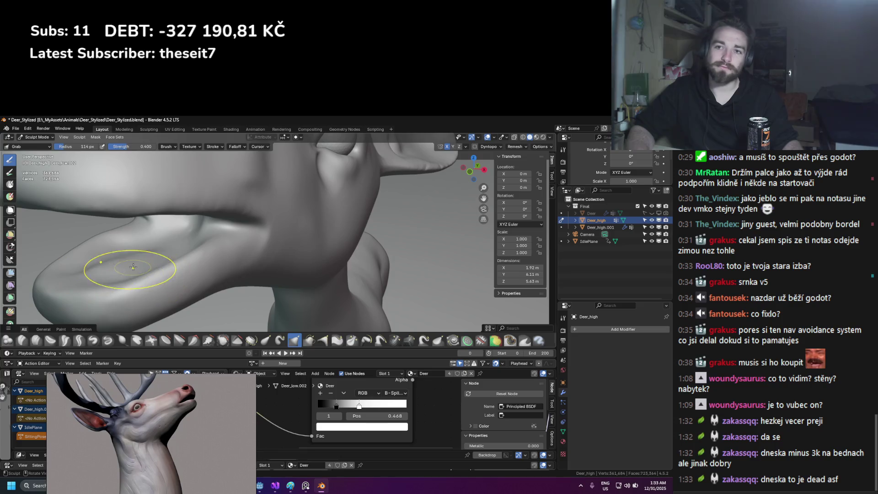
{"action": "left_click_drag", "start_coordinate": [129, 259], "coordinate": [142, 260]}
Reshape the lip crease at the mouth corner with a 134 px Grab brush
{"action": "mouse_move", "coordinate": [144, 244]}
{"action": "middle_mouse_down"}
{"action": "mouse_move", "coordinate": [205, 266]}
{"action": "mouse_move", "coordinate": [274, 265]}
{"action": "mouse_move", "coordinate": [272, 279]}
{"action": "middle_mouse_up"}
{"action": "scroll", "coordinate": [273, 279], "scroll_direction": "up", "scroll_amount": 5}
{"action": "middle_click_drag", "start_coordinate": [294, 225], "coordinate": [214, 230]}
{"action": "key", "text": "f"}
{"action": "left_click", "coordinate": [205, 228]}
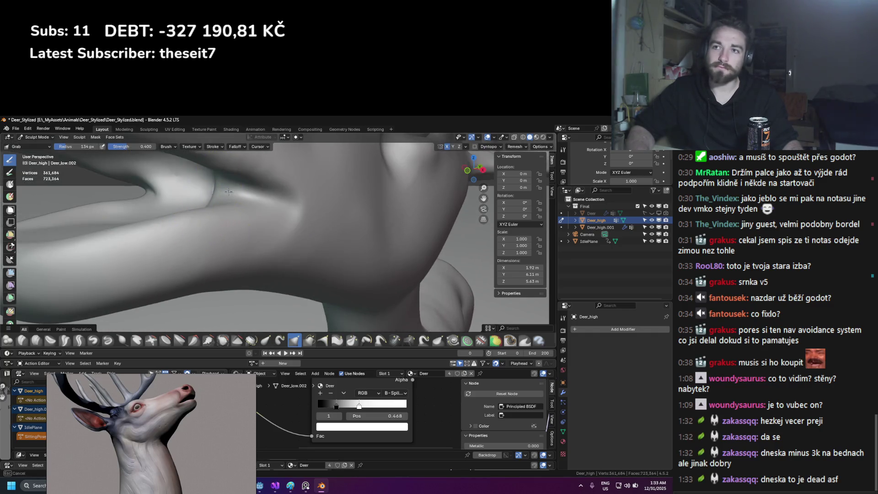
{"action": "middle_click_drag", "start_coordinate": [229, 192], "coordinate": [218, 191]}
{"action": "left_click_drag", "start_coordinate": [226, 188], "coordinate": [231, 195]}
{"action": "mouse_move", "coordinate": [231, 195]}
{"action": "middle_mouse_down"}
{"action": "mouse_move", "coordinate": [268, 237]}
{"action": "mouse_move", "coordinate": [257, 225]}
{"action": "middle_mouse_up"}
Adjust the Grab radius through 88, 103 and 131 px, settling at 75 px
{"action": "scroll", "coordinate": [268, 237], "scroll_direction": "down", "scroll_amount": 5}
{"action": "scroll", "coordinate": [235, 249], "scroll_direction": "up", "scroll_amount": 5}
{"action": "key", "text": "bracketleft"}
{"action": "key", "text": "bracketleft"}
{"action": "key", "text": "bracketleft"}
{"action": "key", "text": "bracketleft"}
{"action": "key", "text": "bracketleft"}
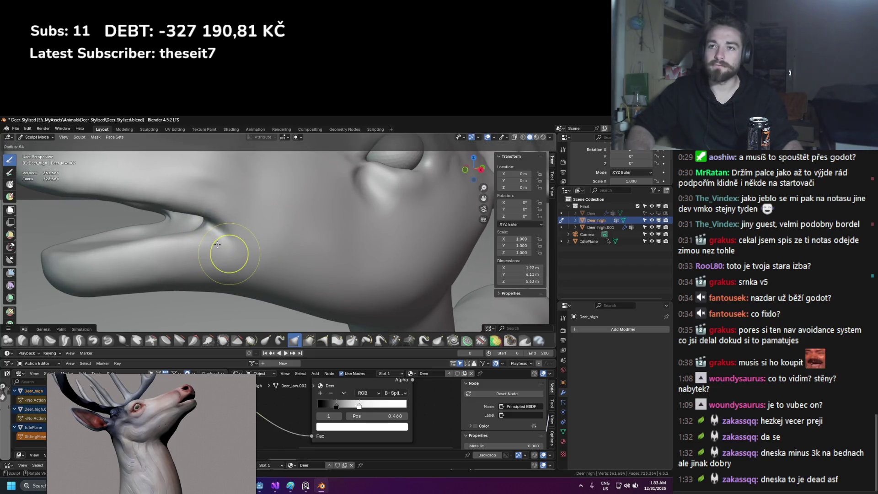
{"action": "key", "text": "f"}
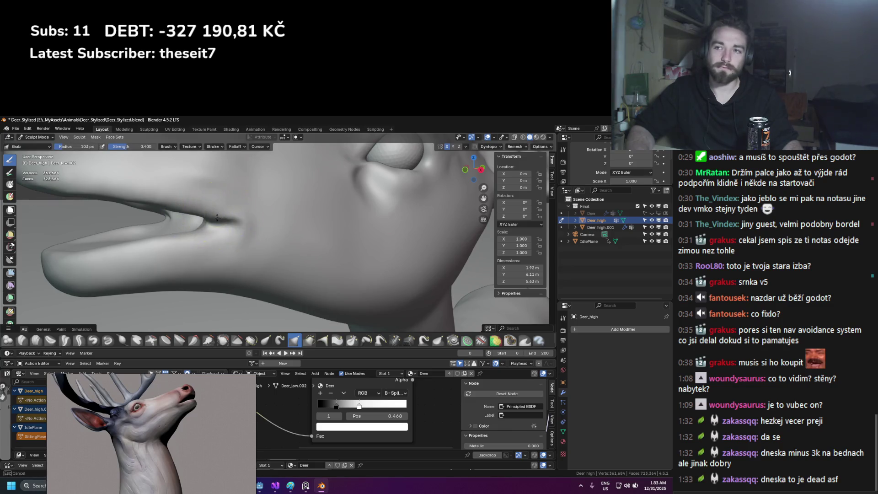
{"action": "key", "text": "bracketright"}
{"action": "key", "text": "bracketright"}
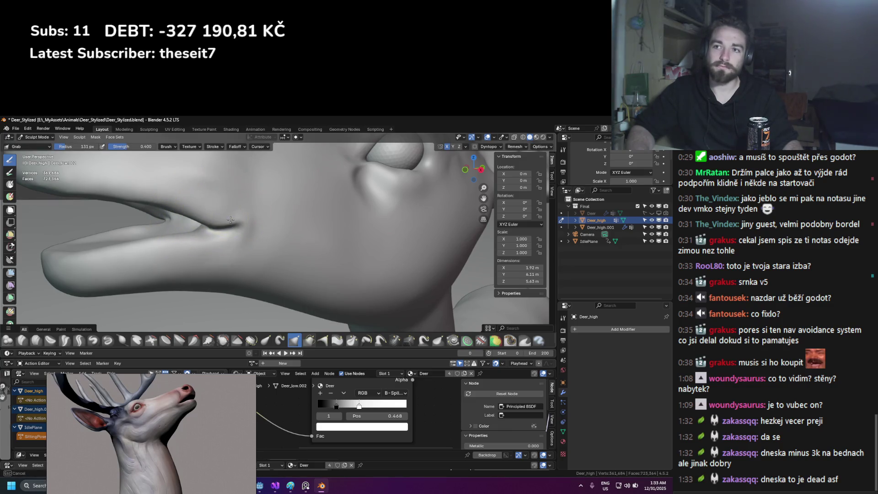
{"action": "middle_click_drag", "start_coordinate": [193, 248], "coordinate": [210, 245]}
{"action": "key", "text": "f"}
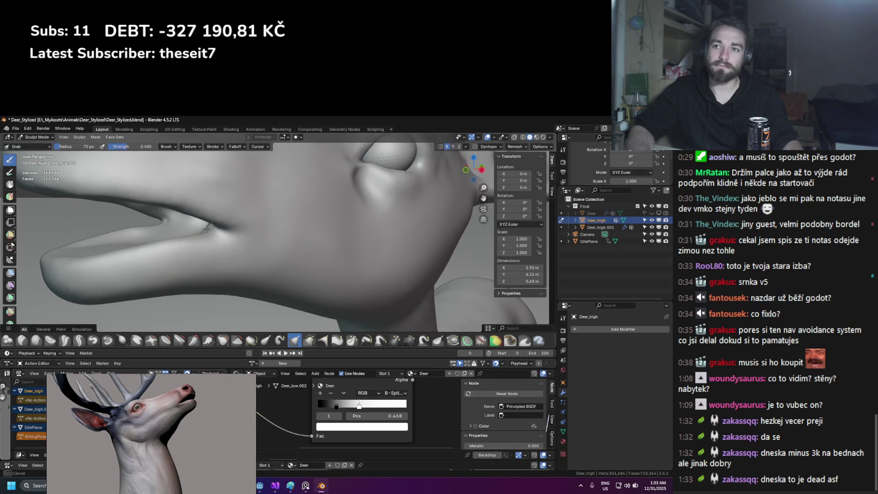
{"action": "scroll", "coordinate": [250, 252], "scroll_direction": "down", "scroll_amount": 10}
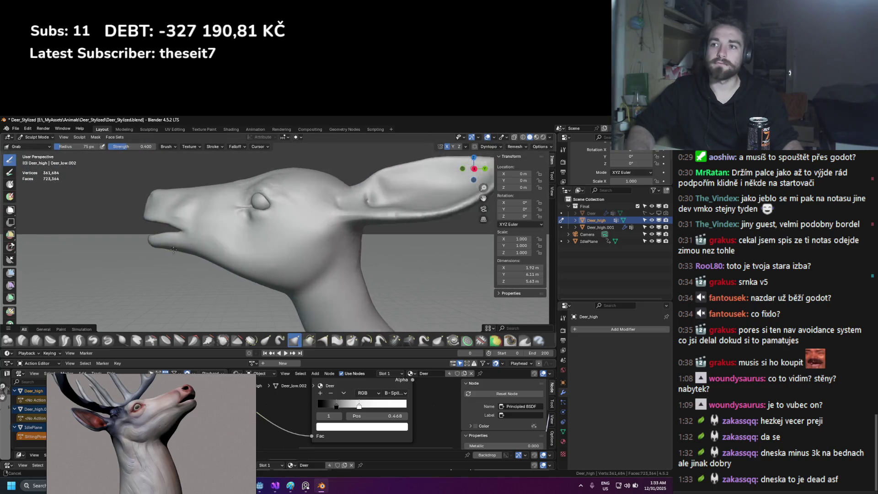
Set the brush radius to 113 px and pull the view out to show the head and neck
{"action": "scroll", "coordinate": [242, 264], "scroll_direction": "down", "scroll_amount": 2}
{"action": "scroll", "coordinate": [236, 241], "scroll_direction": "up", "scroll_amount": 8}
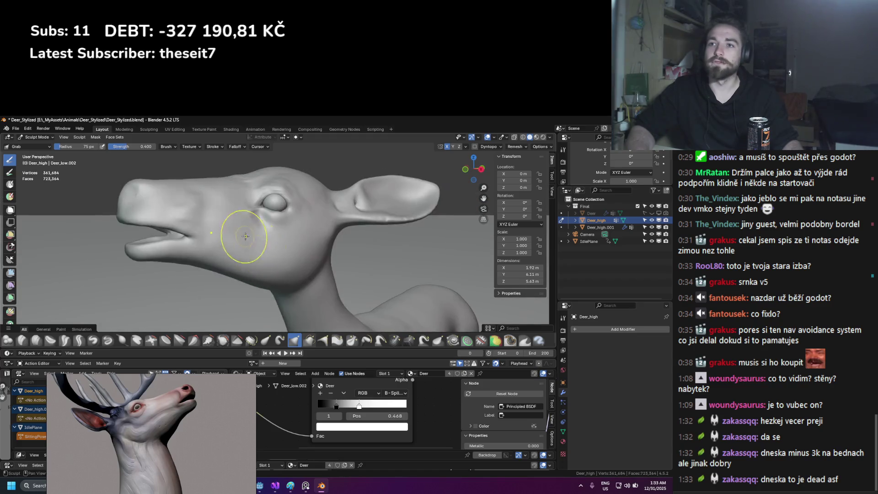
{"action": "scroll", "coordinate": [269, 197], "scroll_direction": "down", "scroll_amount": 2}
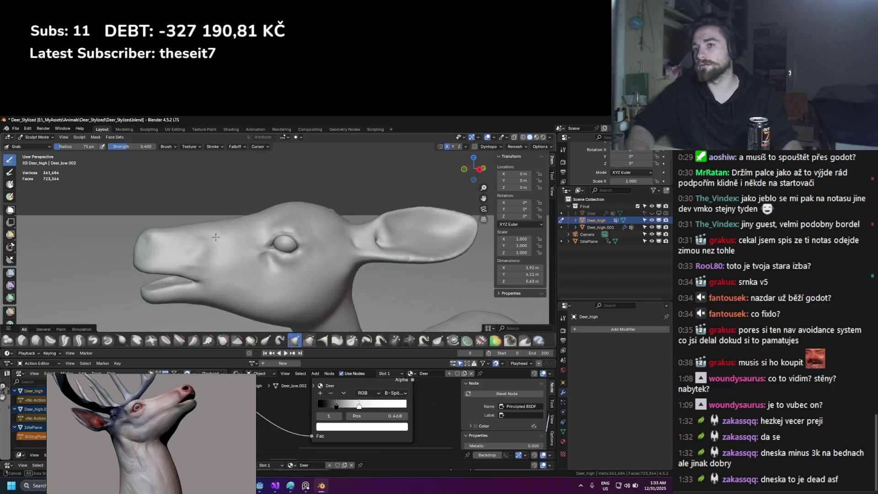
{"action": "key", "text": "f"}
{"action": "left_click", "coordinate": [258, 213]}
{"action": "mouse_move", "coordinate": [251, 230]}
{"action": "middle_mouse_down"}
{"action": "mouse_move", "coordinate": [251, 251]}
{"action": "mouse_move", "coordinate": [220, 230]}
{"action": "mouse_move", "coordinate": [393, 251]}
{"action": "mouse_move", "coordinate": [251, 242]}
{"action": "middle_mouse_up"}
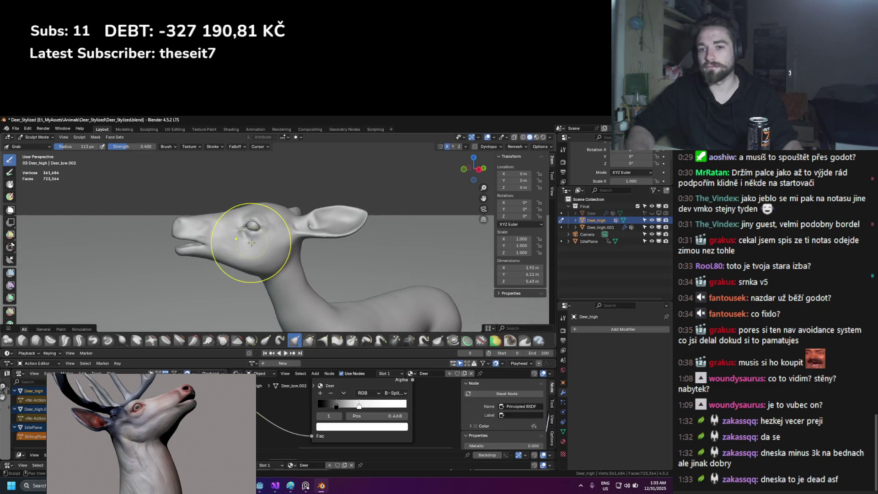
{"action": "scroll", "coordinate": [141, 421], "scroll_direction": "down", "scroll_amount": 3}
{"action": "scroll", "coordinate": [141, 421], "scroll_direction": "up", "scroll_amount": 4}
{"action": "scroll", "coordinate": [141, 421], "scroll_direction": "down", "scroll_amount": 2}
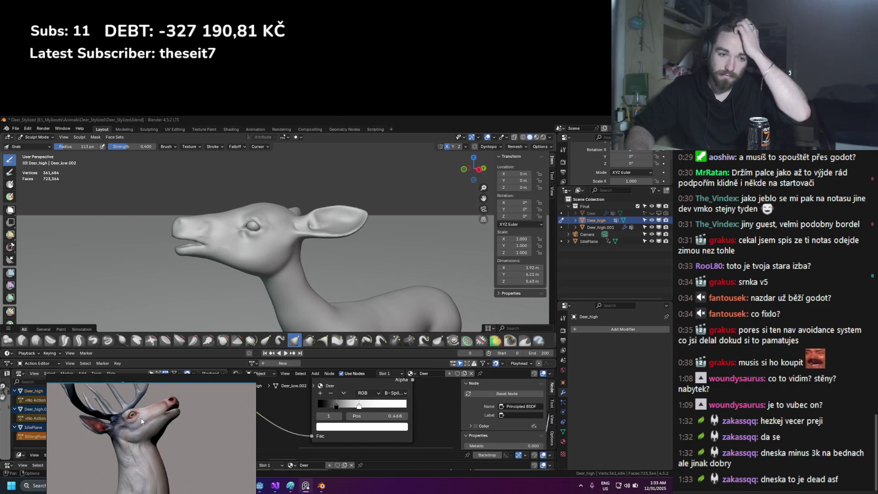
{"action": "scroll", "coordinate": [141, 421], "scroll_direction": "up", "scroll_amount": 3}
{"action": "mouse_move", "coordinate": [279, 261]}
{"action": "middle_mouse_down"}
{"action": "mouse_move", "coordinate": [259, 266]}
{"action": "mouse_move", "coordinate": [274, 276]}
{"action": "middle_mouse_up"}
{"action": "scroll", "coordinate": [259, 266], "scroll_direction": "up", "scroll_amount": 5}
Switch to Clay Strips at a 62 px radius and frame the neck and chest
{"action": "left_click", "coordinate": [36, 340]}
{"action": "key", "text": "f"}
{"action": "left_click", "coordinate": [310, 285]}
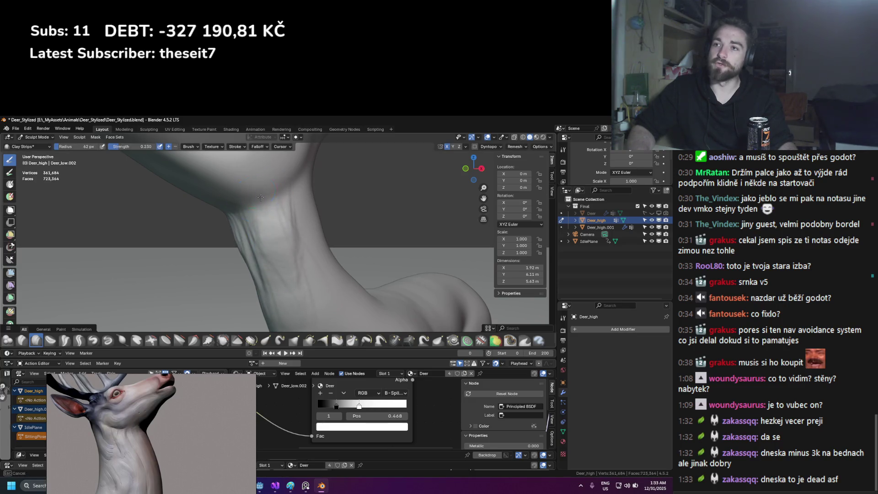
{"action": "mouse_move", "coordinate": [315, 306]}
{"action": "middle_mouse_down"}
{"action": "mouse_move", "coordinate": [294, 202]}
{"action": "mouse_move", "coordinate": [302, 290]}
{"action": "middle_mouse_up"}
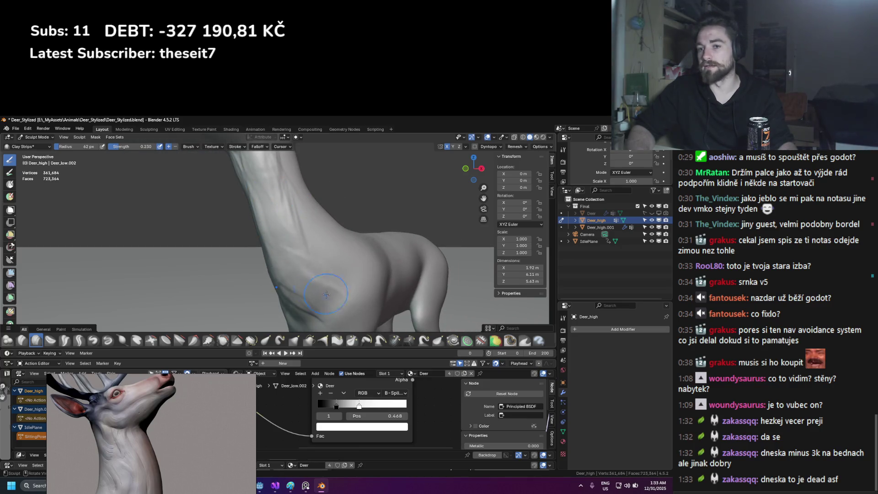